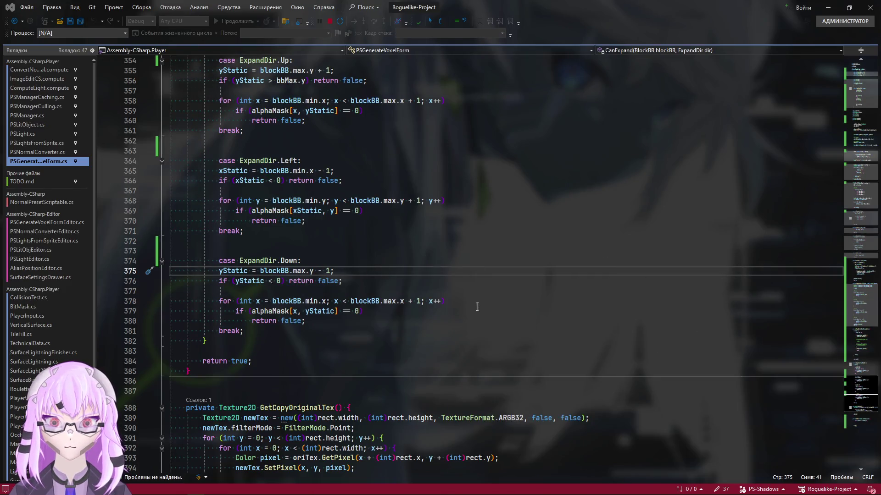
Step: Change line 375 so the Down case reads yStatic from blockBB.min.y minus 1
key(alt+Tab)
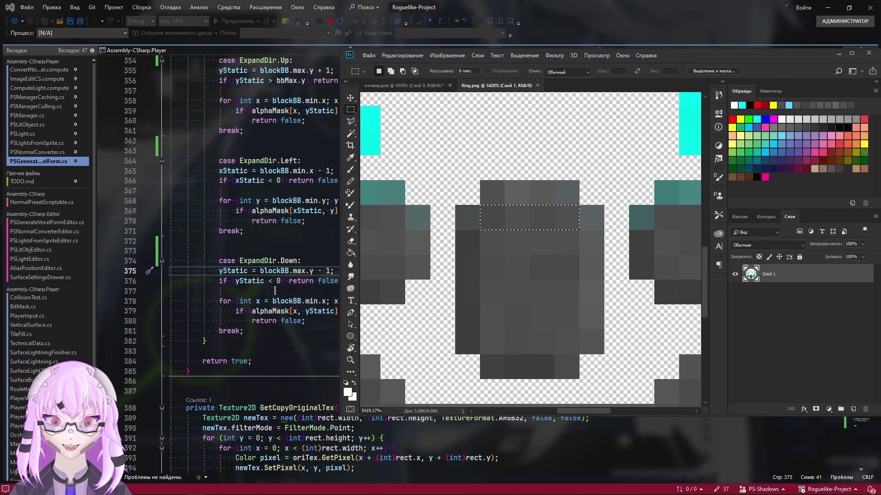
click(288, 271)
click(301, 273)
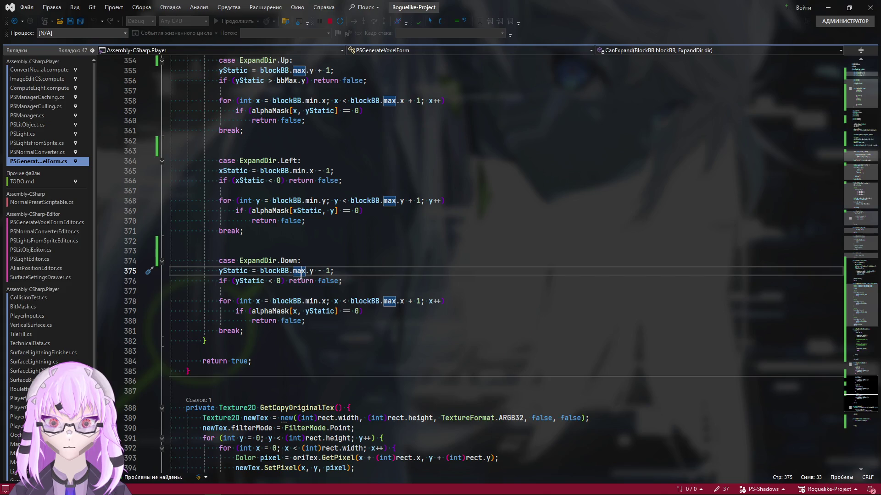
double_click(300, 273)
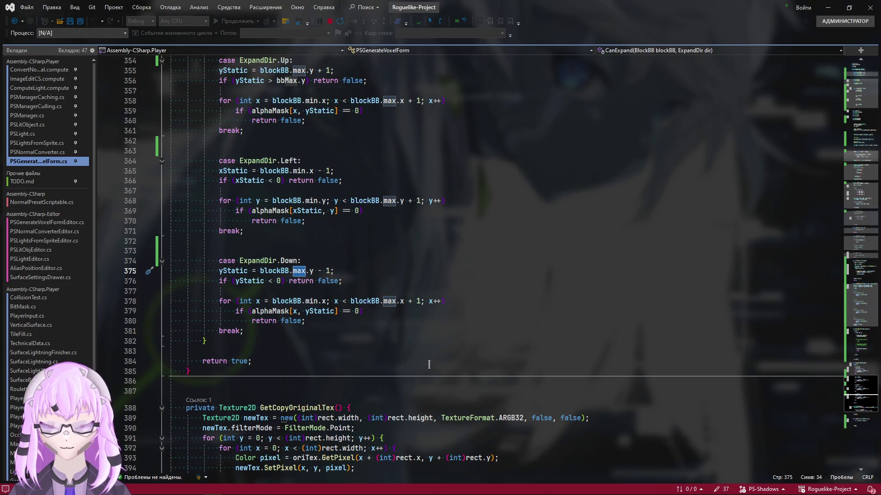
text(min)
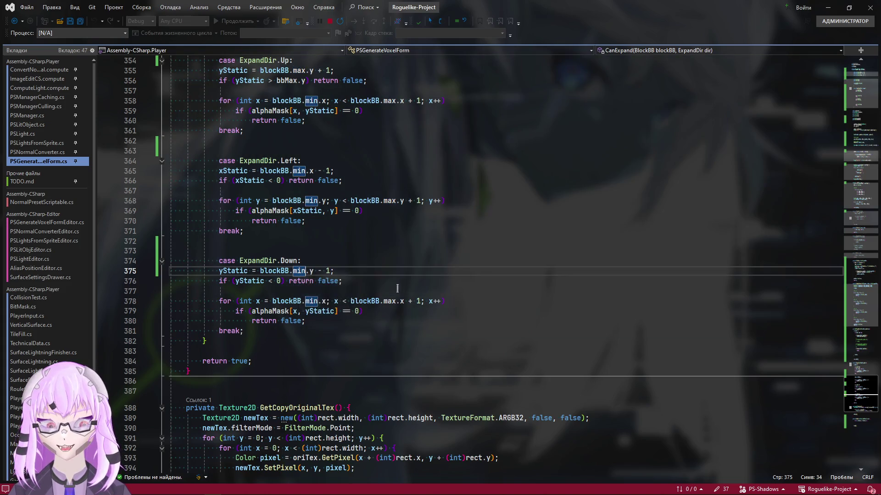
click(341, 270)
click(311, 272)
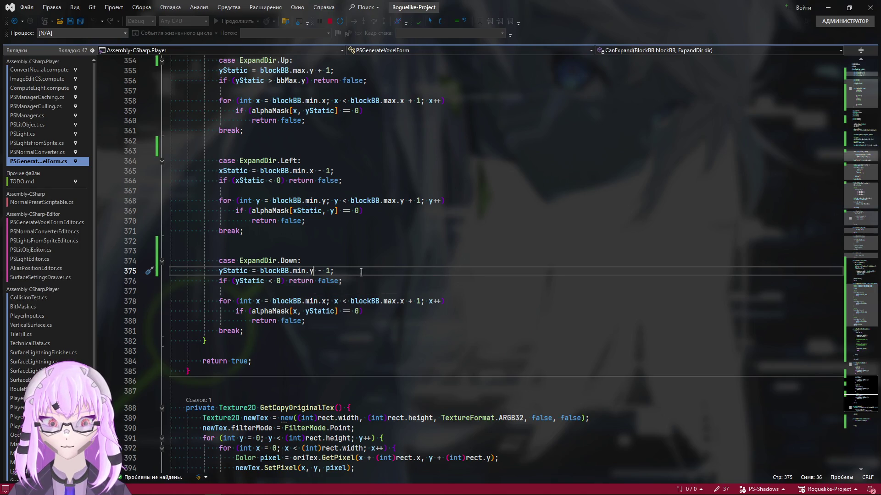
scroll(359, 272, down, 3)
scroll(357, 272, up, 1)
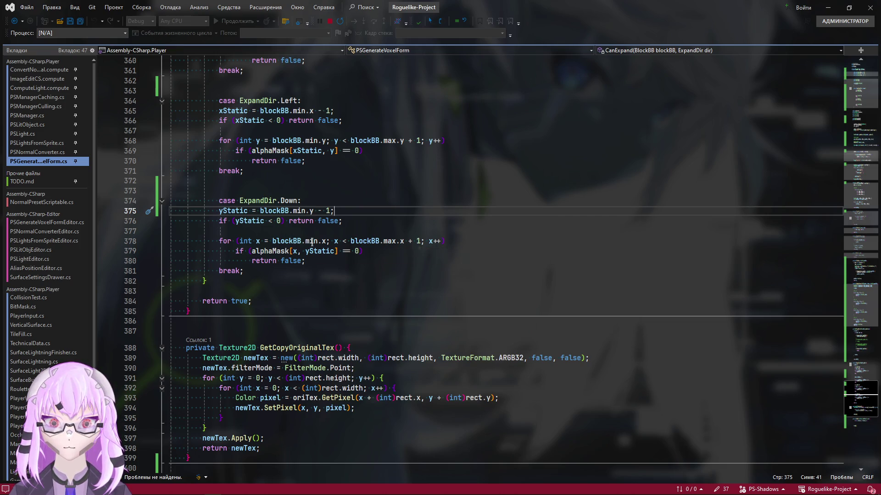
mouse_move(312, 241)
scroll(333, 282, up, 1)
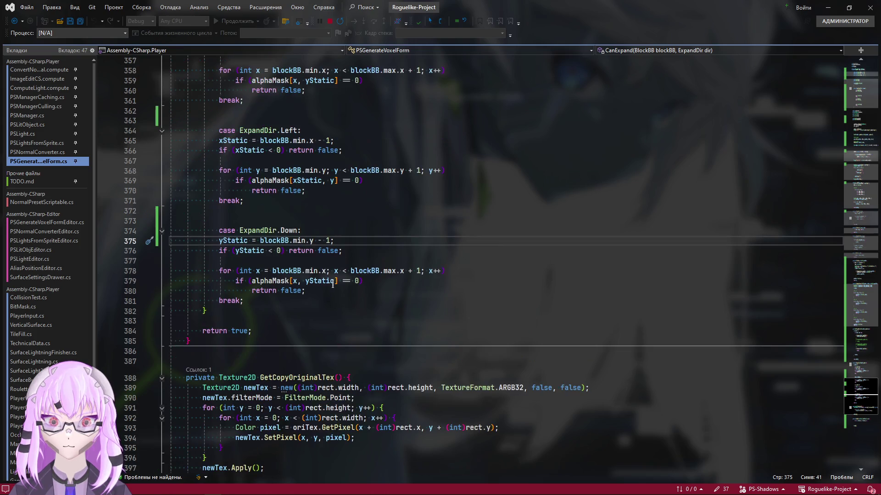
Step: Check line 378's min.x expression and return to Unity so the script recompiles
click(323, 271)
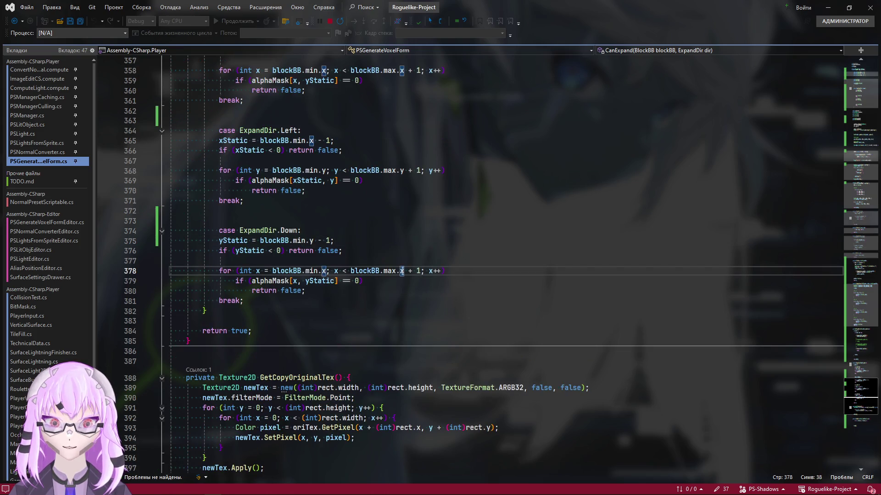
key(End)
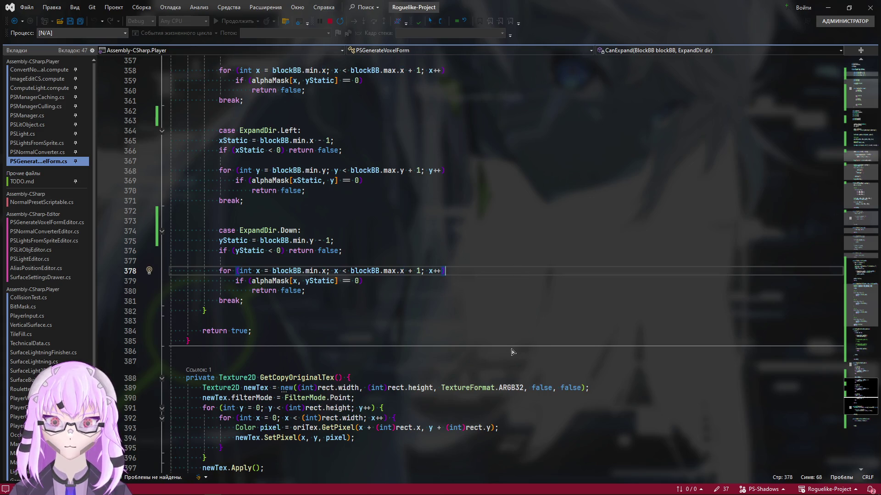
key(alt+Tab)
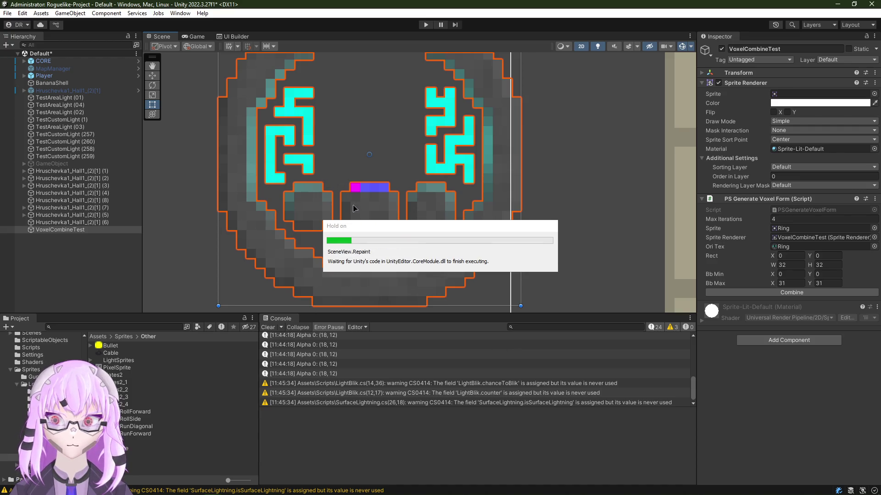
Step: Run Combine on the ring sprite and read the block-art log message
click(735, 293)
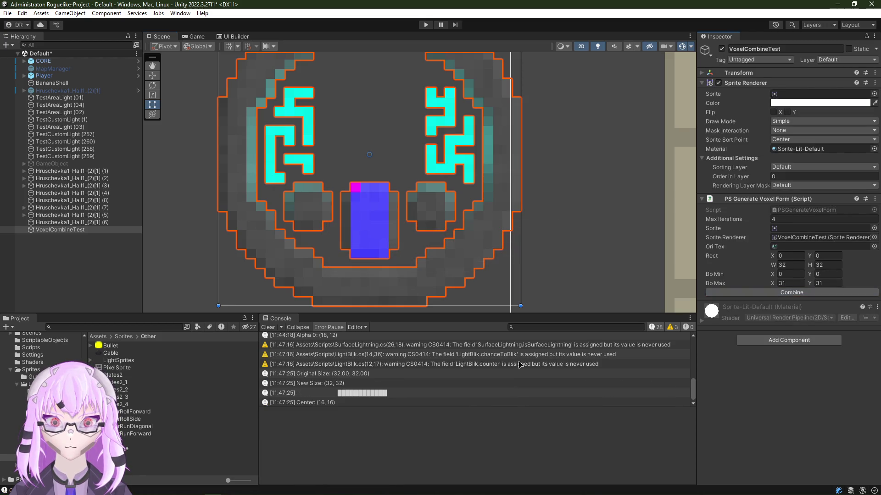
scroll(413, 275, up, 2)
scroll(371, 234, up, 3)
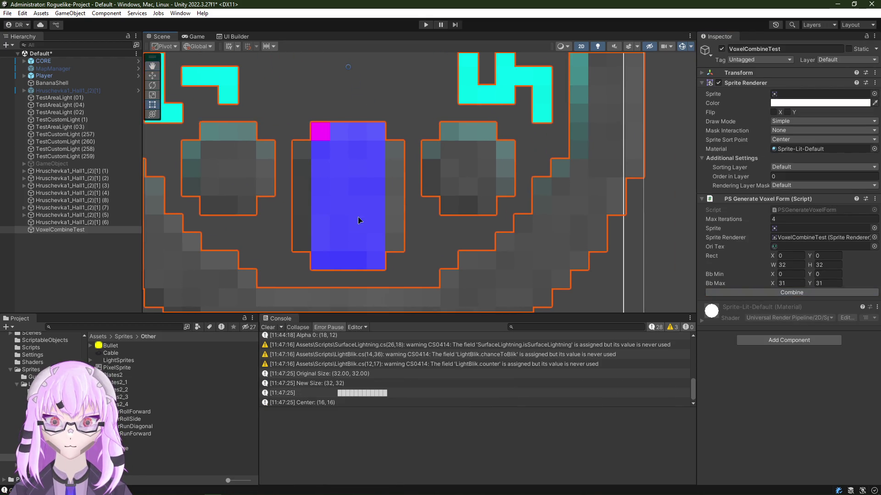
scroll(389, 215, up, 3)
scroll(392, 214, up, 1)
scroll(385, 220, down, 3)
scroll(354, 236, down, 2)
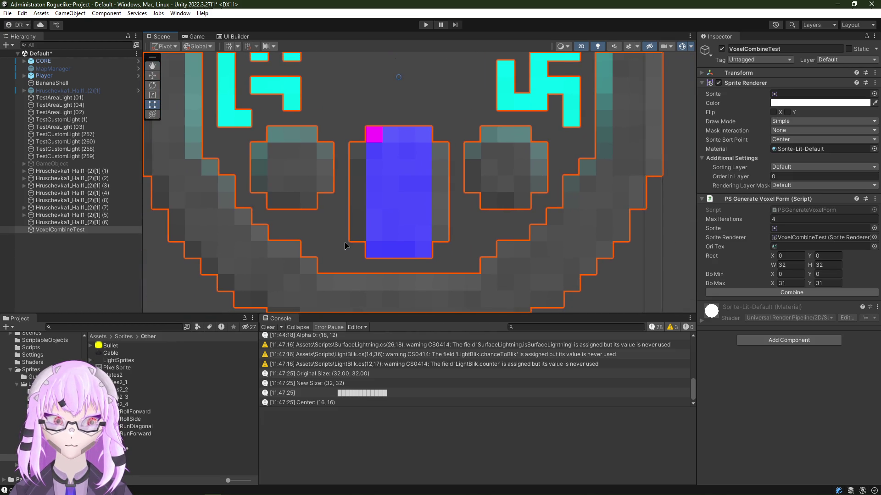
scroll(403, 231, down, 1)
scroll(370, 236, down, 2)
scroll(371, 238, up, 1)
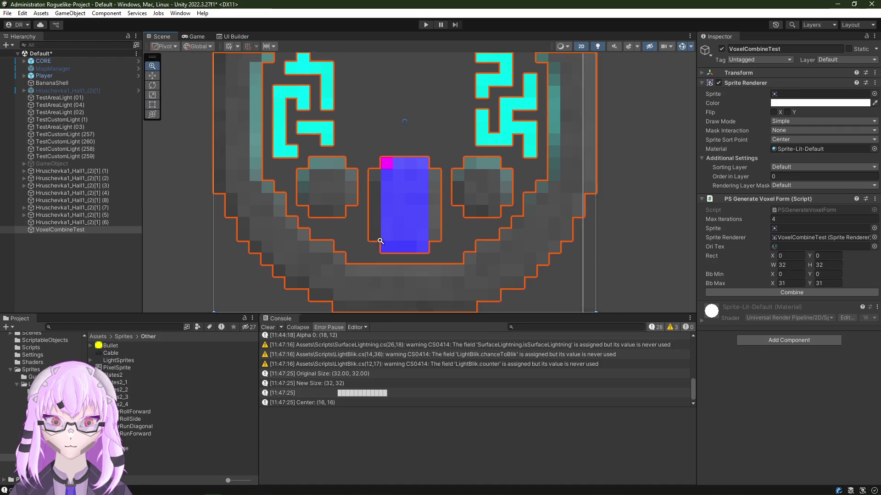
scroll(377, 241, up, 1)
scroll(368, 242, down, 2)
scroll(374, 249, up, 3)
scroll(373, 250, up, 1)
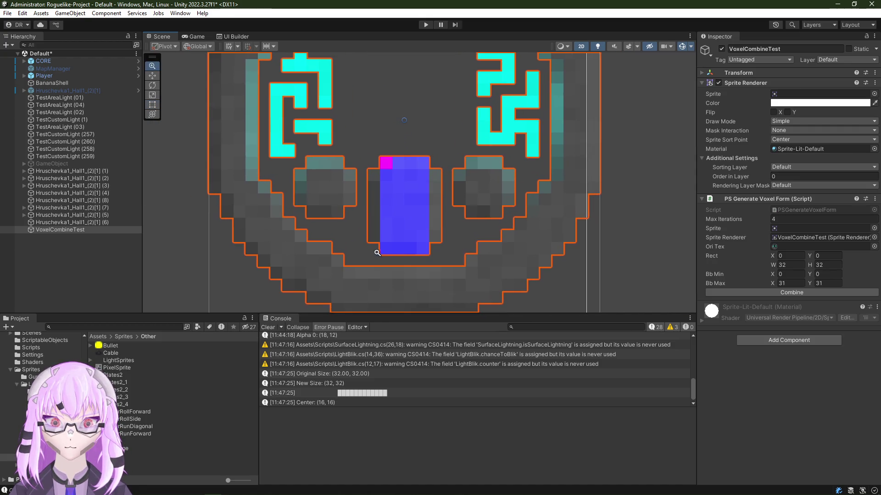
click(768, 293)
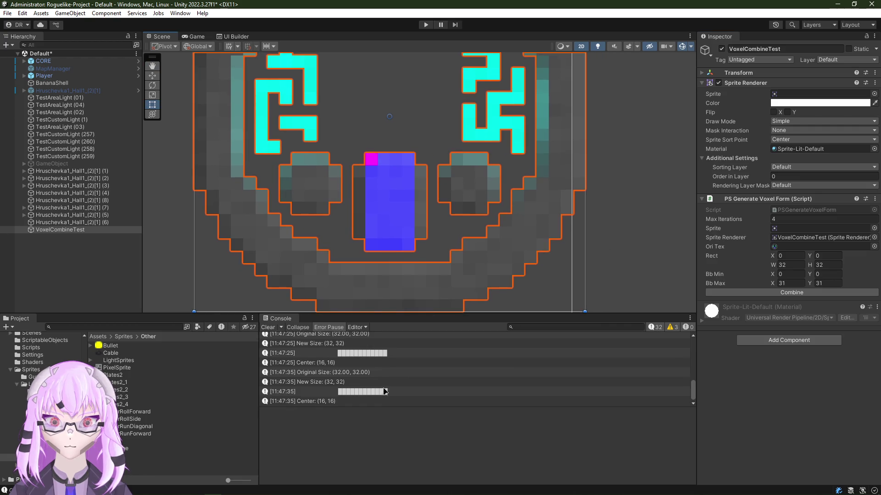
click(395, 392)
scroll(379, 416, down, 3)
scroll(379, 441, up, 3)
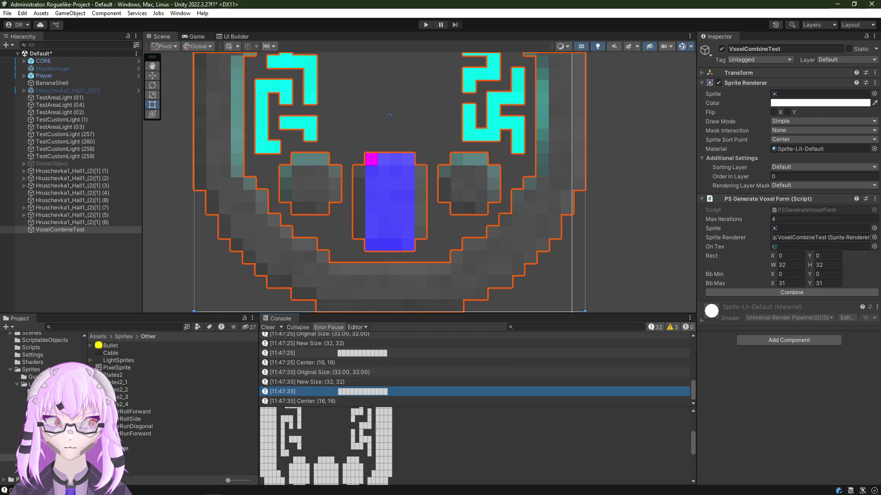
scroll(357, 183, down, 1)
scroll(358, 183, down, 2)
scroll(357, 183, up, 1)
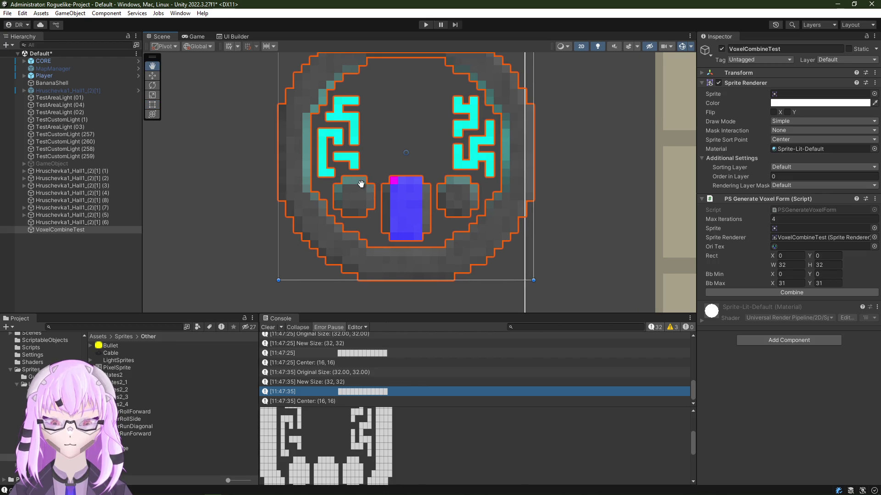
scroll(359, 183, up, 3)
scroll(399, 213, up, 1)
scroll(373, 237, up, 2)
scroll(386, 206, down, 1)
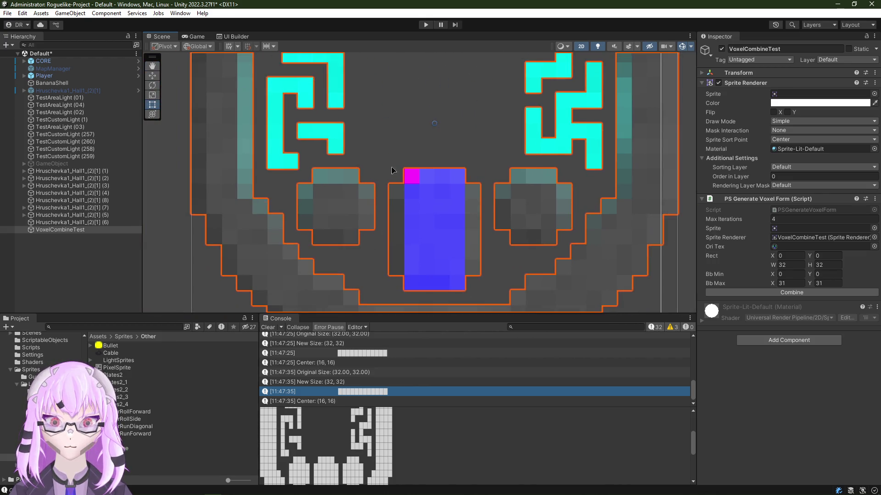
scroll(413, 186, up, 2)
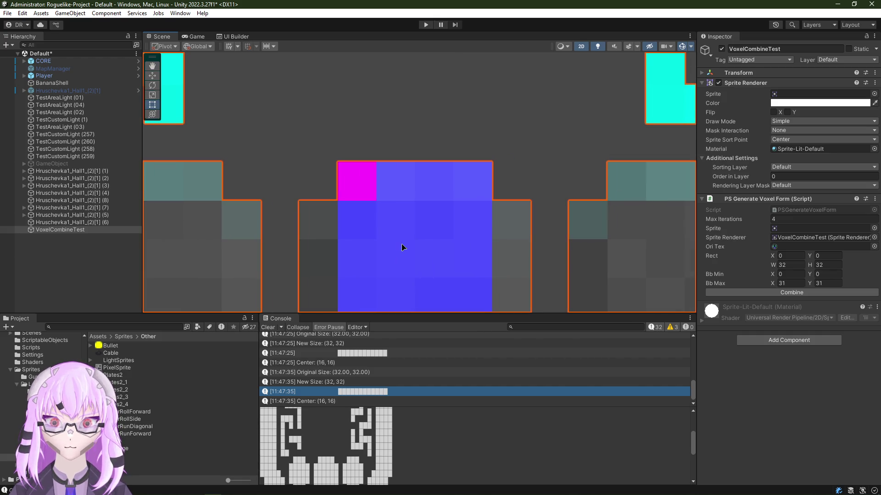
scroll(404, 246, down, 2)
scroll(358, 265, down, 1)
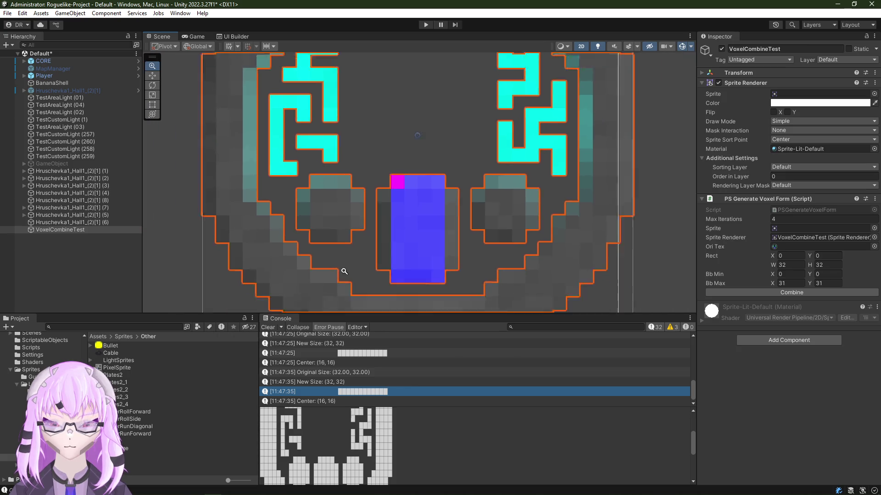
scroll(365, 255, down, 2)
scroll(375, 230, up, 1)
scroll(382, 220, down, 1)
scroll(383, 220, down, 1)
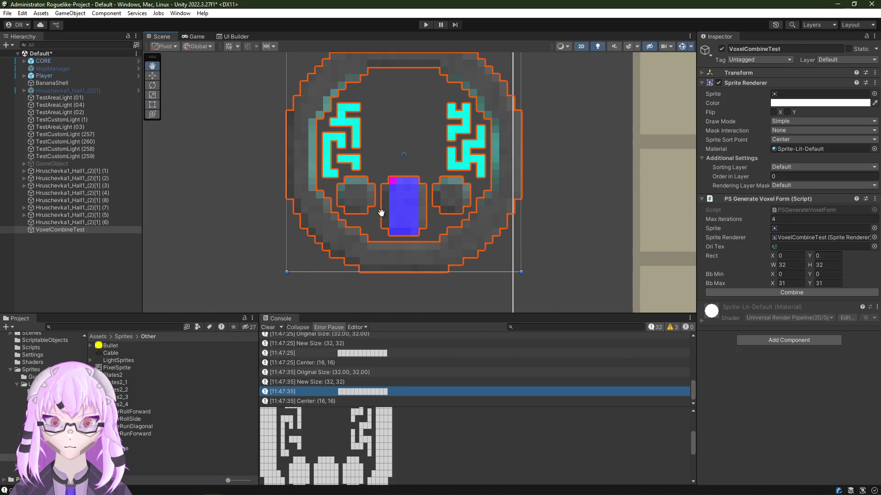
scroll(370, 228, up, 1)
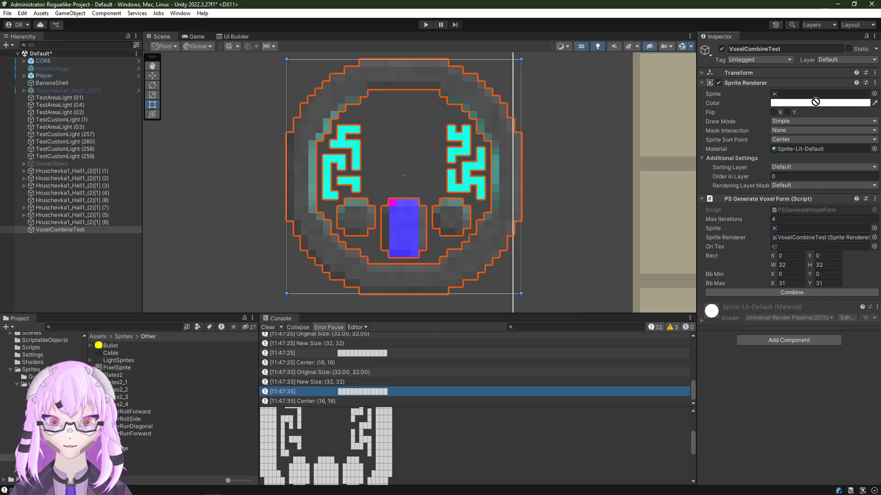
Step: Assign PlayerRollForward_0, run Combine, check the Center (9, 12) log, then return to the code
drag(118, 416, 819, 94)
click(810, 294)
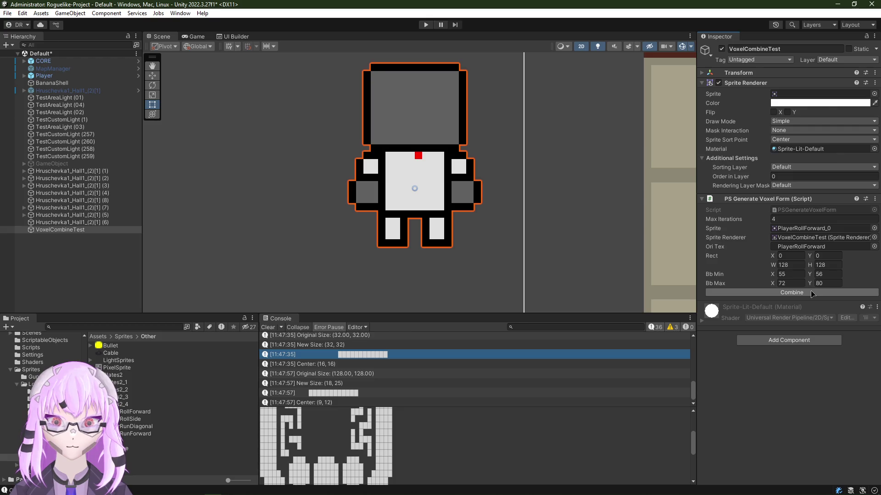
scroll(460, 185, up, 3)
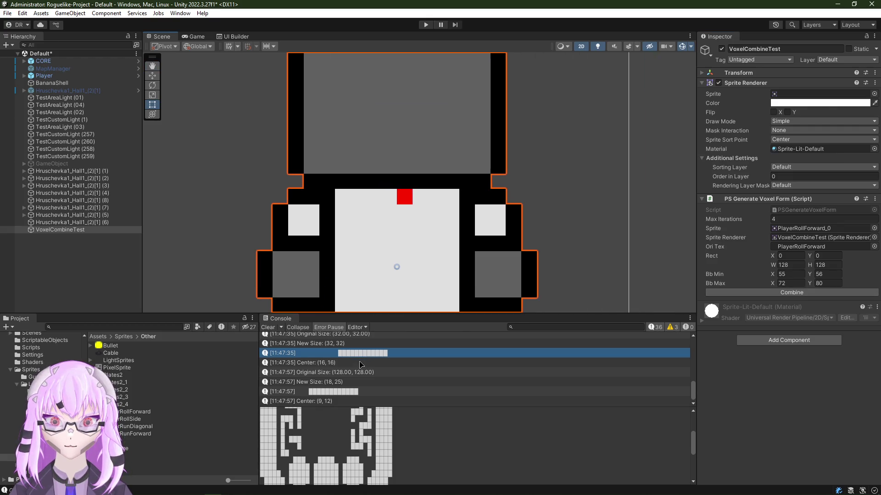
click(348, 402)
key(alt+Tab)
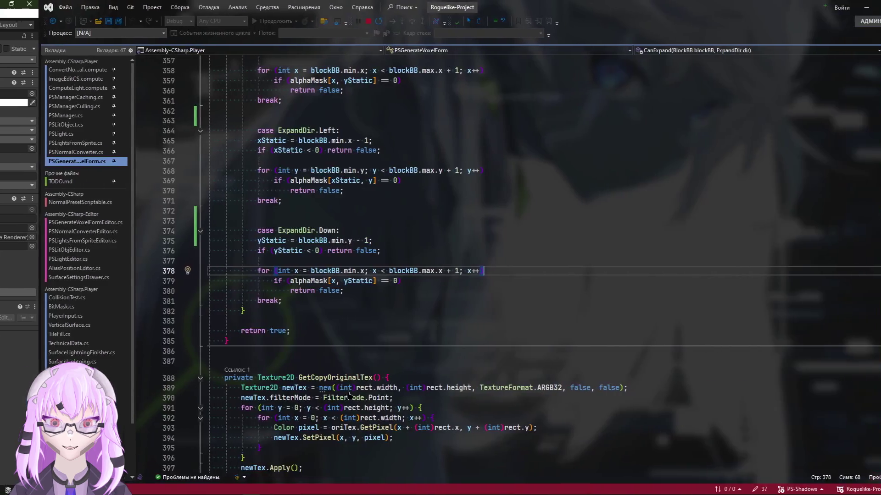
scroll(397, 372, up, 6)
scroll(397, 373, up, 3)
scroll(397, 372, up, 8)
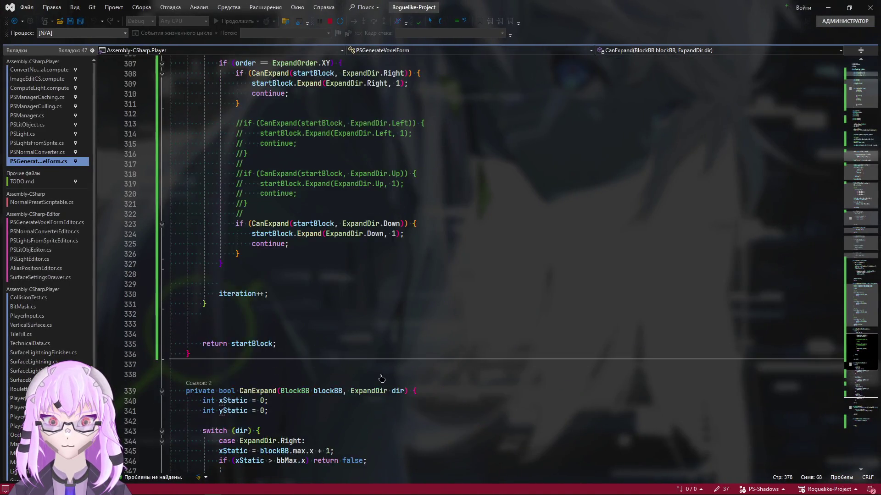
scroll(240, 293, up, 2)
Step: Remove the // prefixes on lines 313-322 to re-enable the Left and Up expansion checks
click(245, 277)
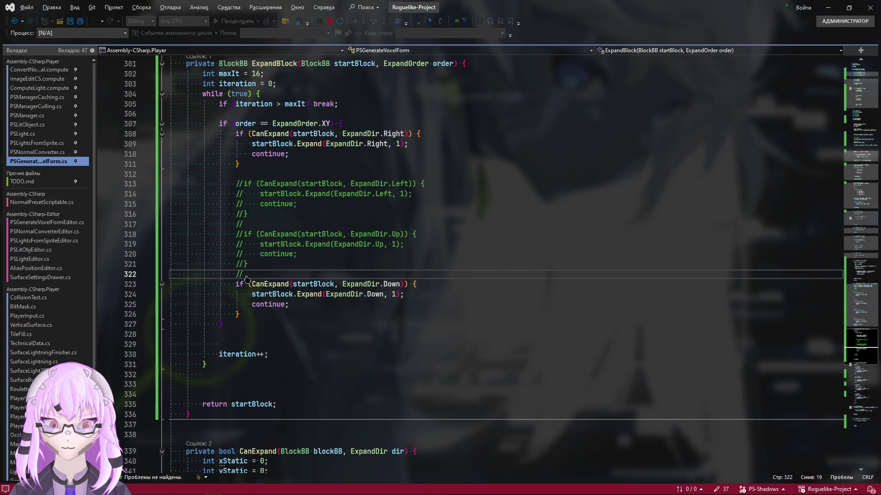
click(306, 286)
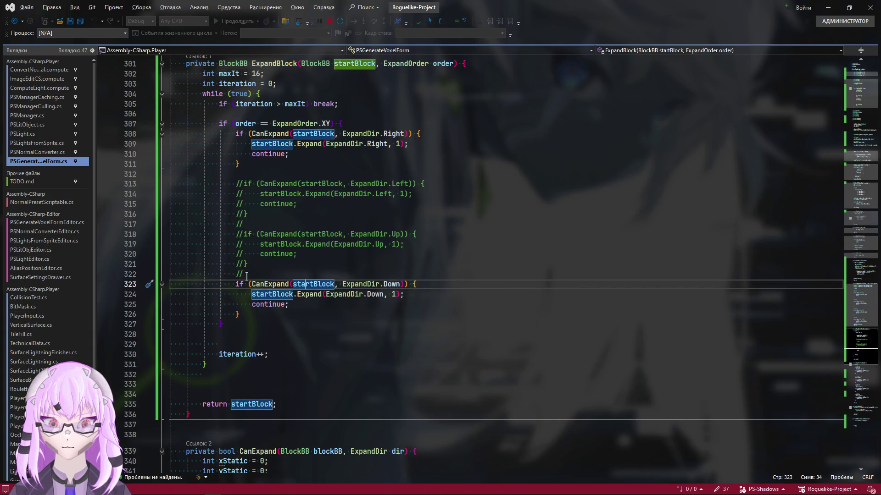
drag(244, 275, 238, 185)
key(Delete)
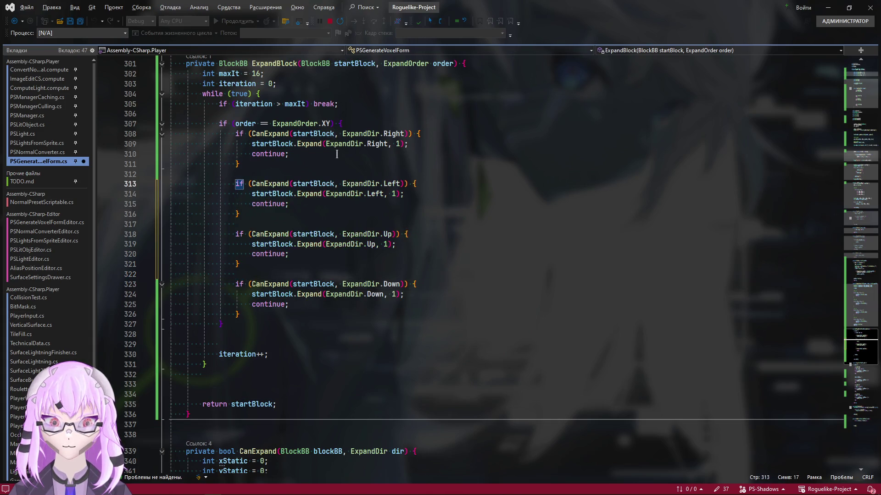
key(alt+Tab)
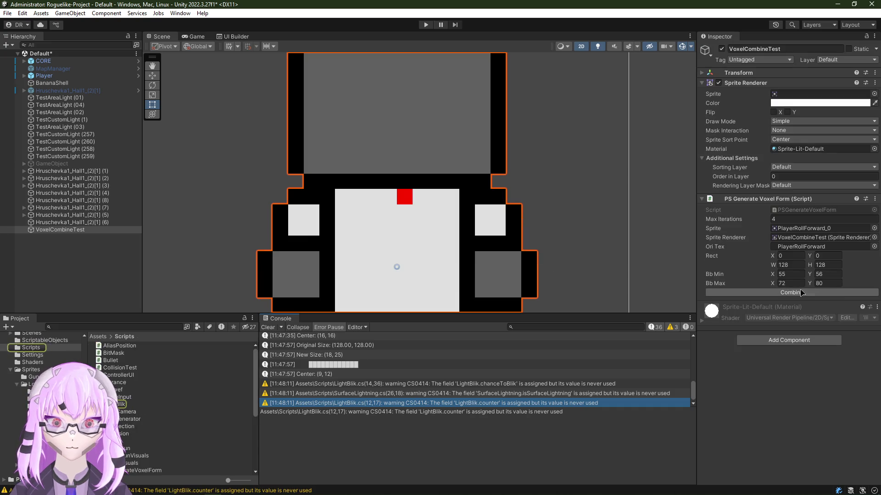
Step: Assign PlayerRollForward_0 from the Other folder and run Combine on it
drag(358, 234, 456, 106)
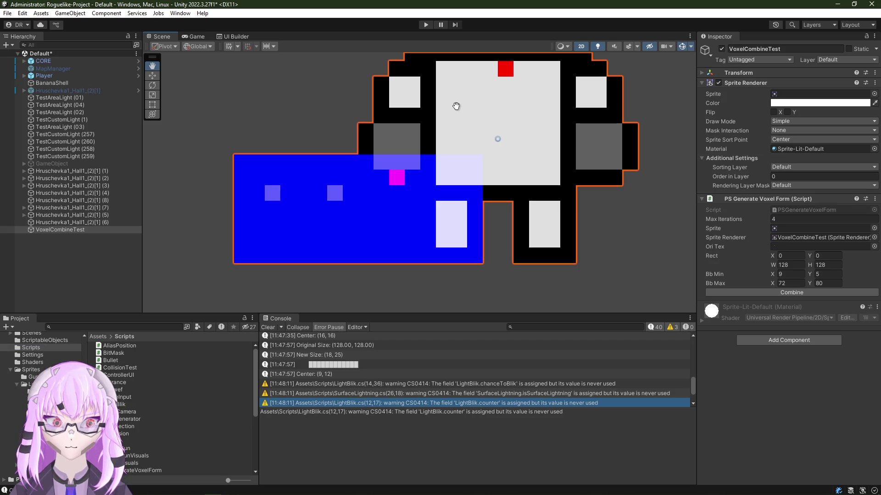
drag(456, 106, 364, 188)
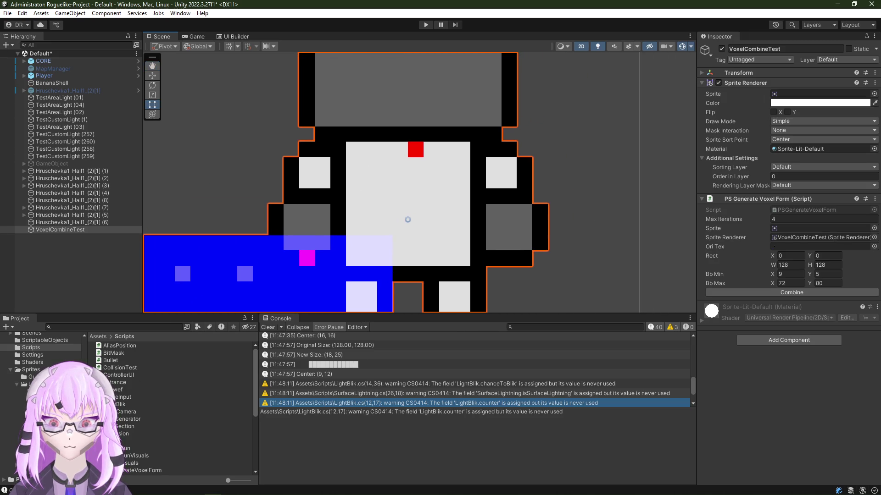
click(48, 457)
drag(680, 245, 819, 228)
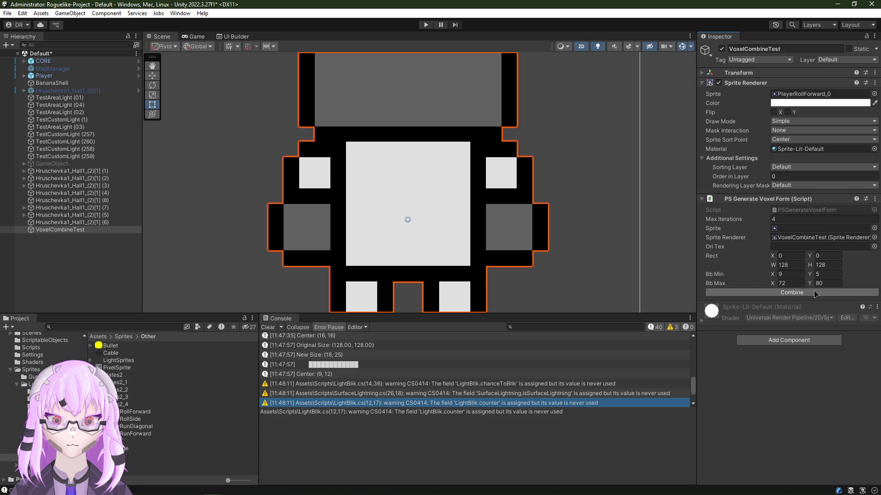
click(802, 293)
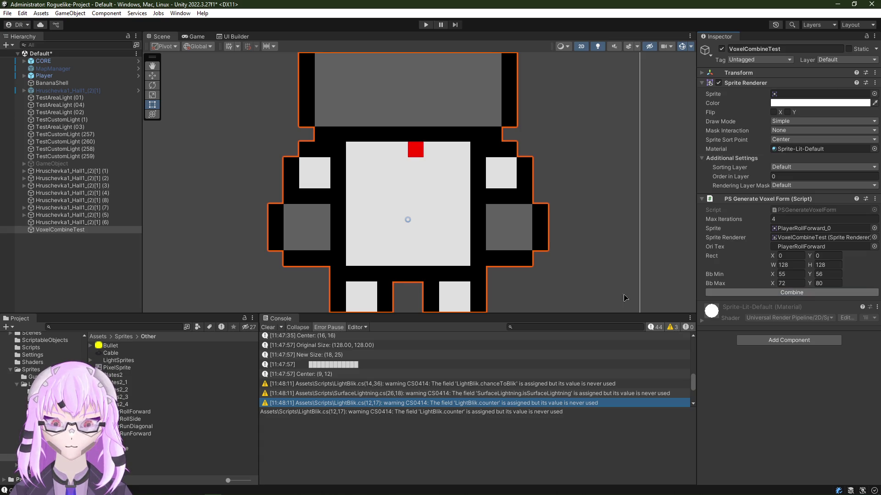
scroll(379, 261, down, 2)
scroll(344, 269, down, 2)
scroll(412, 397, down, 3)
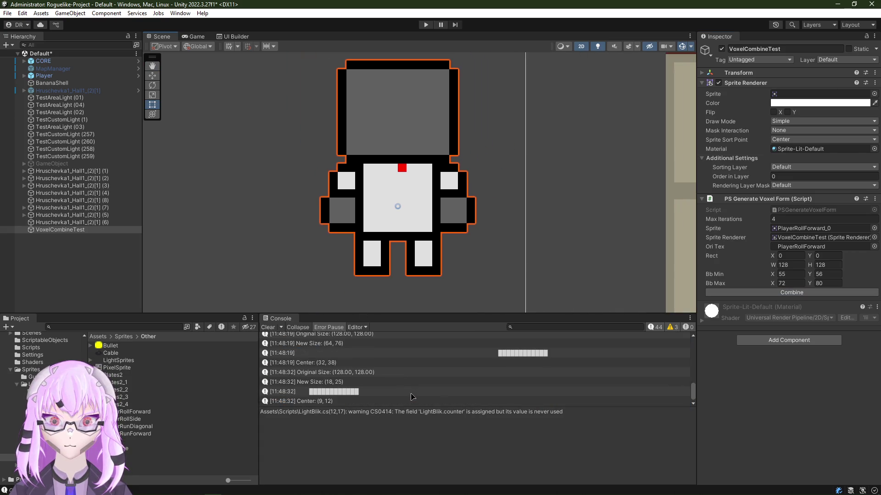
Step: Run Combine five more times to grow the player sprite's blue fill
click(761, 295)
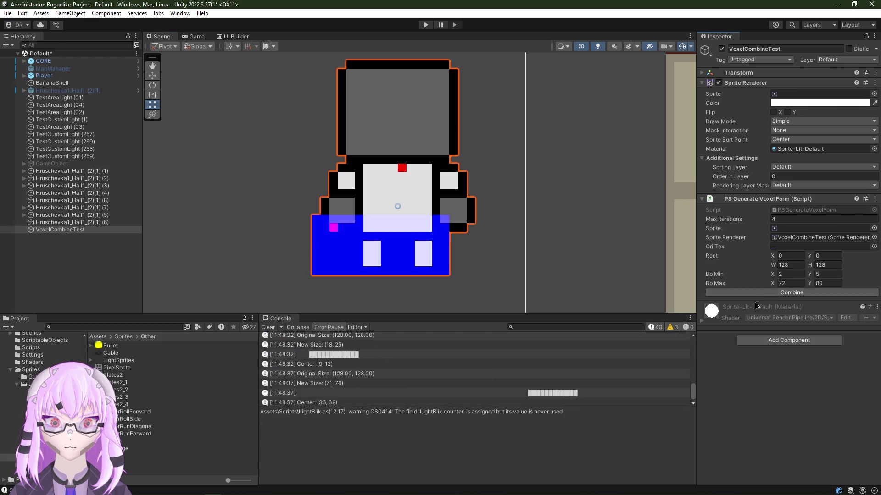
click(791, 293)
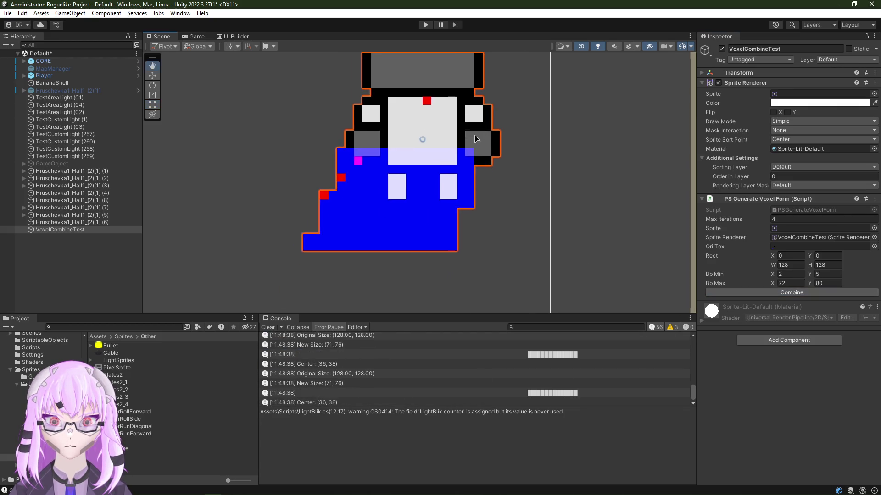
scroll(687, 257, down, 1)
click(791, 292)
click(791, 293)
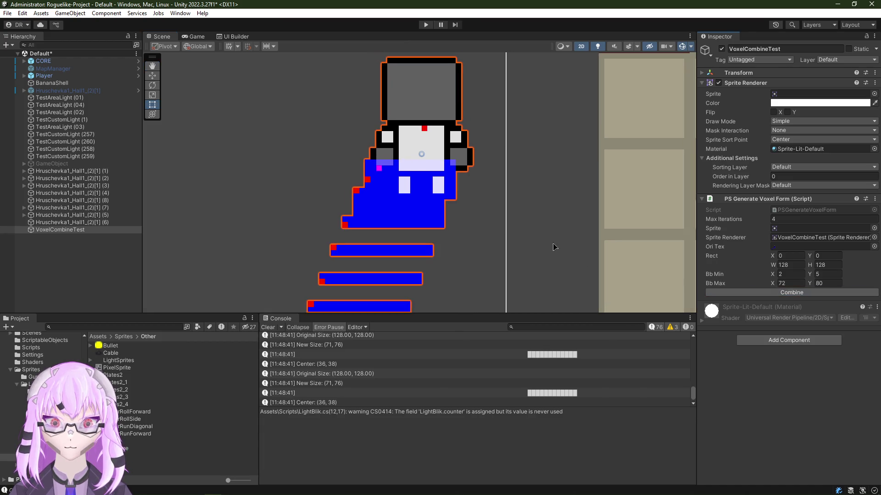
scroll(433, 263, down, 3)
click(767, 293)
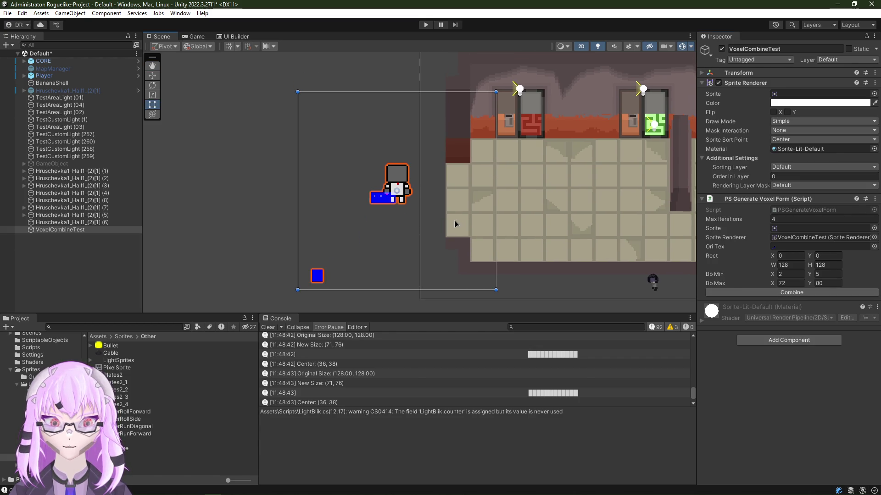
Step: Inspect the round sprite's blue block and assign Plates2 as the source sprite
drag(436, 263, 377, 204)
scroll(377, 199, up, 3)
scroll(382, 179, down, 1)
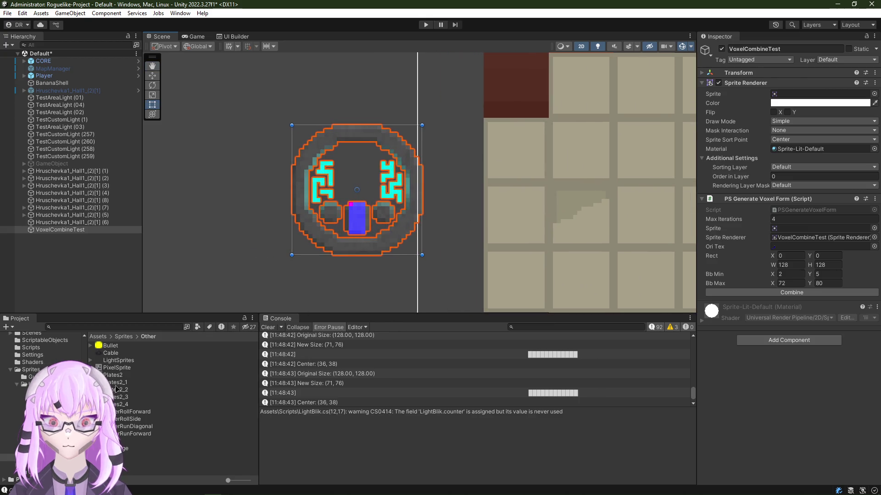
scroll(383, 166, up, 1)
scroll(383, 166, up, 1)
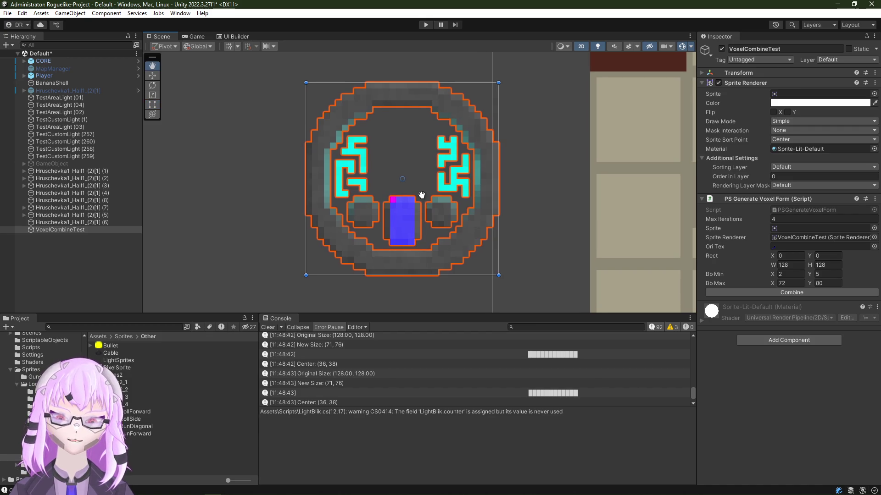
drag(416, 209, 413, 193)
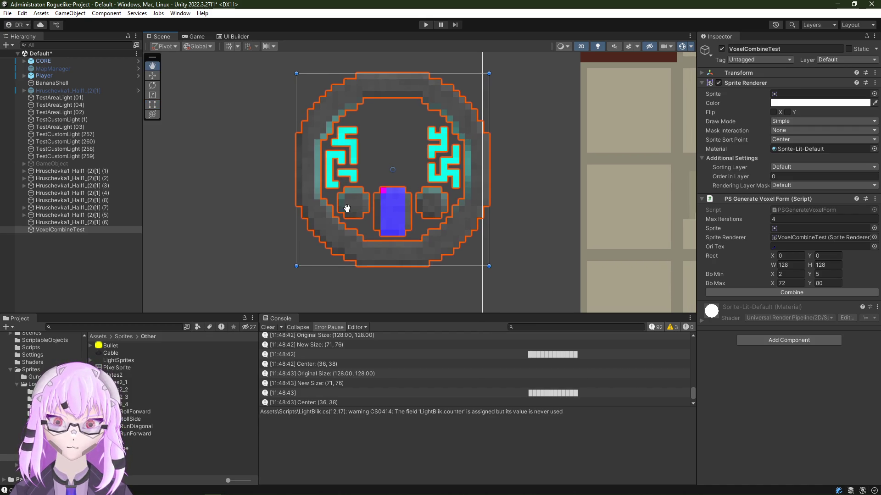
scroll(350, 199, up, 2)
scroll(344, 217, down, 1)
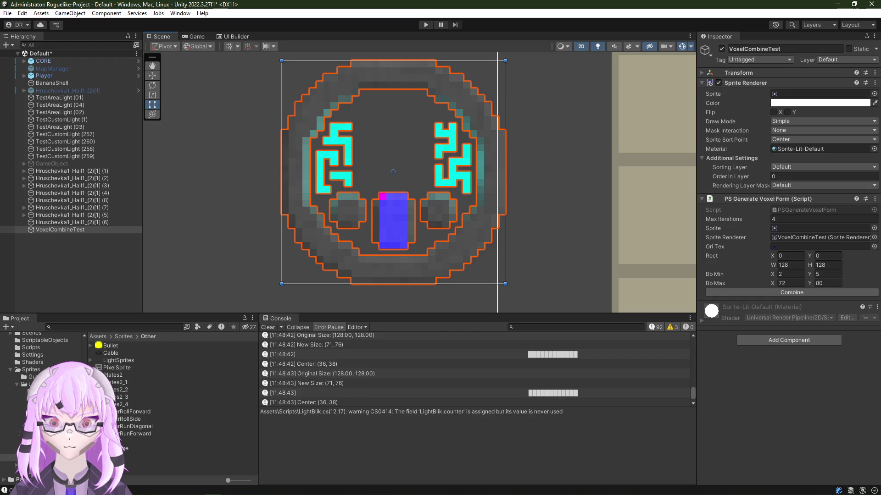
drag(110, 375, 819, 94)
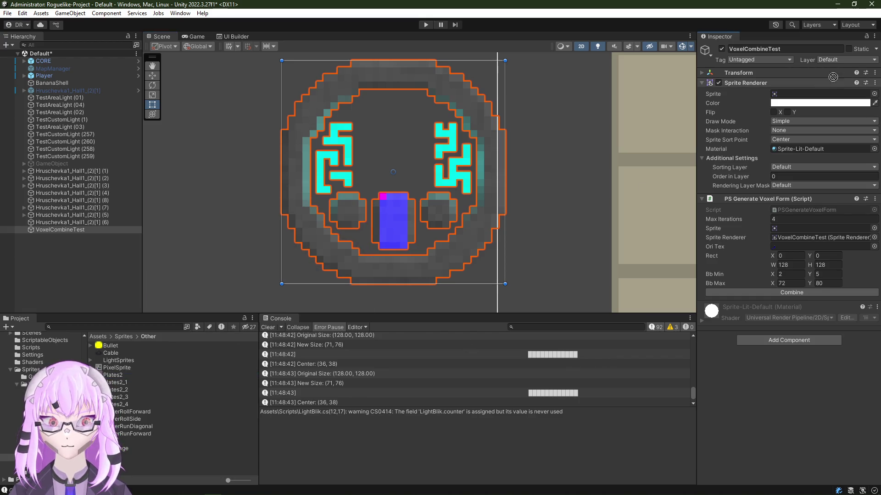
Step: Combine Plates2, then assign and combine the Bullet sprite, then assign LightSprites_0
click(810, 294)
drag(446, 192, 442, 199)
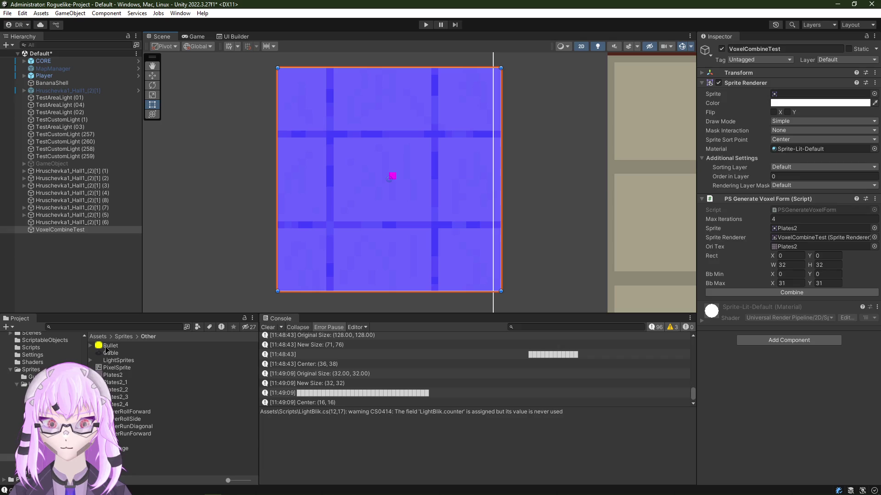
drag(107, 346, 818, 94)
scroll(448, 185, up, 3)
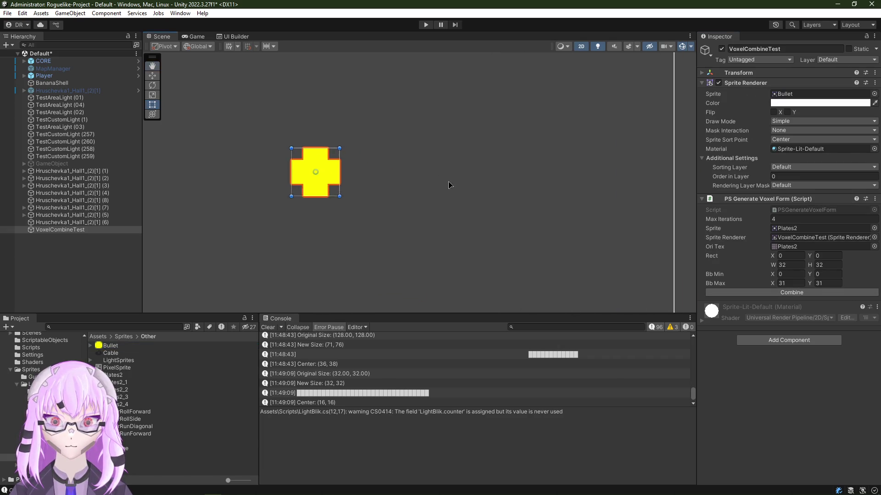
click(791, 292)
scroll(401, 238, down, 3)
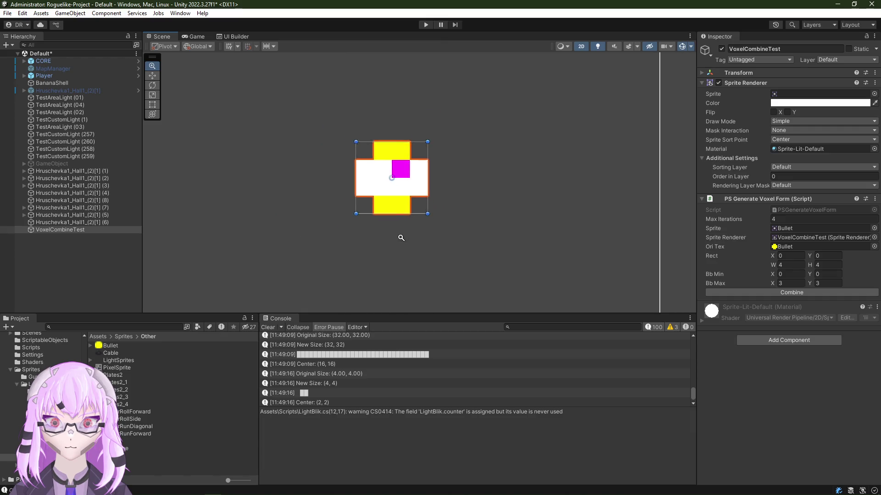
scroll(401, 238, down, 3)
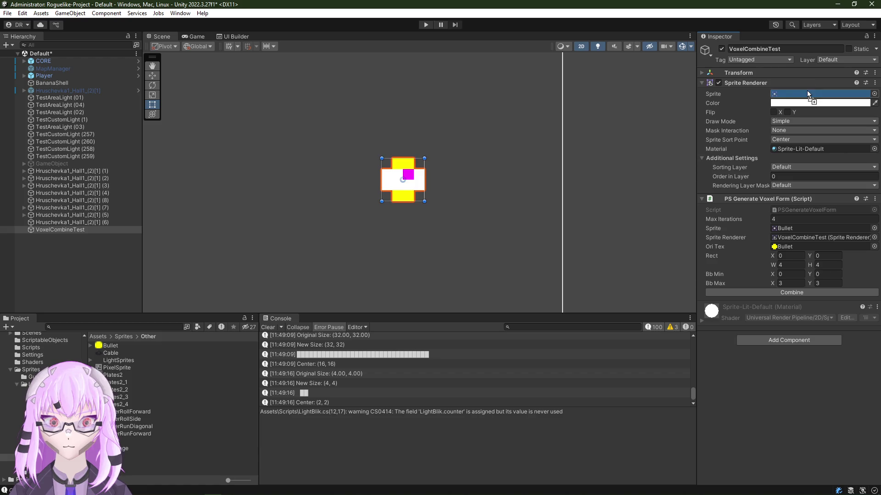
drag(110, 363, 819, 94)
scroll(383, 219, down, 2)
scroll(383, 220, down, 2)
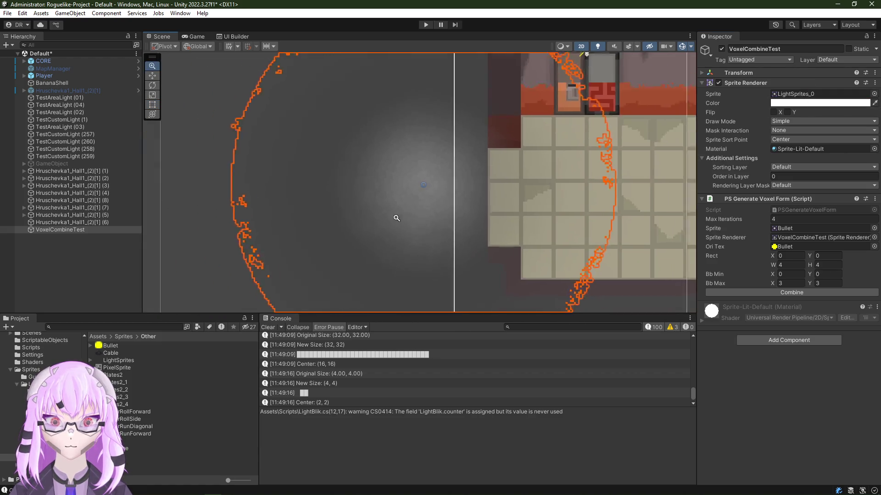
scroll(374, 220, down, 2)
scroll(360, 223, down, 1)
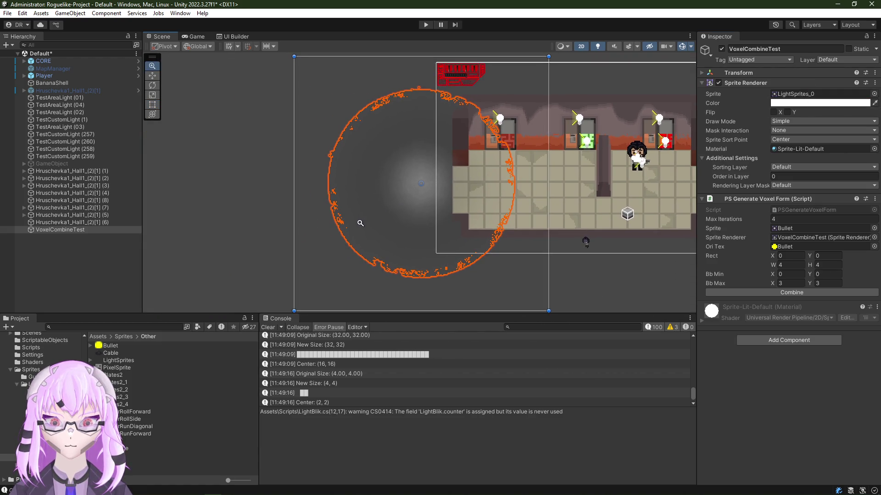
scroll(360, 223, up, 1)
scroll(364, 222, up, 1)
scroll(368, 221, up, 1)
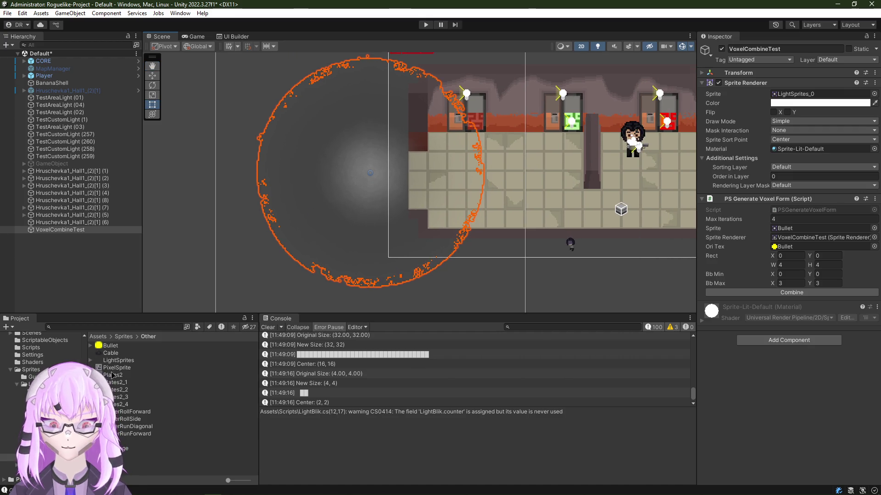
Step: Browse to the Guns folder, assign Glock_0 as the source, and switch to the script code
click(41, 449)
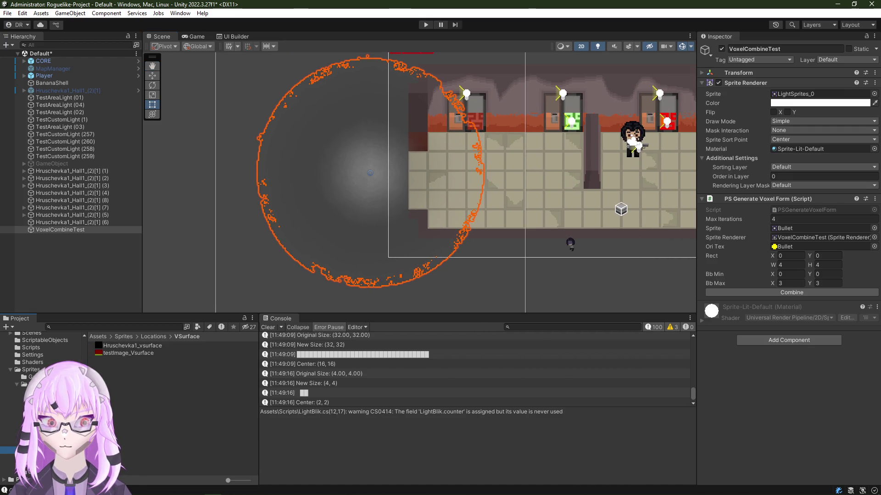
click(35, 384)
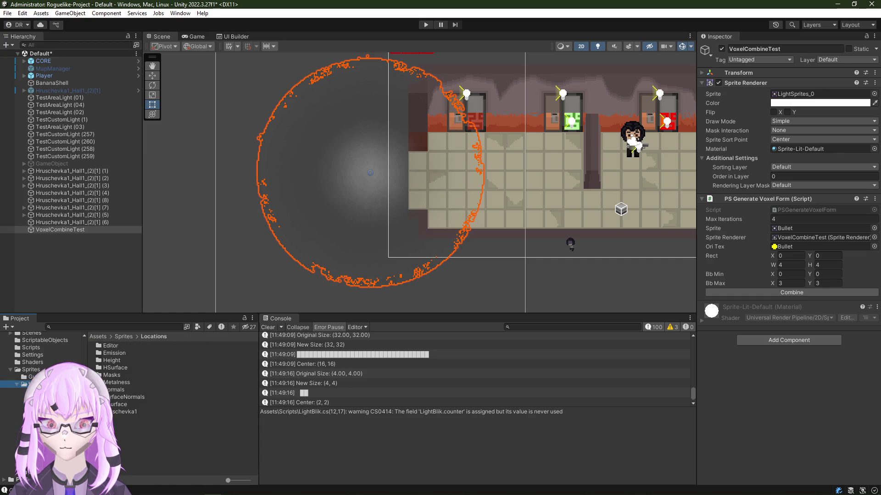
key(Up)
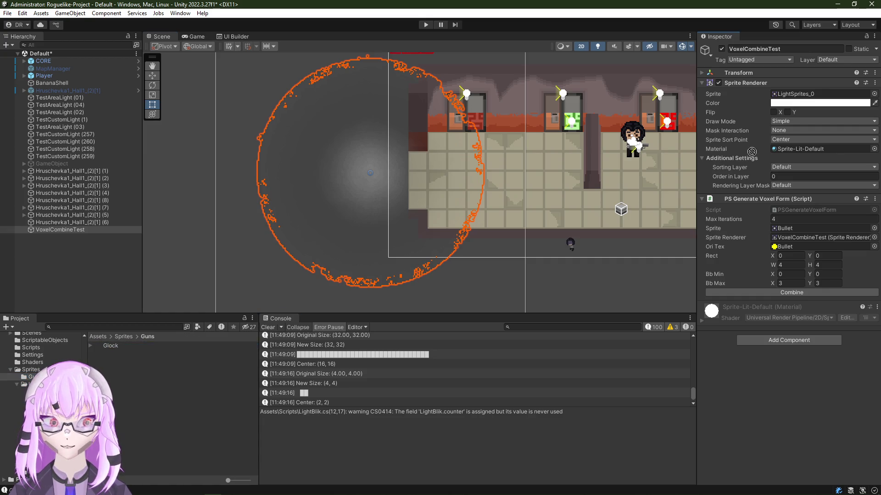
drag(109, 346, 819, 93)
scroll(429, 181, up, 5)
scroll(429, 181, up, 2)
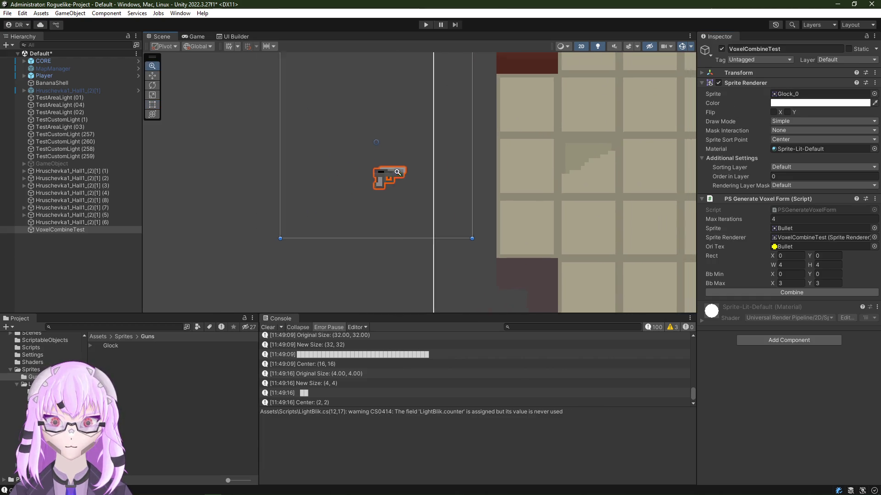
scroll(428, 177, up, 2)
scroll(422, 195, up, 1)
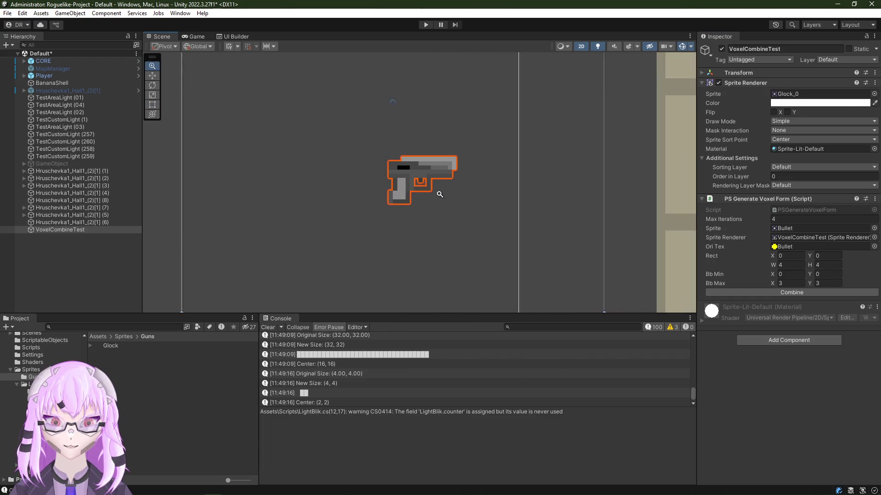
scroll(412, 206, up, 1)
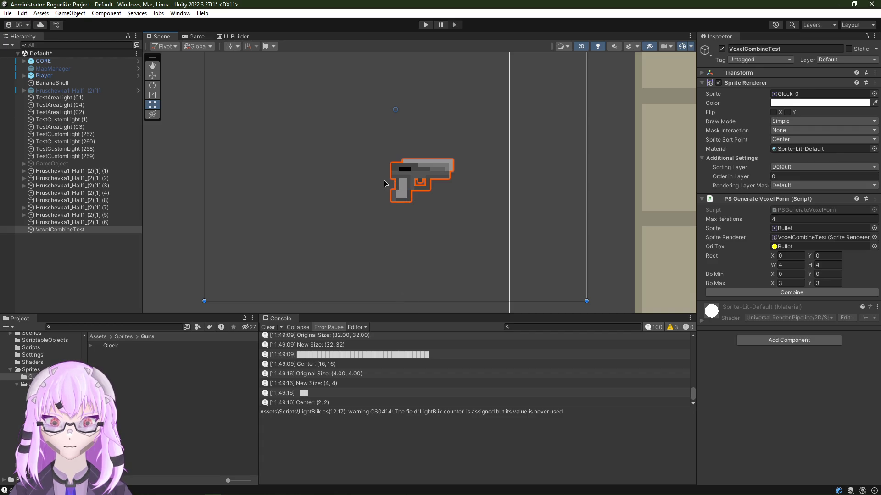
scroll(387, 211, down, 2)
scroll(415, 216, down, 2)
scroll(403, 210, down, 2)
key(alt+Tab)
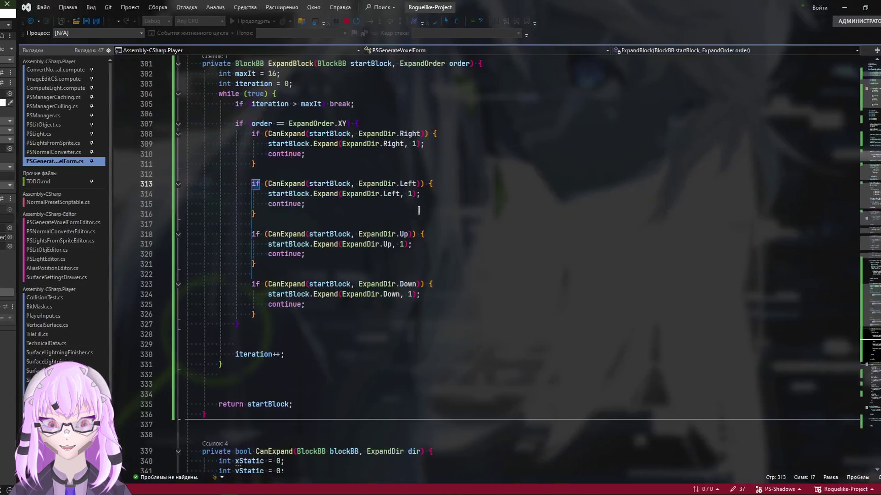
click(413, 313)
scroll(415, 192, up, 15)
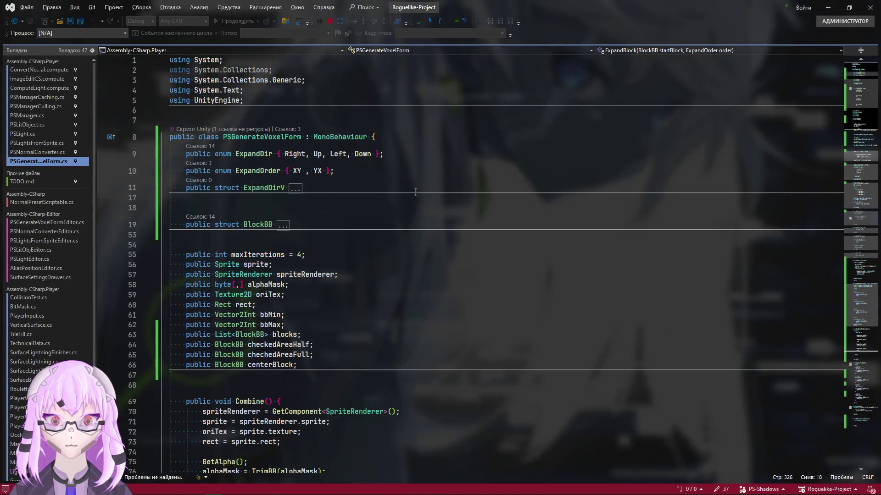
scroll(290, 219, down, 4)
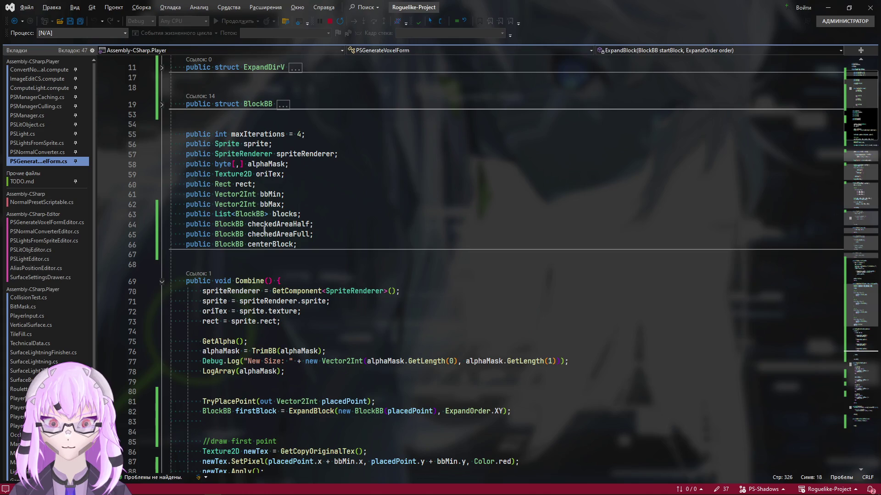
scroll(239, 184, down, 3)
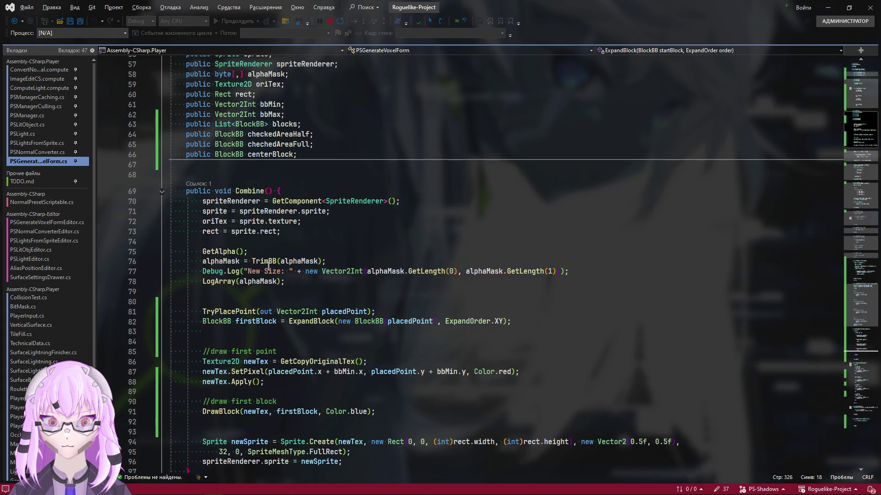
scroll(298, 266, down, 6)
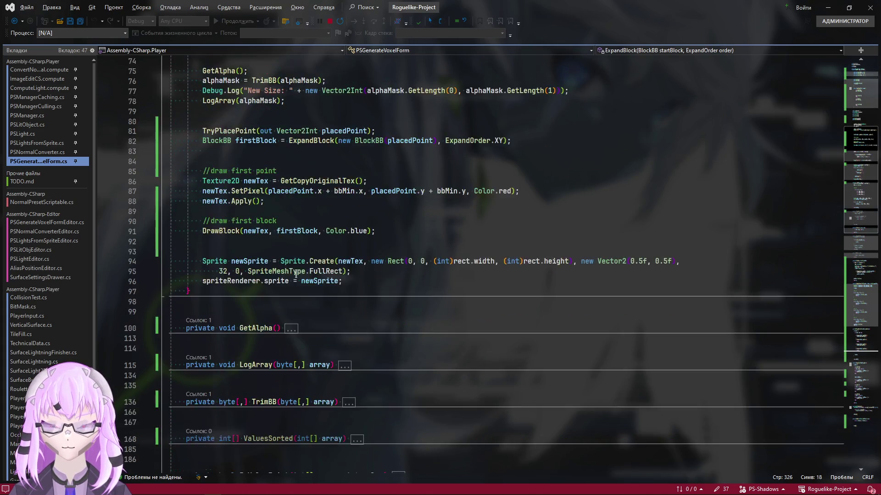
scroll(296, 269, down, 2)
scroll(292, 275, down, 2)
scroll(289, 282, up, 7)
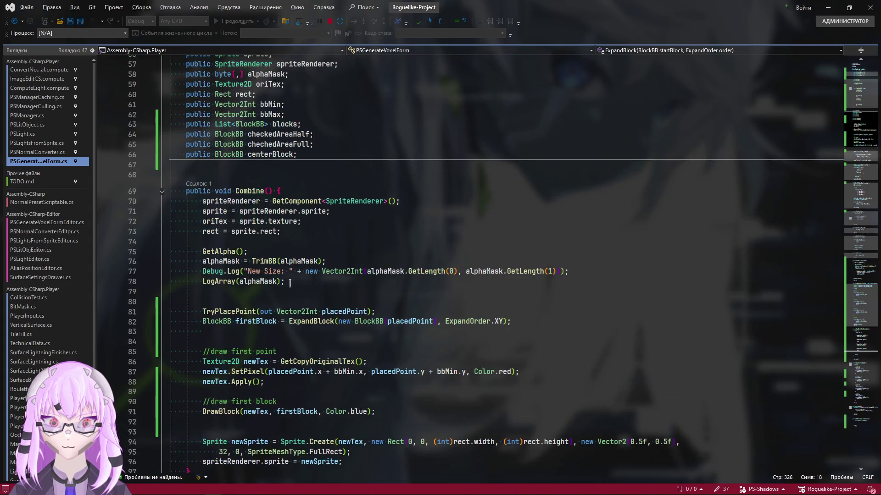
scroll(289, 282, down, 8)
scroll(288, 288, down, 11)
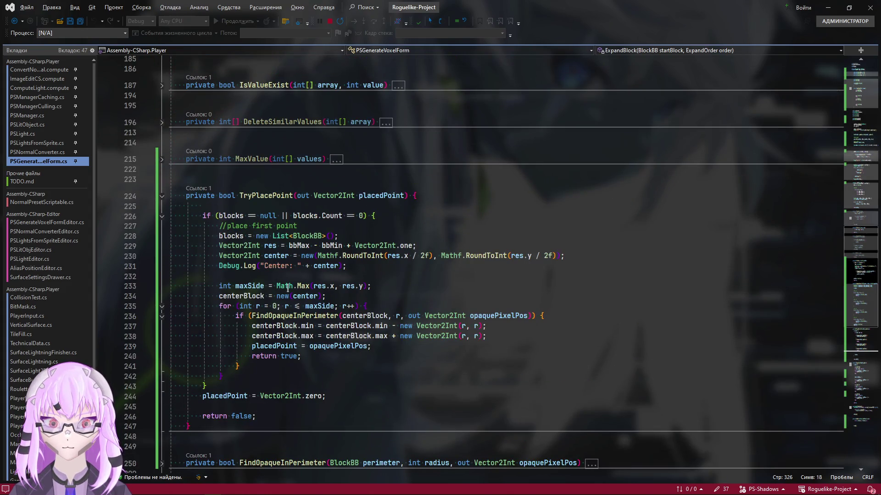
scroll(287, 289, down, 10)
scroll(286, 293, down, 5)
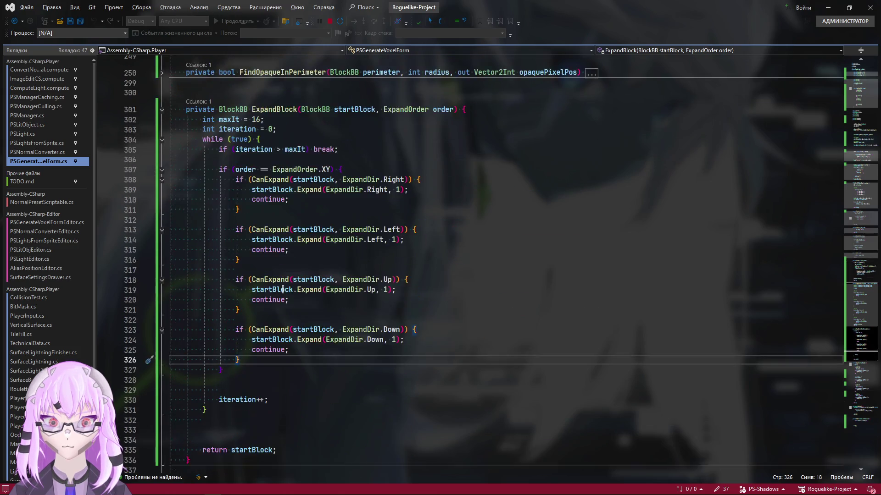
scroll(285, 297, up, 3)
scroll(282, 308, down, 9)
scroll(282, 308, down, 4)
scroll(729, 363, down, 5)
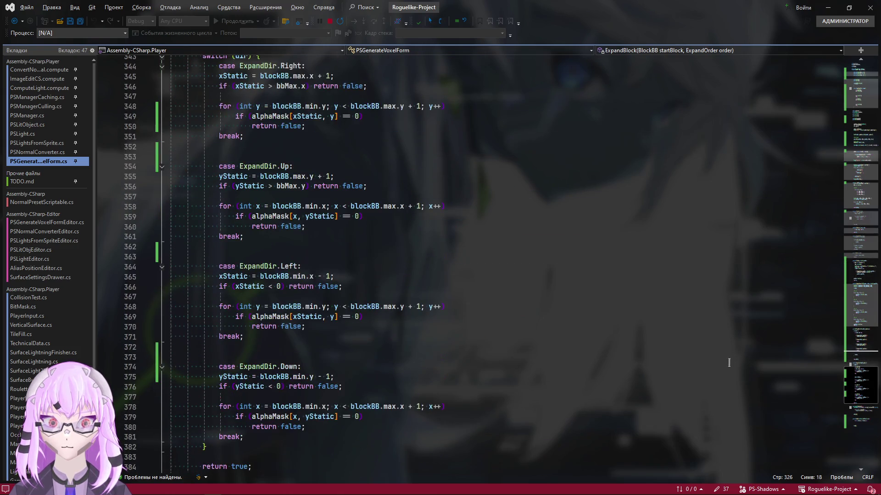
scroll(860, 383, down, 5)
scroll(862, 408, down, 5)
scroll(333, 215, down, 3)
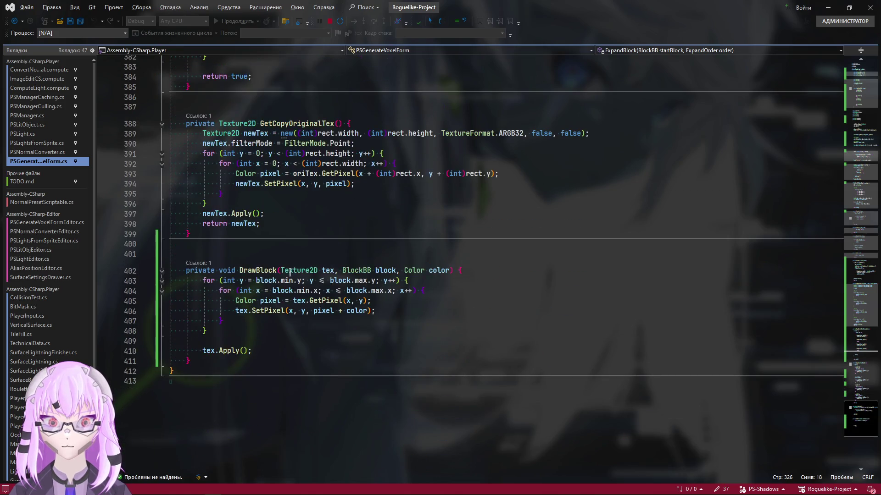
click(261, 270)
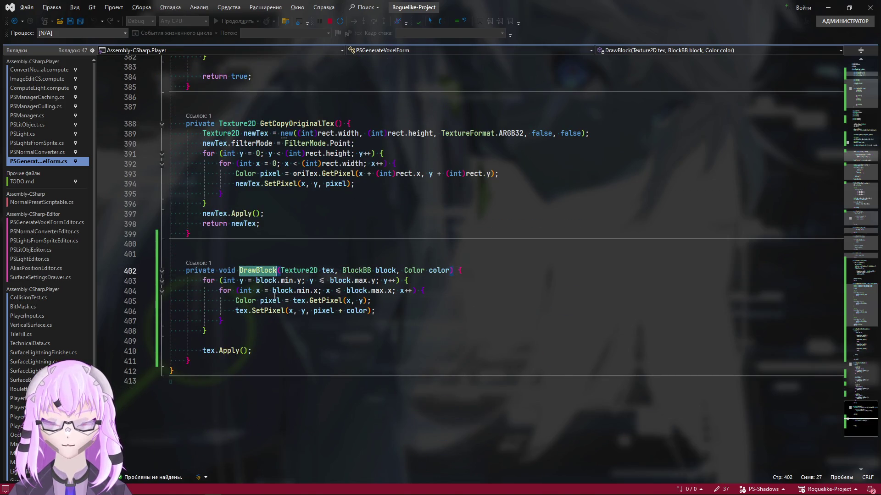
scroll(356, 270, down, 1)
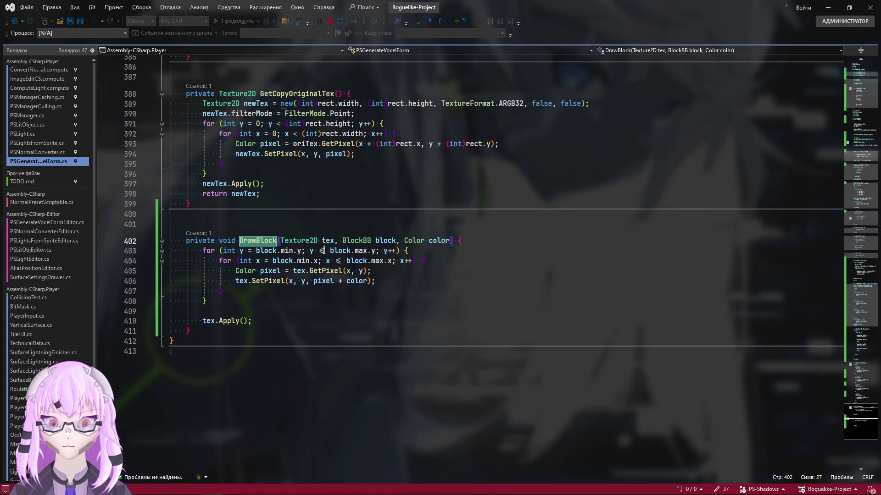
click(385, 241)
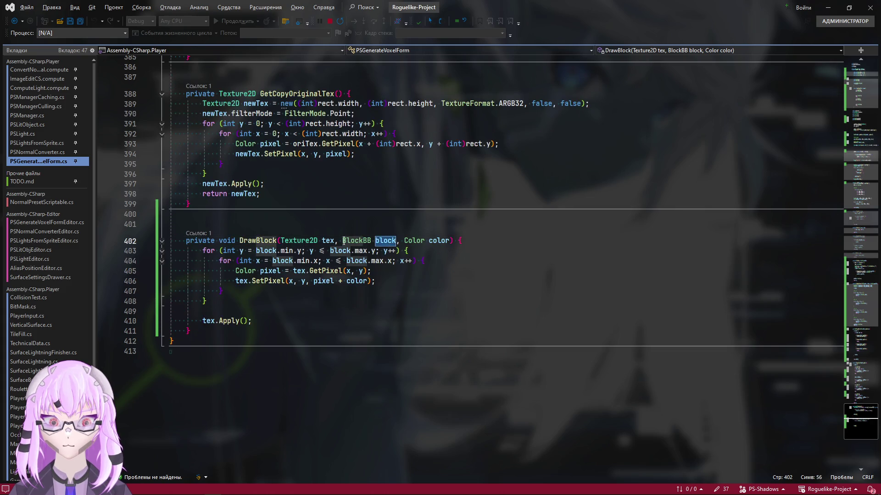
Step: Rewrite line 406 as tex.SetPixel(x + bbMin.x, y + bbMin.y, pixel + color) and return to Unity
click(293, 280)
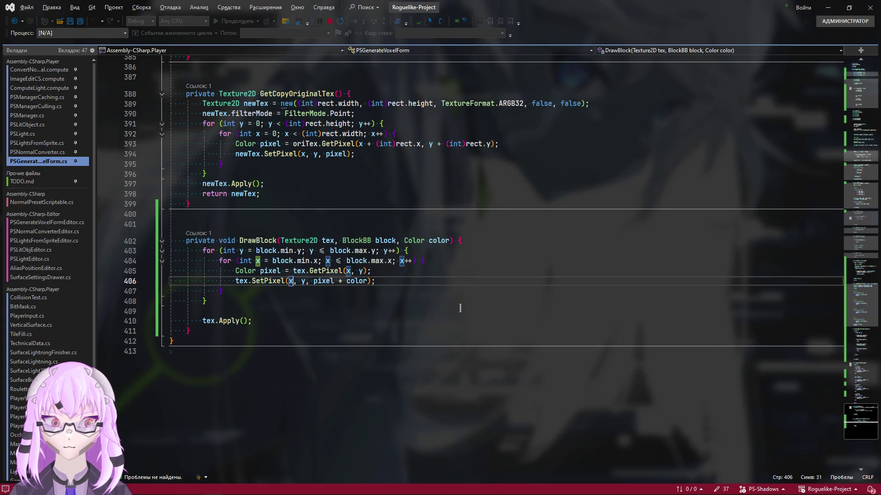
text(+)
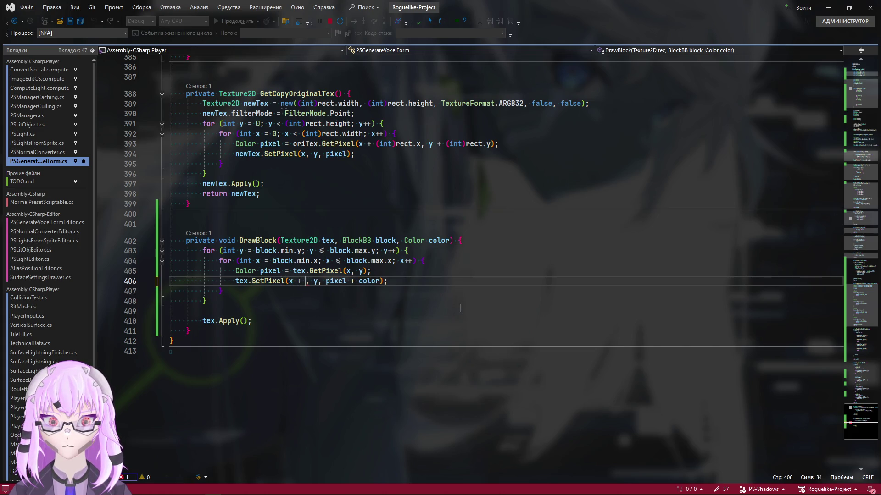
scroll(378, 308, up, 1)
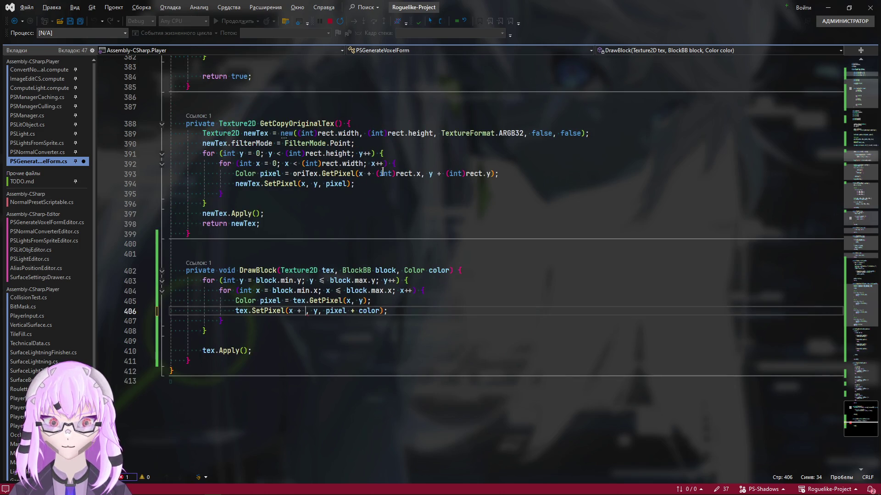
mouse_move(417, 144)
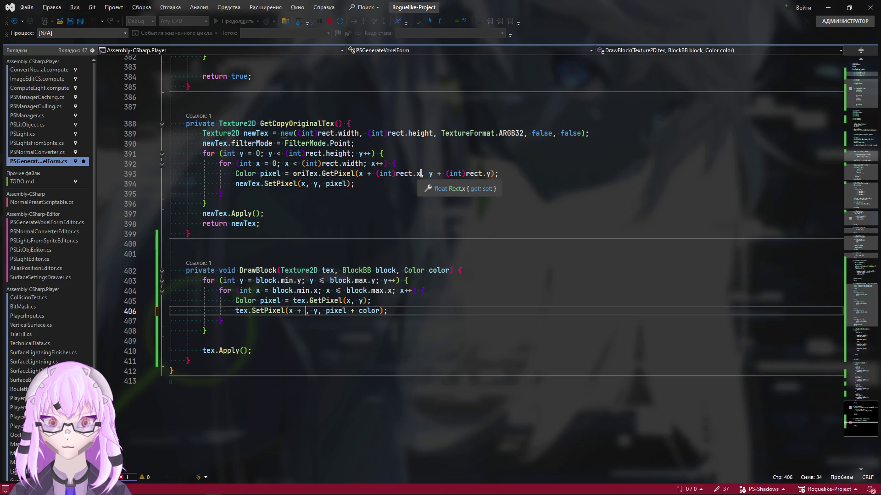
scroll(277, 319, up, 7)
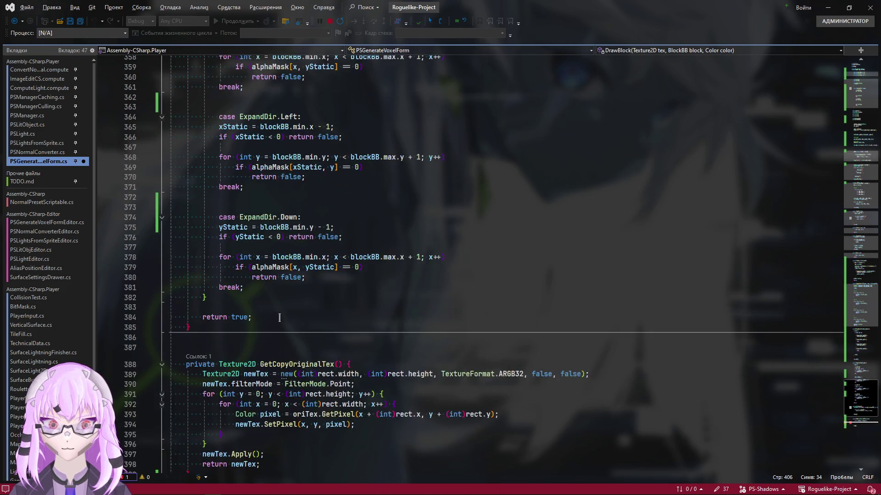
scroll(282, 310, down, 7)
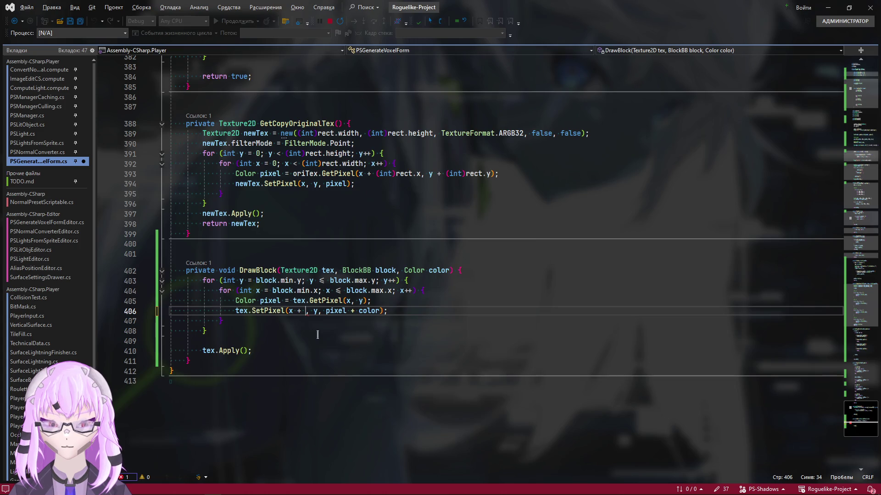
text(bbMin)
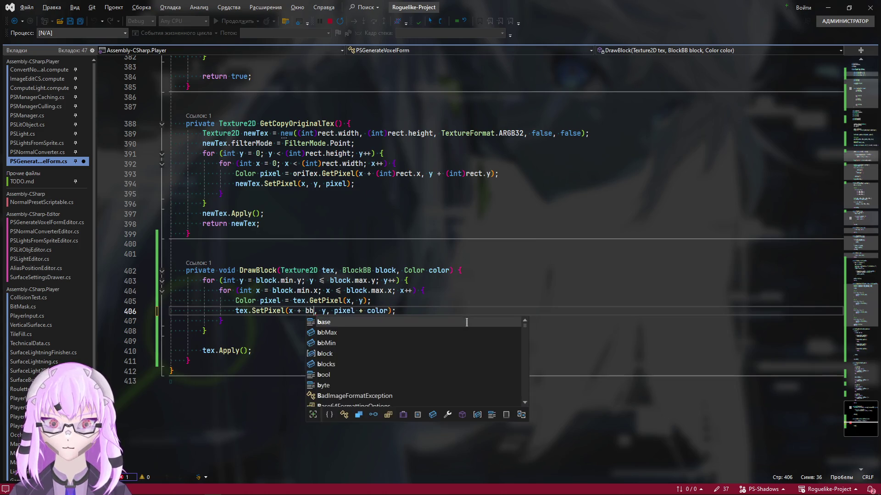
text(.)
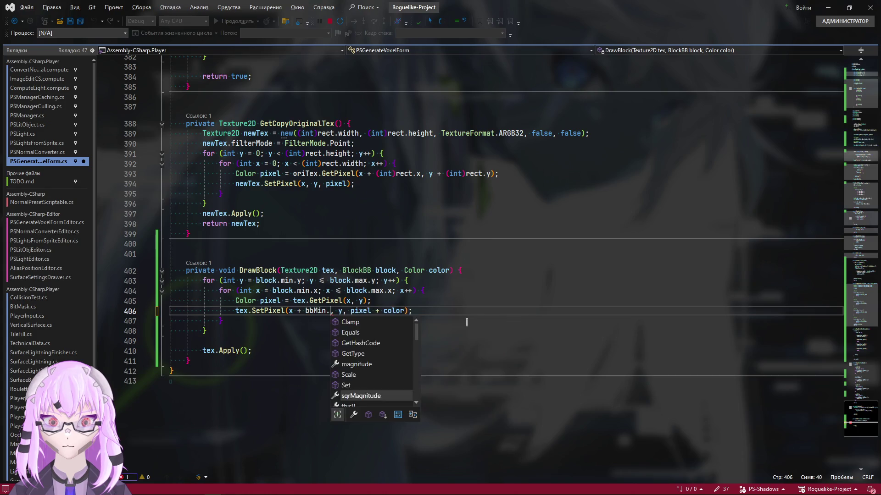
text(x)
click(352, 312)
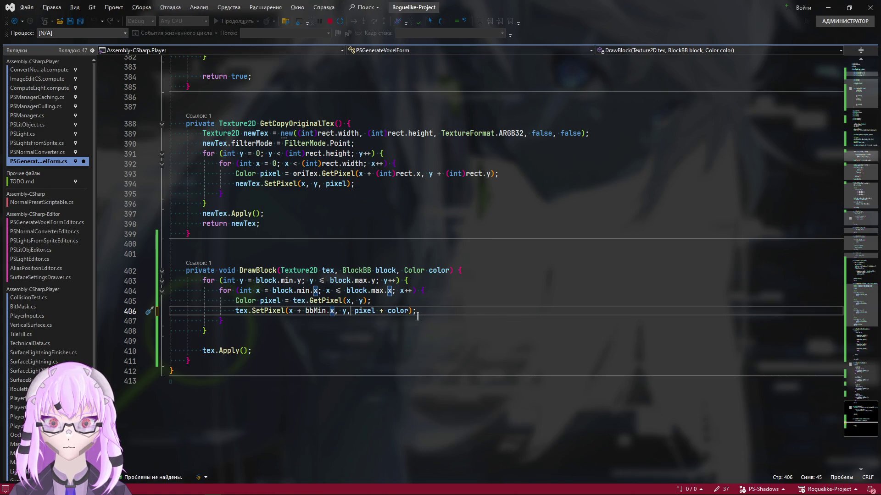
text(+ bbMin)
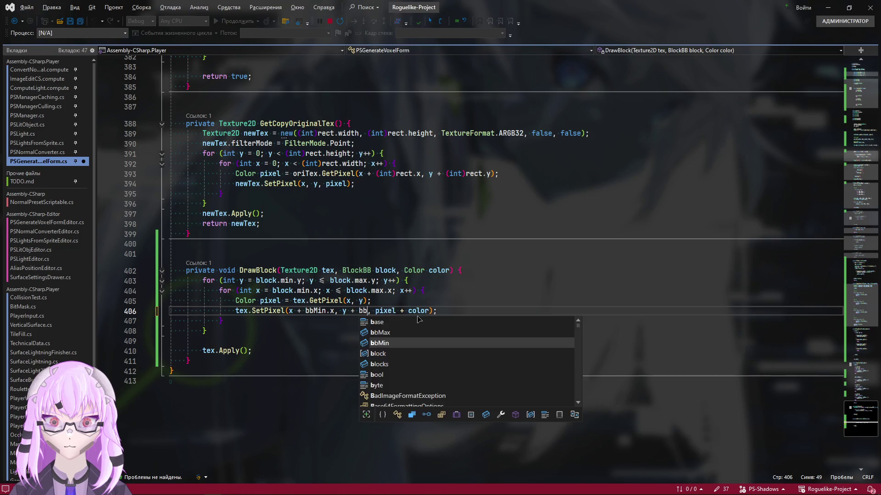
text(.x, )
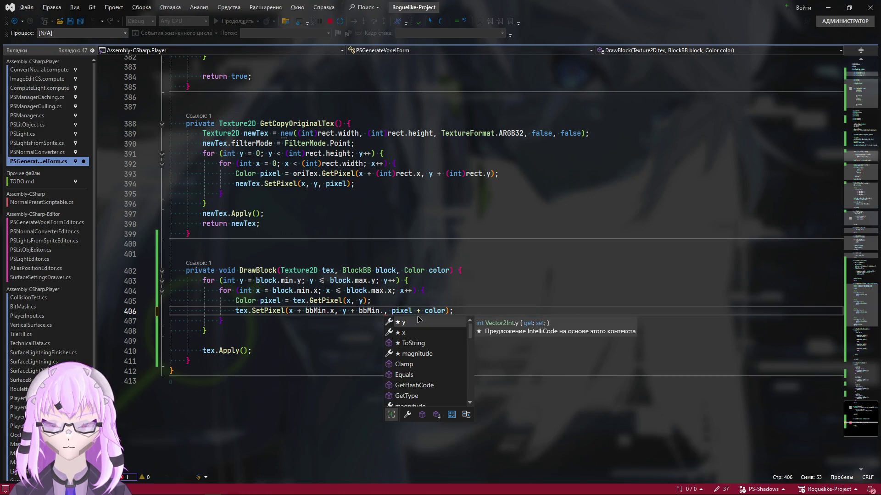
text(y)
click(480, 305)
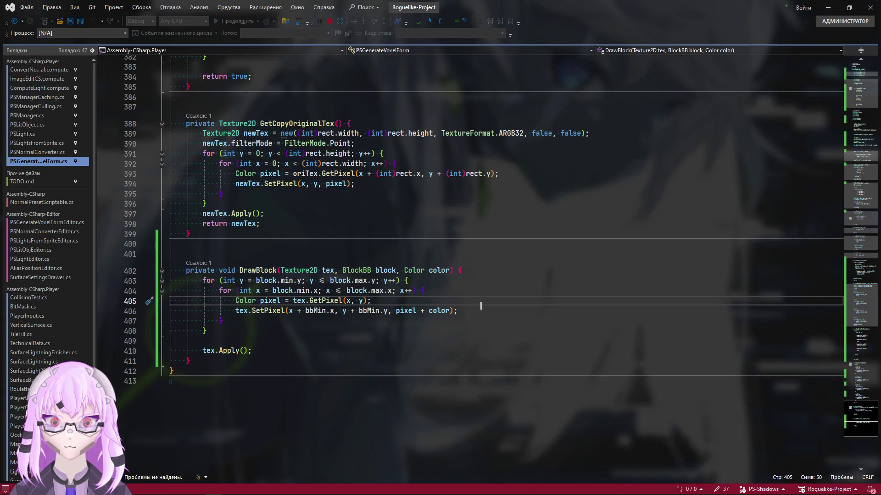
key(alt+Tab)
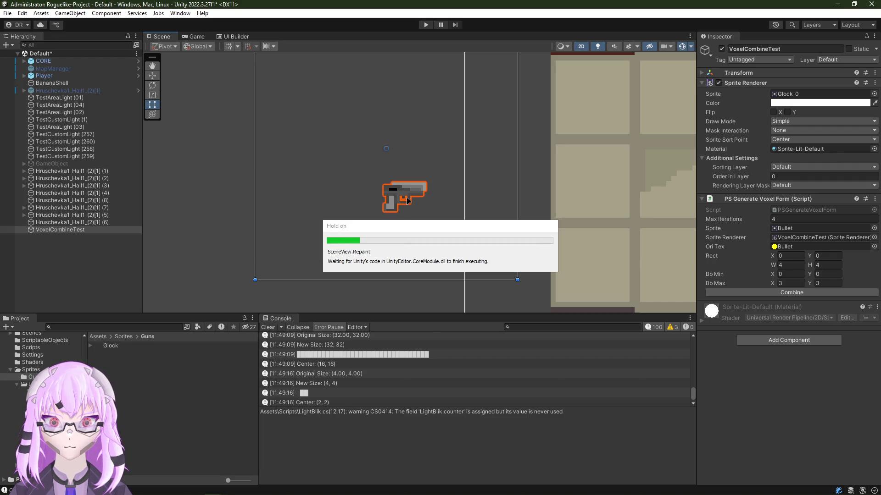
scroll(505, 447, down, 2)
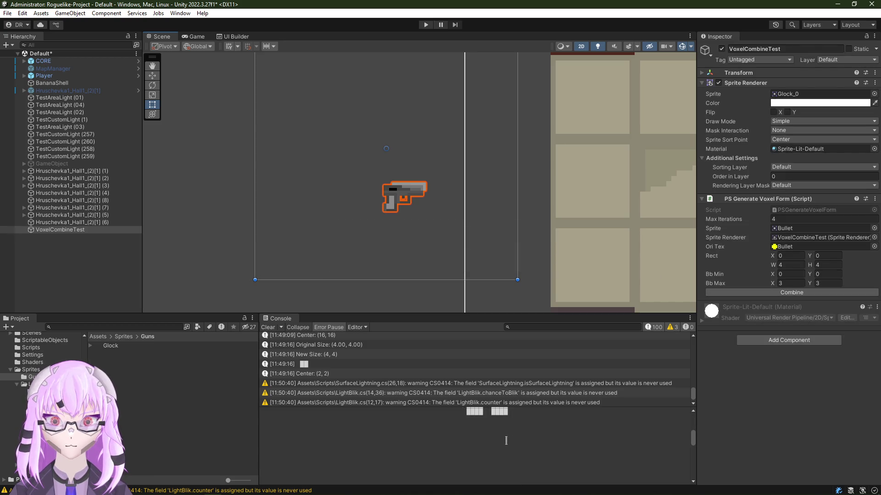
scroll(504, 446, down, 1)
scroll(505, 447, down, 2)
scroll(506, 447, down, 2)
scroll(505, 447, down, 3)
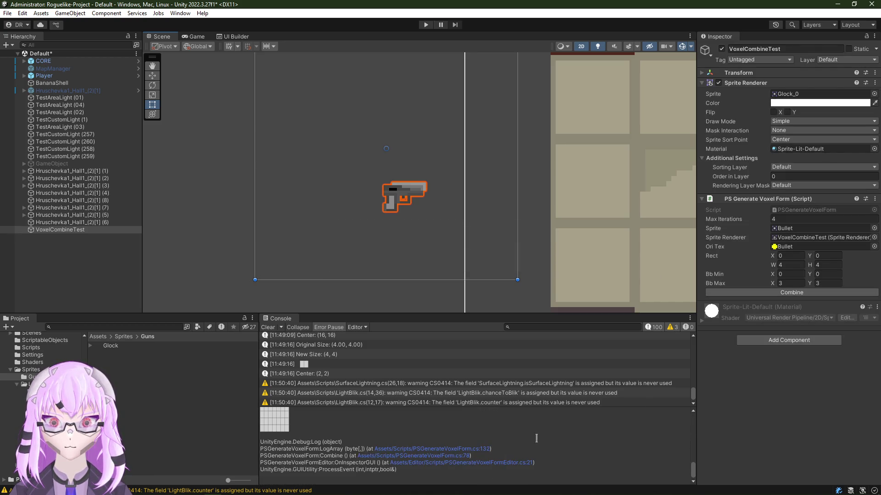
Step: Run Combine on the Glock sprite, pan around its blue block, then switch to the script
click(764, 297)
scroll(432, 177, up, 2)
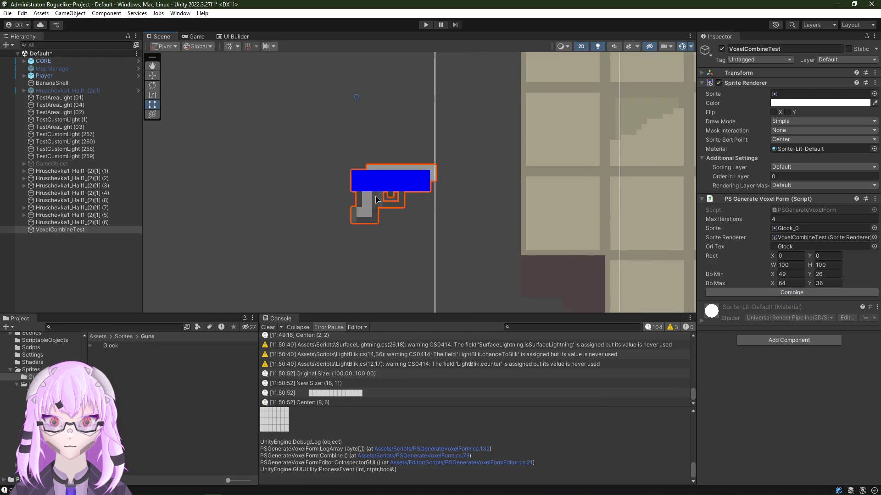
scroll(432, 176, up, 3)
scroll(413, 189, up, 1)
scroll(406, 206, up, 2)
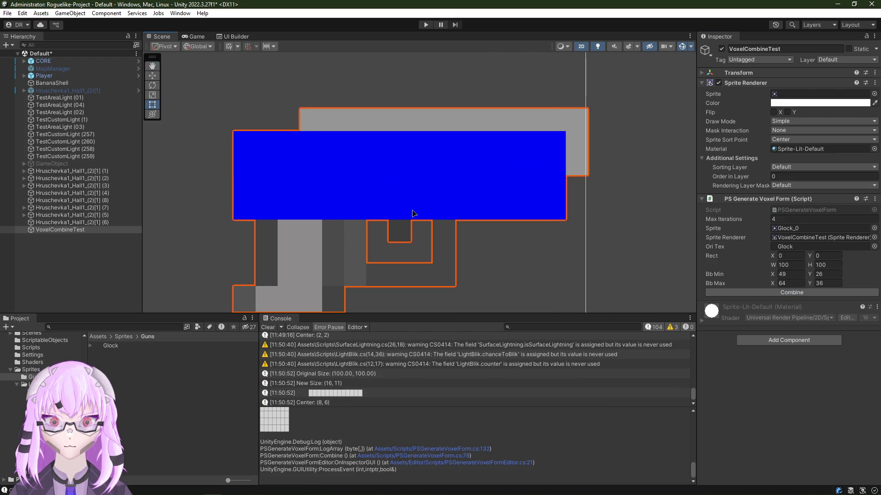
drag(408, 211, 462, 118)
scroll(330, 222, down, 5)
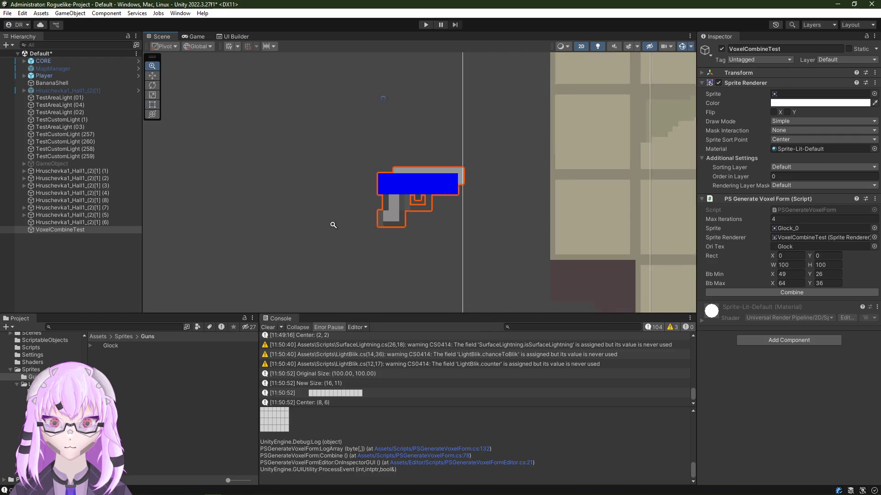
mouse_move(330, 222)
mouse_down()
mouse_move(455, 105)
mouse_move(346, 149)
mouse_move(421, 161)
mouse_up()
scroll(248, 204, up, 1)
scroll(280, 175, down, 2)
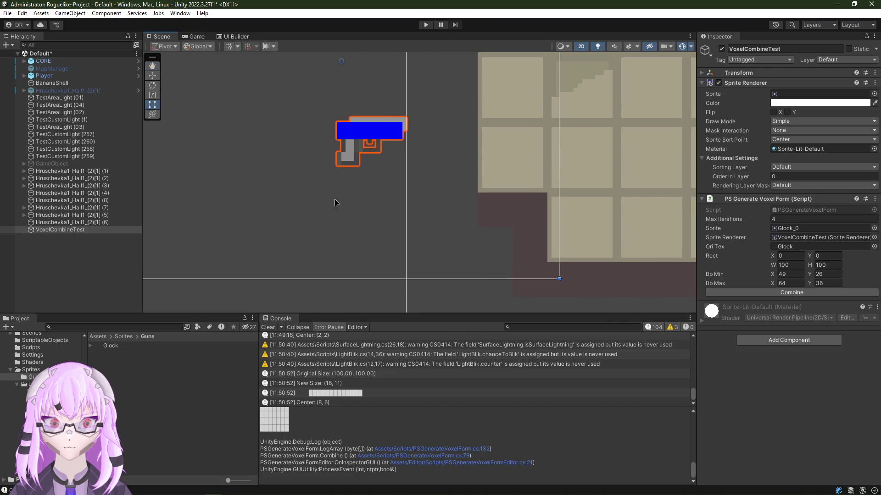
mouse_move(279, 174)
mouse_down()
mouse_move(312, 202)
mouse_move(386, 173)
mouse_move(354, 173)
mouse_move(436, 190)
mouse_up()
scroll(386, 172, up, 3)
scroll(436, 190, down, 3)
scroll(413, 199, up, 1)
scroll(413, 200, up, 2)
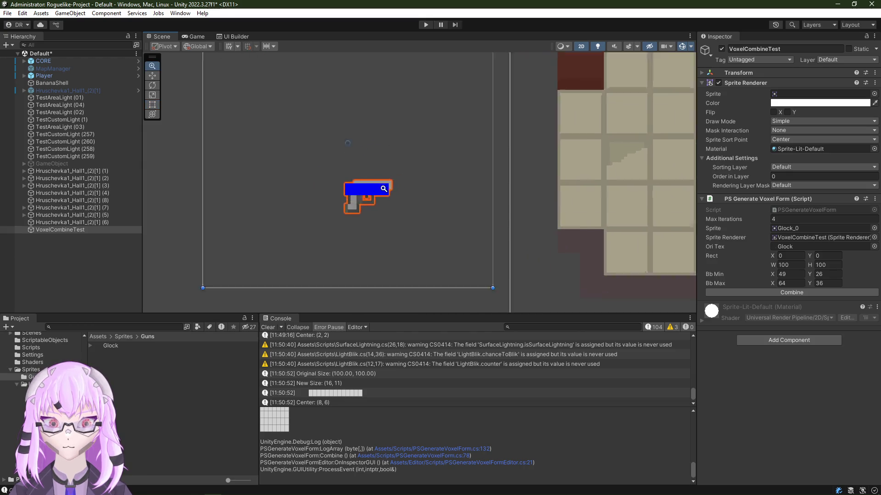
scroll(413, 200, up, 1)
key(alt+Tab)
scroll(315, 405, up, 4)
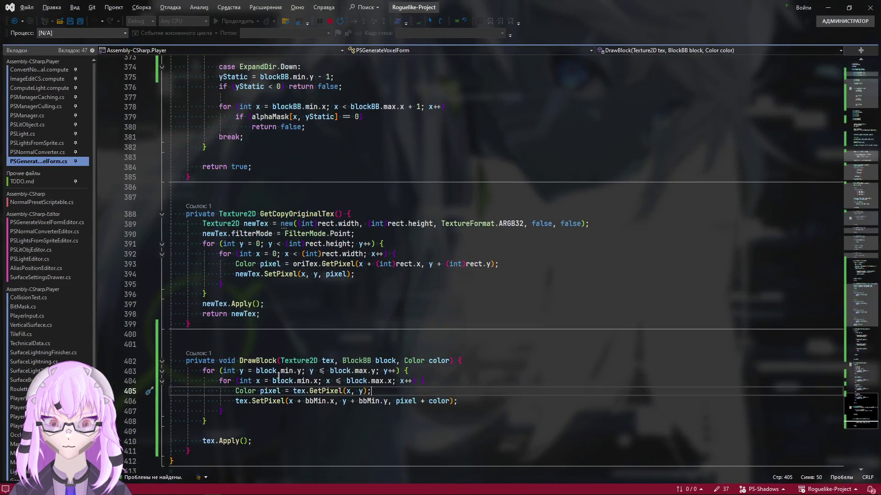
scroll(315, 405, up, 5)
scroll(315, 405, up, 3)
scroll(310, 385, up, 3)
scroll(289, 309, up, 5)
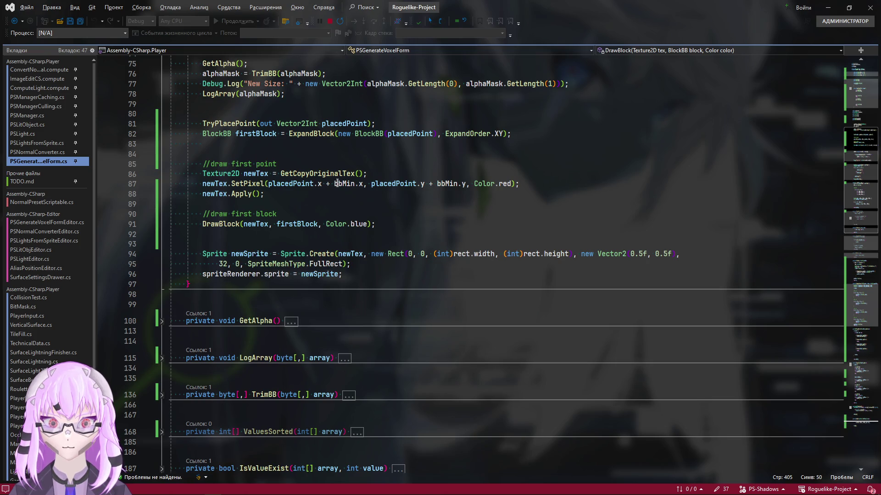
Step: Review the red seed pixel line in Combine, then check the New Size log back in Unity
click(356, 183)
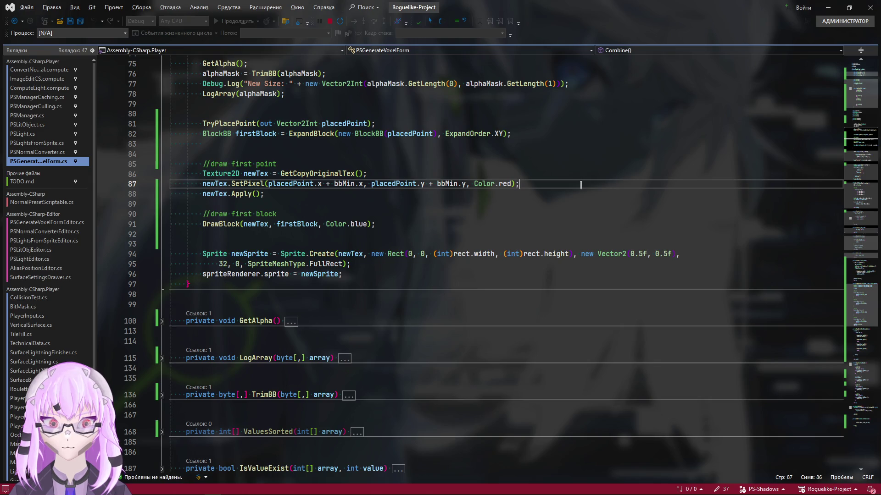
scroll(514, 417, up, 3)
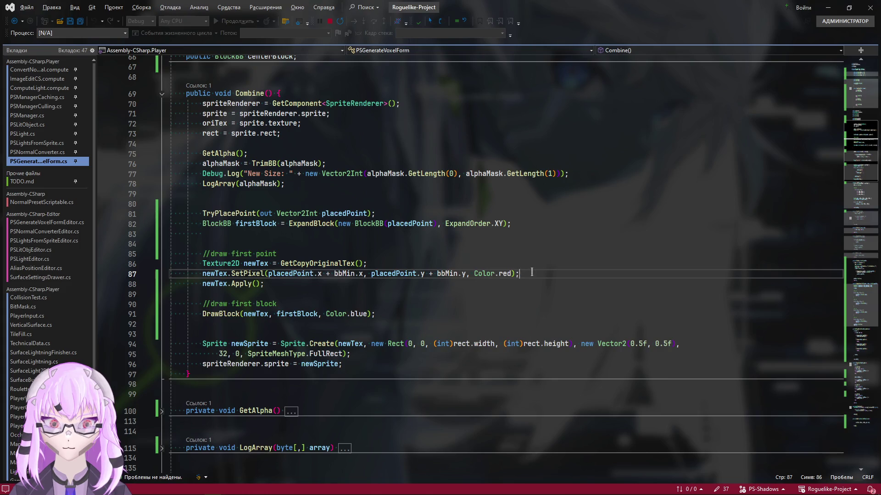
key(alt+Tab)
click(322, 384)
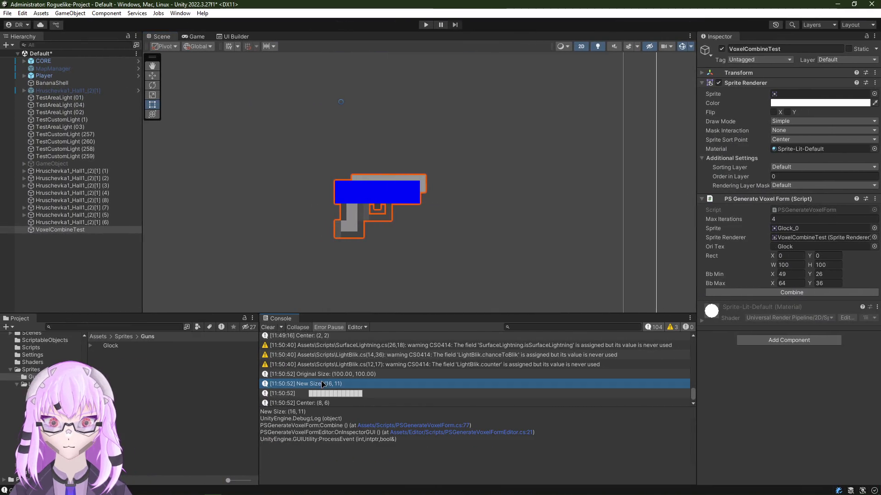
Step: Read the Glock's Center log entry and browse to the Sprites folder's Other subfolder
click(332, 404)
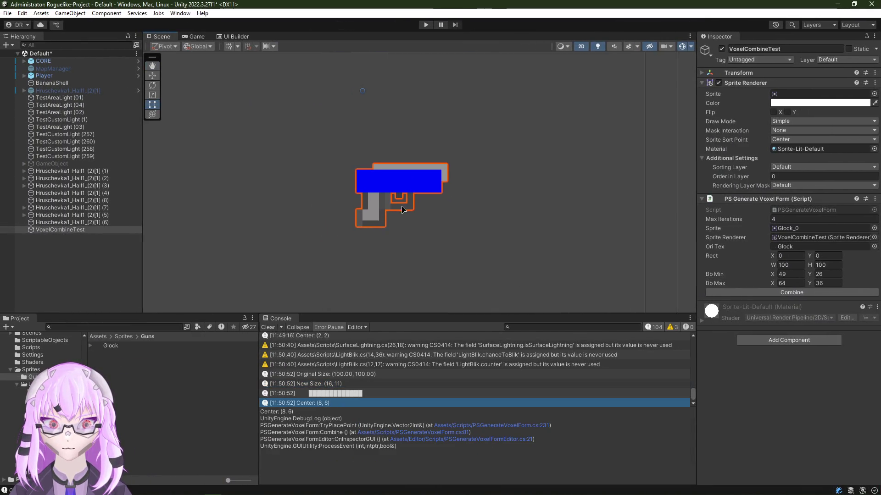
scroll(432, 189, up, 5)
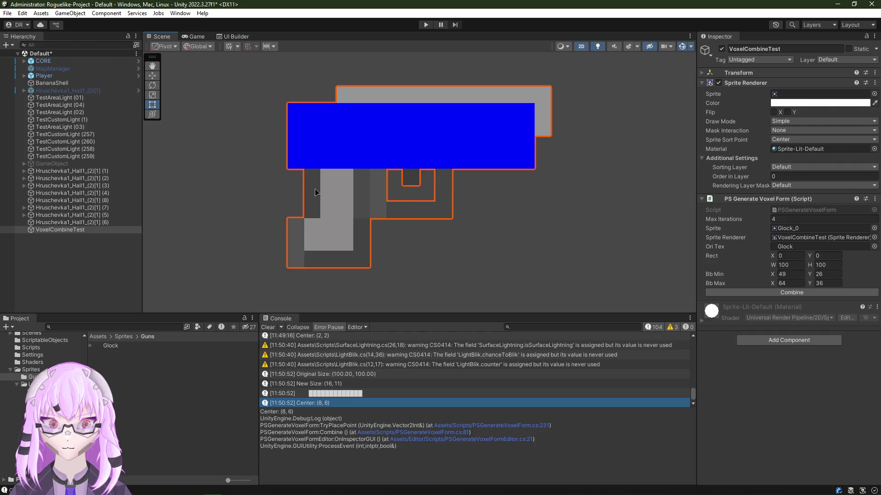
scroll(415, 160, up, 5)
scroll(495, 205, down, 1)
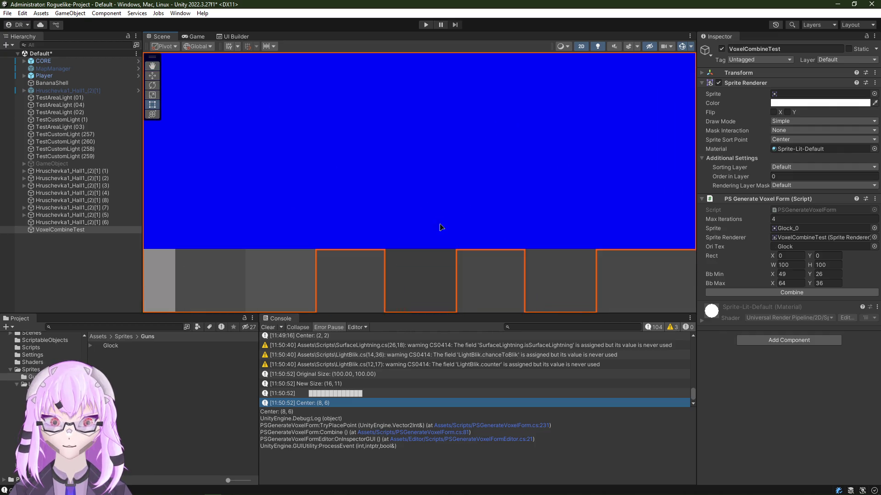
scroll(441, 227, up, 2)
scroll(477, 227, down, 8)
scroll(409, 181, up, 1)
scroll(442, 191, up, 3)
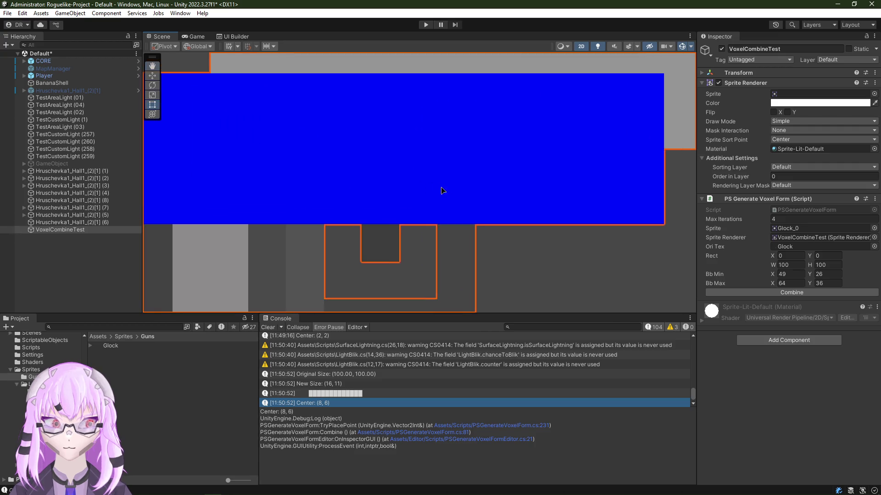
scroll(413, 193, down, 3)
scroll(390, 194, down, 1)
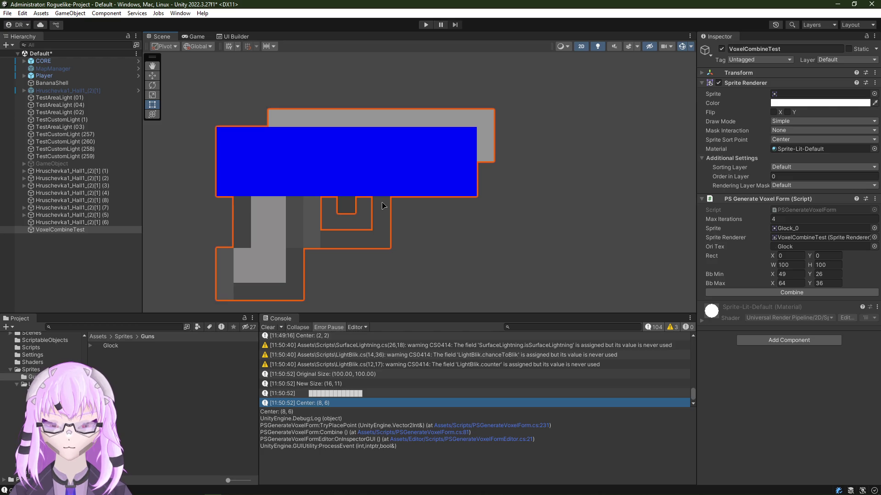
drag(382, 205, 389, 191)
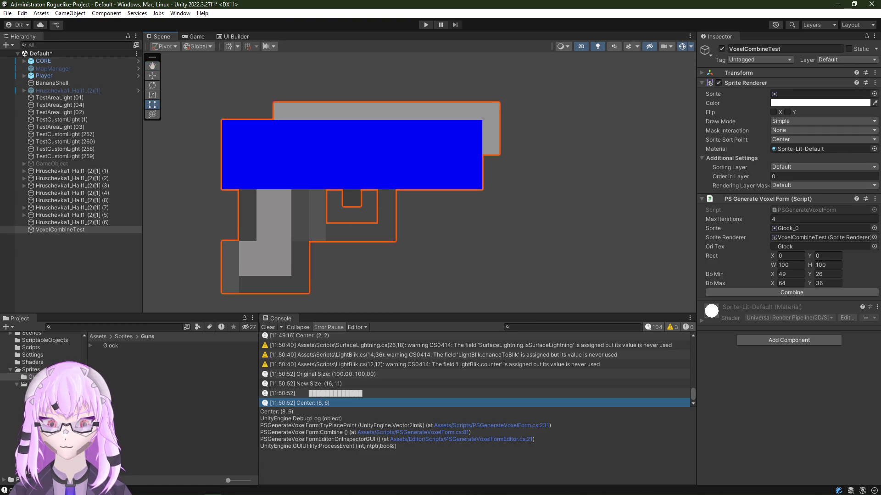
click(30, 371)
click(111, 360)
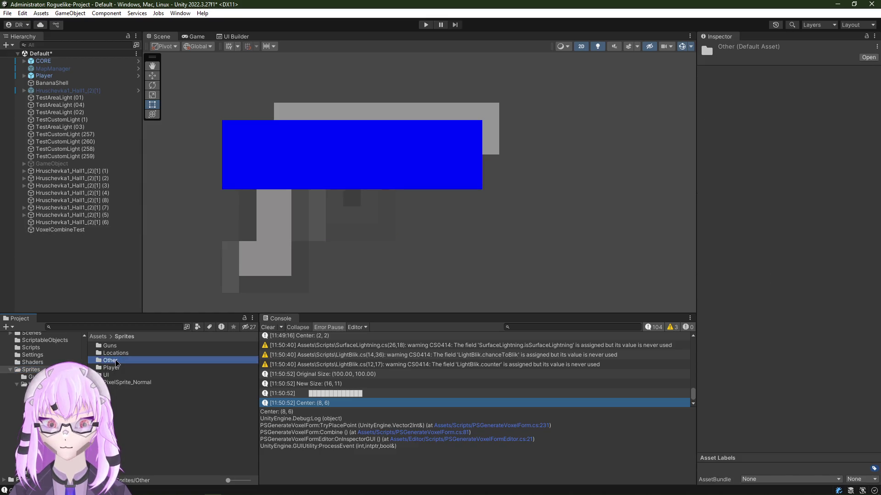
Step: Assign LightSprites_0 to VoxelCombineTest and run Combine on it
double_click(110, 360)
click(373, 147)
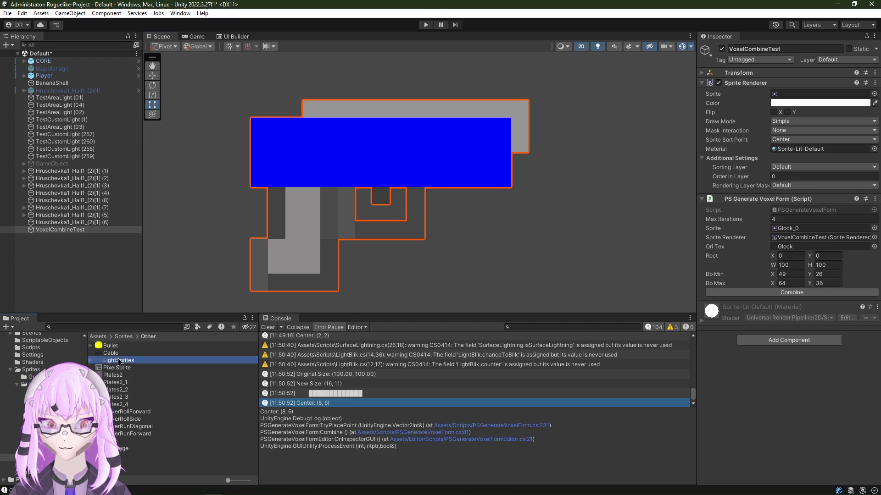
drag(119, 363, 791, 93)
scroll(343, 203, down, 3)
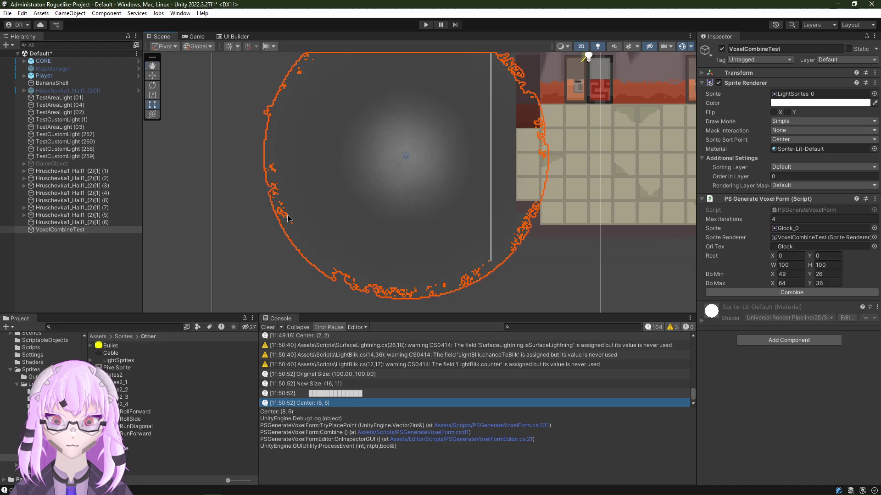
click(766, 295)
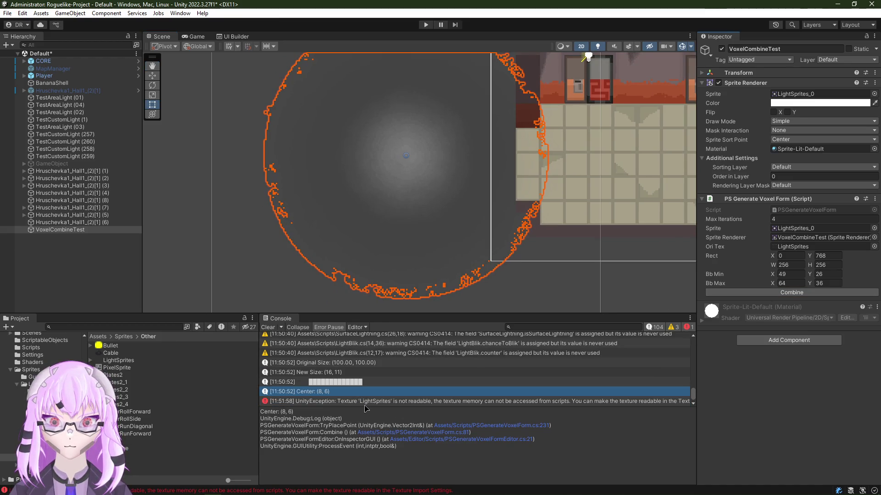
Step: Enable Read/Write on the LightSprites texture, apply it, and rerun Combine
click(115, 361)
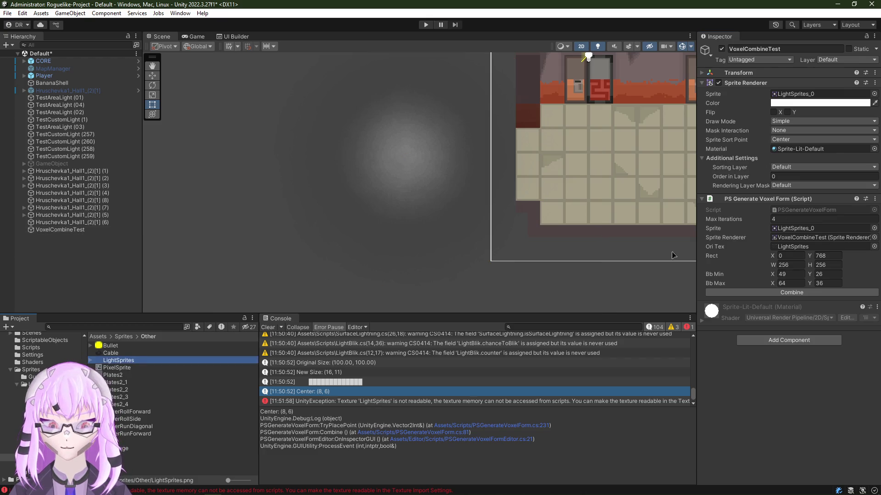
click(773, 194)
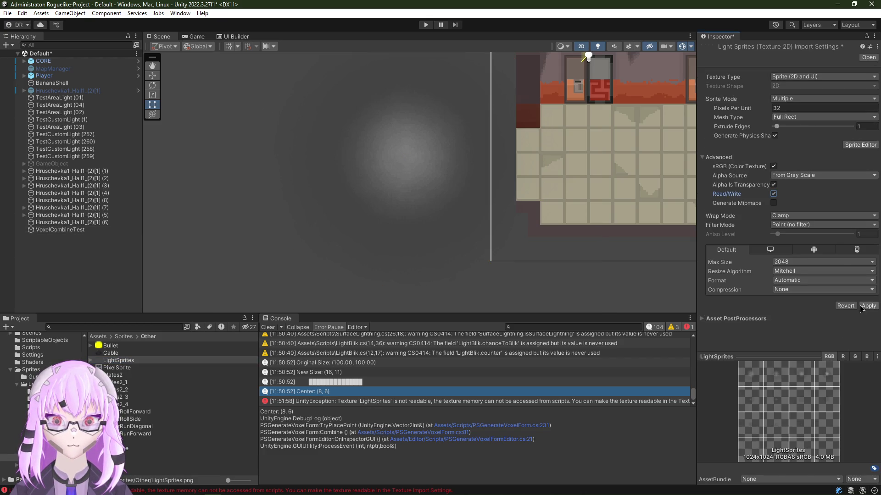
click(869, 309)
click(436, 200)
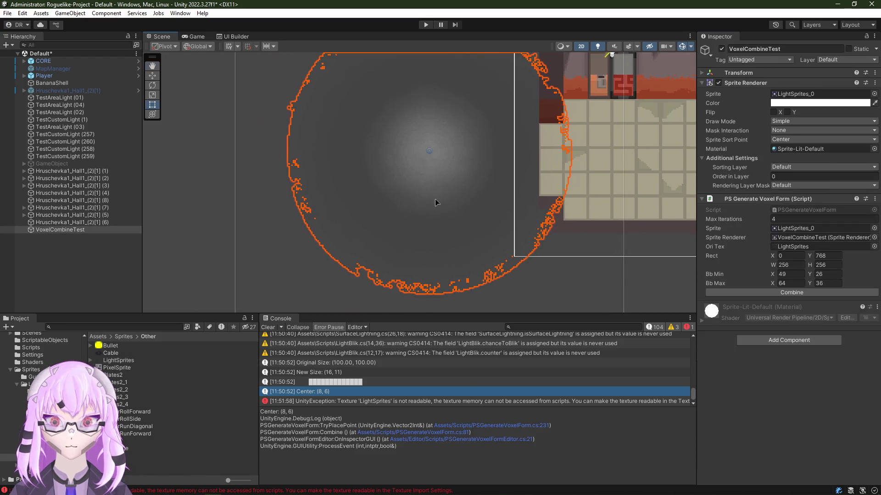
click(812, 295)
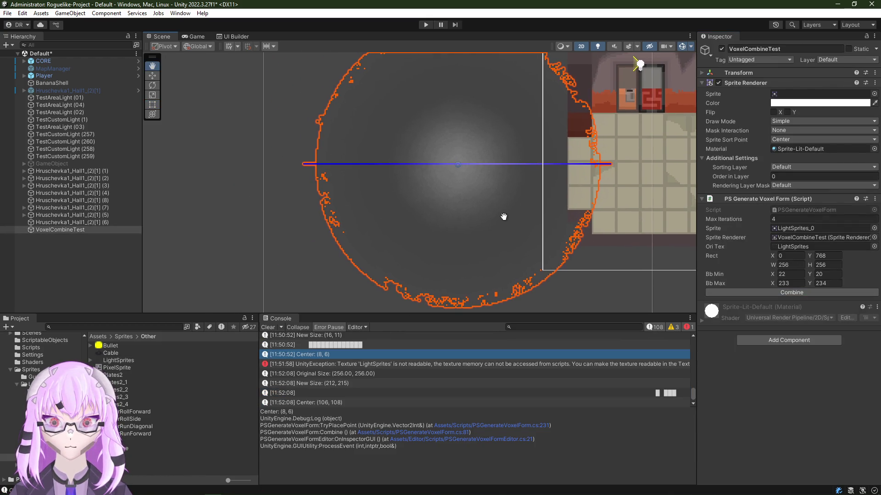
Step: Pan along the combined light sprite's blue bar, then switch over to the PSGenerateVoxelForm script in Visual Studio
drag(477, 203, 514, 225)
scroll(408, 191, up, 5)
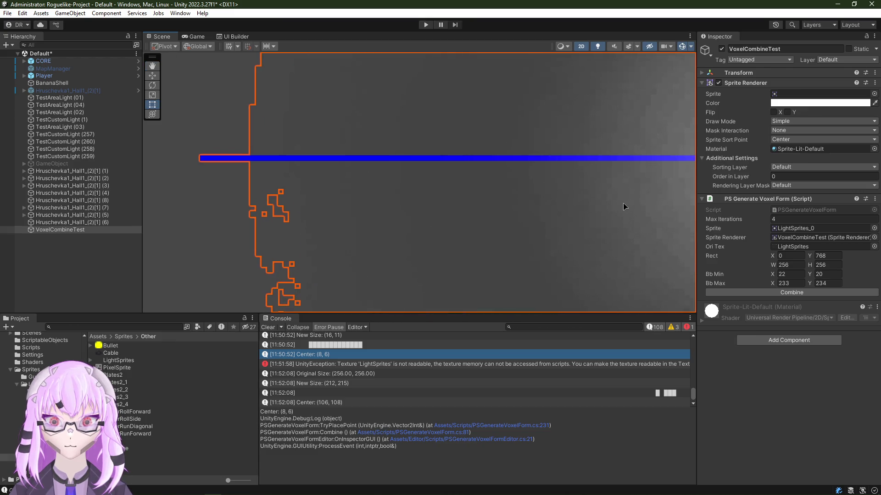
scroll(305, 193, down, 2)
scroll(289, 216, down, 1)
scroll(319, 220, down, 2)
scroll(515, 207, down, 1)
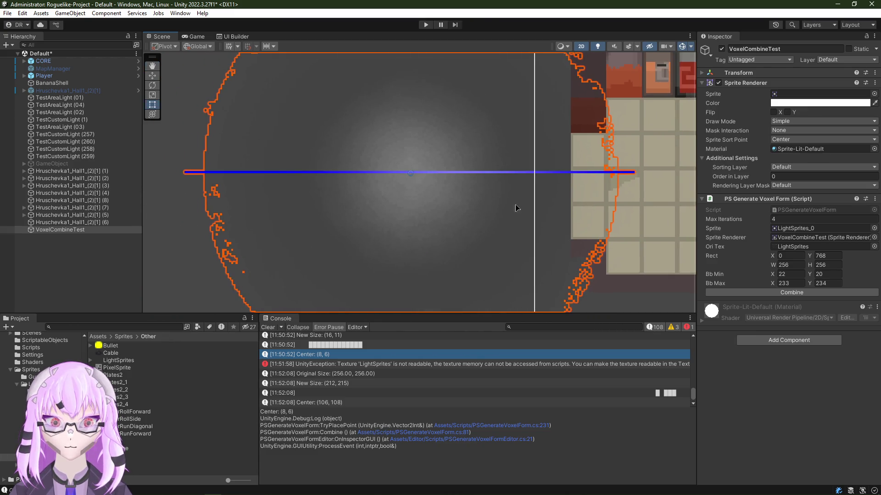
scroll(517, 207, up, 2)
scroll(458, 181, up, 2)
scroll(445, 179, up, 2)
scroll(347, 200, up, 1)
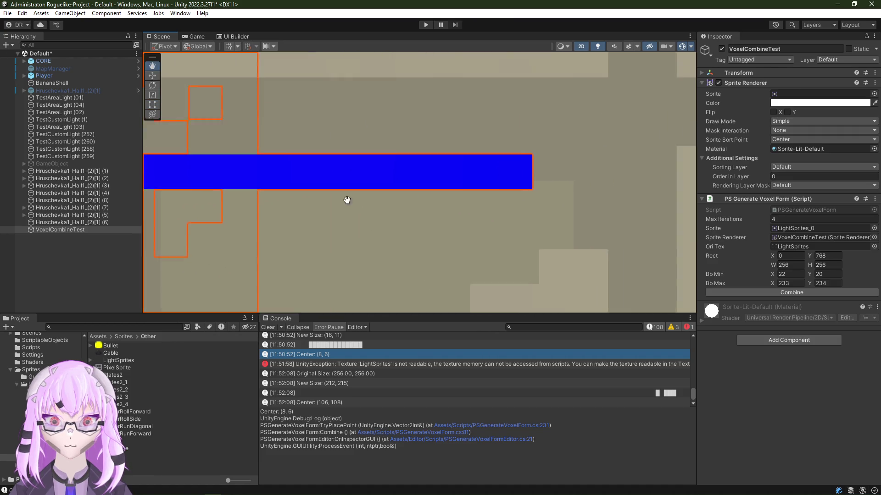
scroll(347, 200, down, 2)
scroll(309, 207, down, 2)
scroll(269, 216, down, 2)
key(t)
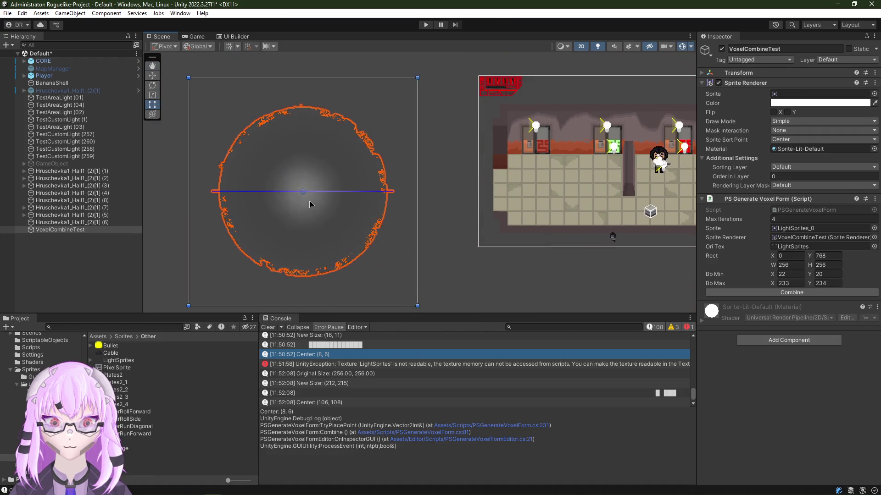
scroll(309, 200, up, 3)
scroll(444, 191, up, 2)
scroll(521, 185, up, 2)
scroll(571, 161, up, 1)
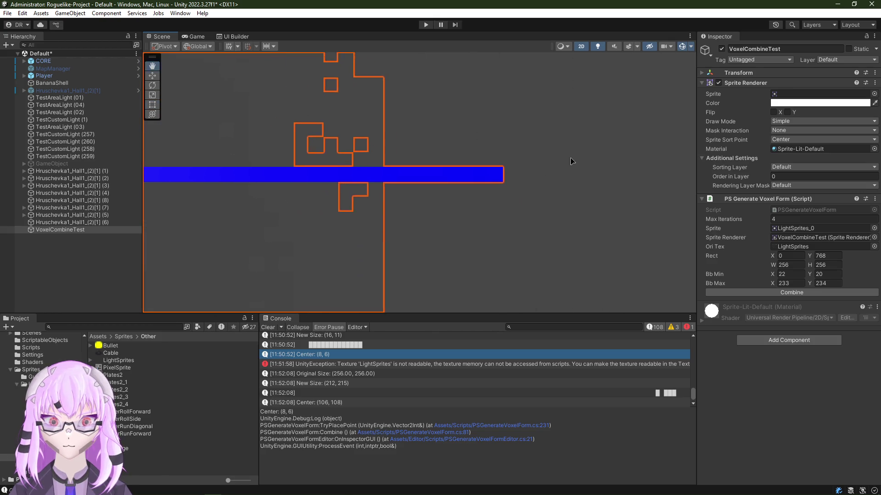
scroll(522, 168, up, 2)
scroll(440, 185, down, 3)
scroll(426, 204, up, 2)
scroll(427, 209, down, 2)
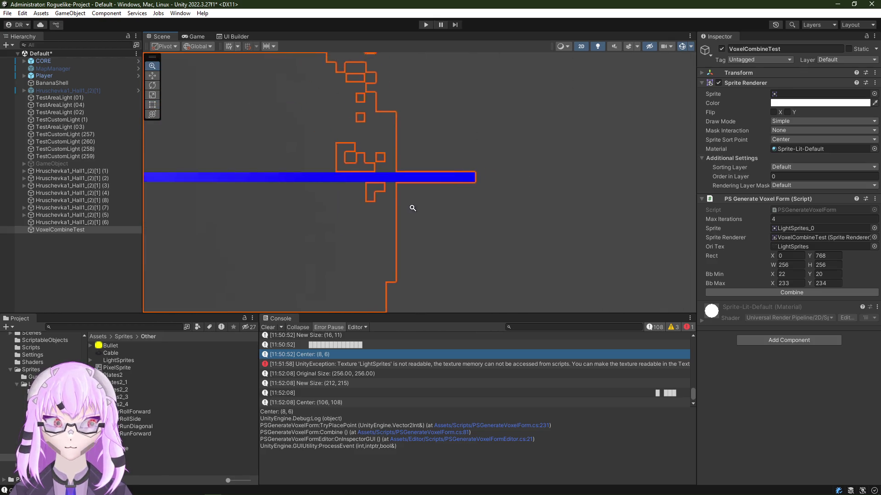
scroll(385, 209, down, 1)
scroll(634, 242, up, 3)
scroll(354, 211, up, 2)
scroll(461, 165, up, 2)
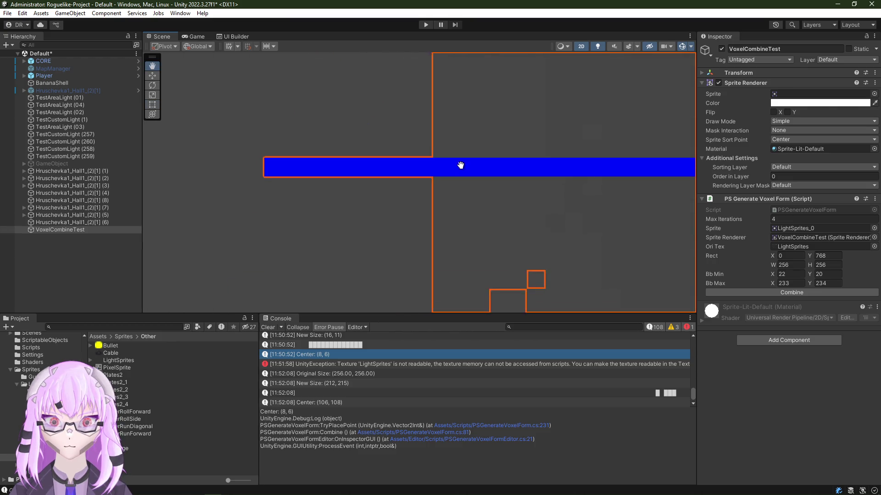
drag(460, 166, 461, 168)
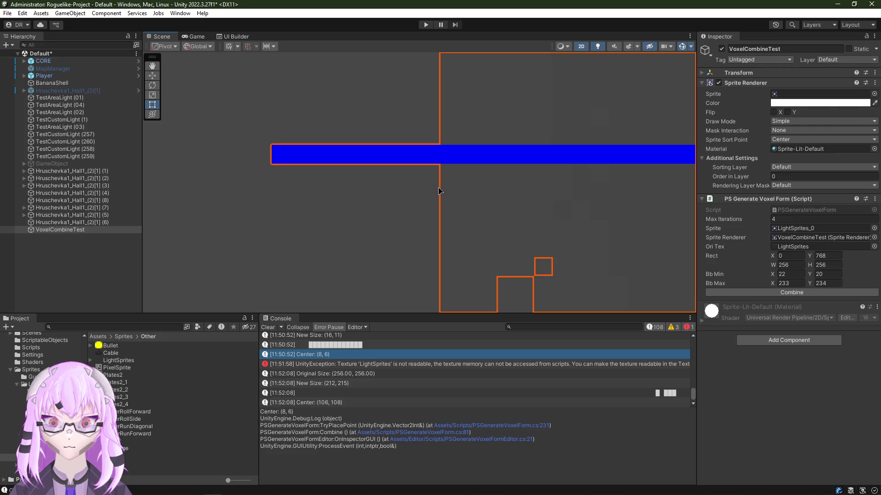
drag(558, 208, 482, 228)
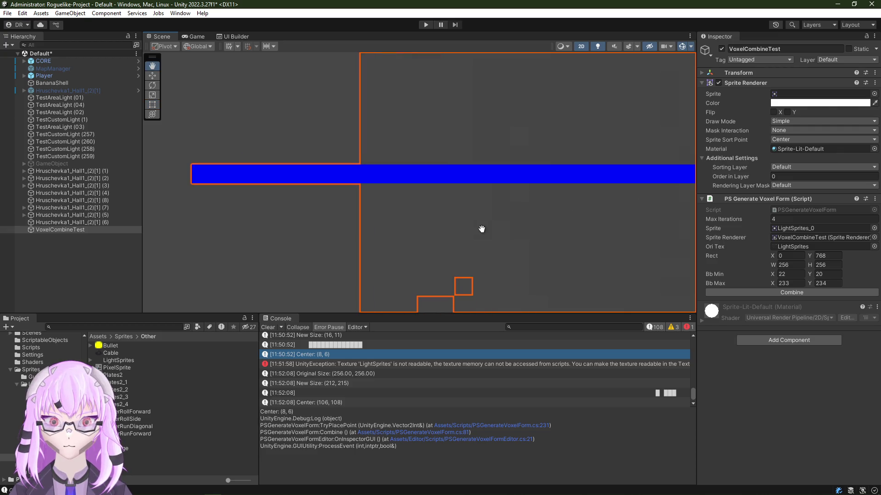
scroll(354, 249, down, 2)
scroll(335, 235, down, 2)
scroll(316, 225, down, 2)
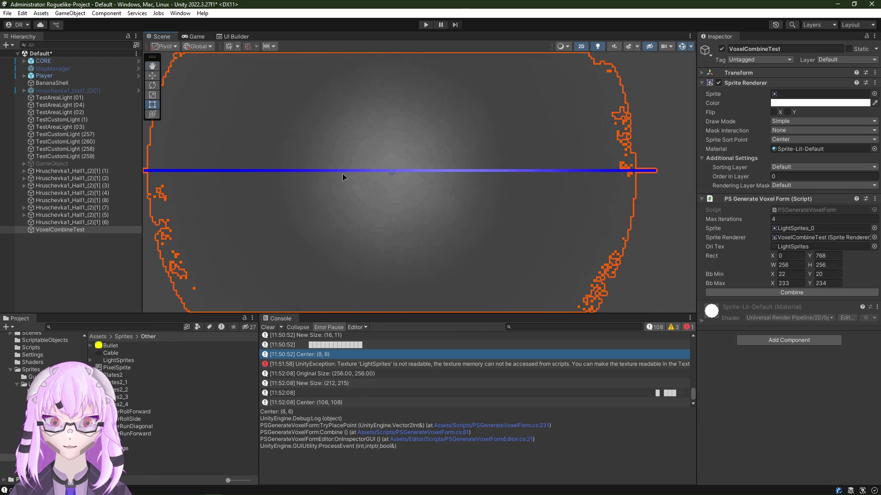
key(alt+Tab)
scroll(227, 412, down, 5)
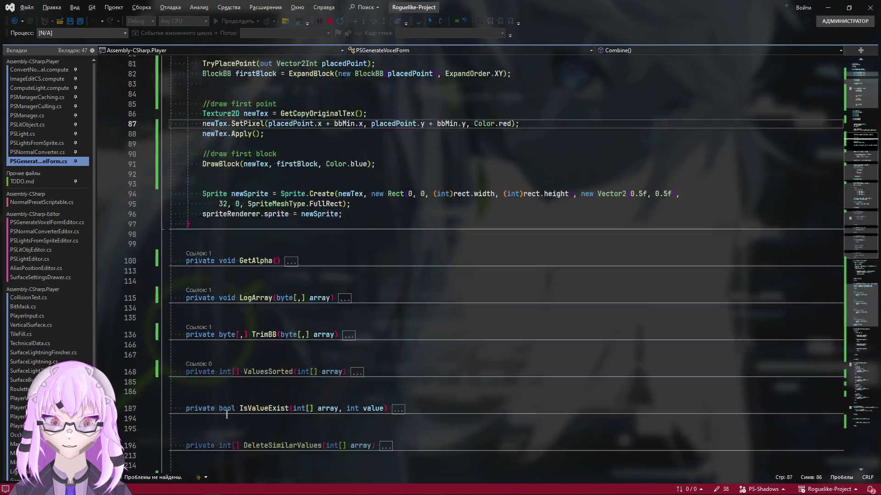
scroll(226, 411, down, 5)
scroll(224, 412, down, 5)
scroll(220, 412, down, 5)
scroll(219, 412, down, 5)
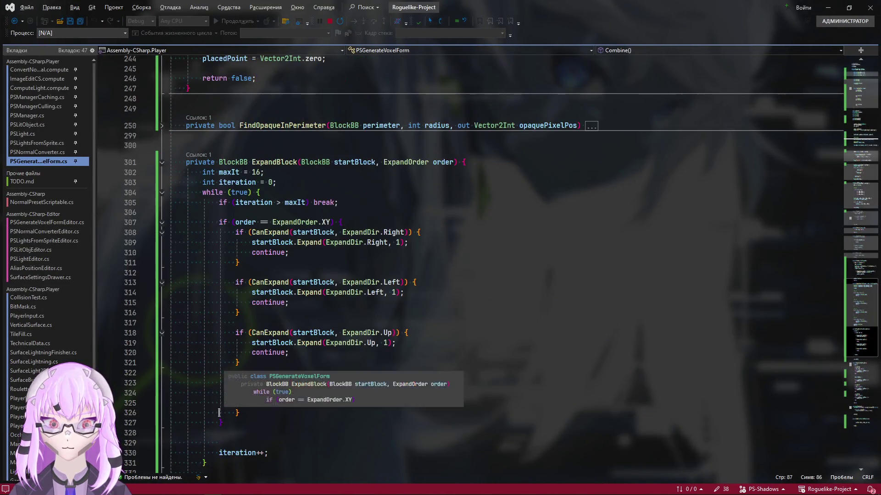
scroll(288, 279, down, 1)
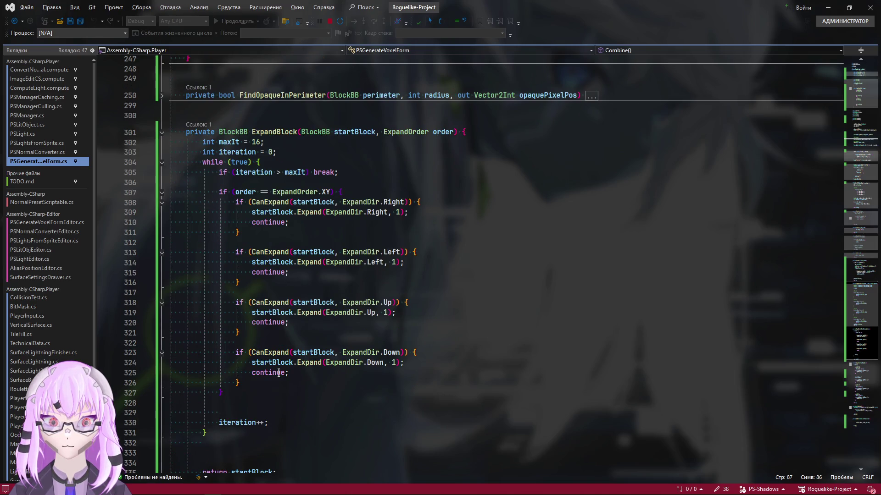
scroll(279, 373, down, 3)
scroll(305, 347, up, 4)
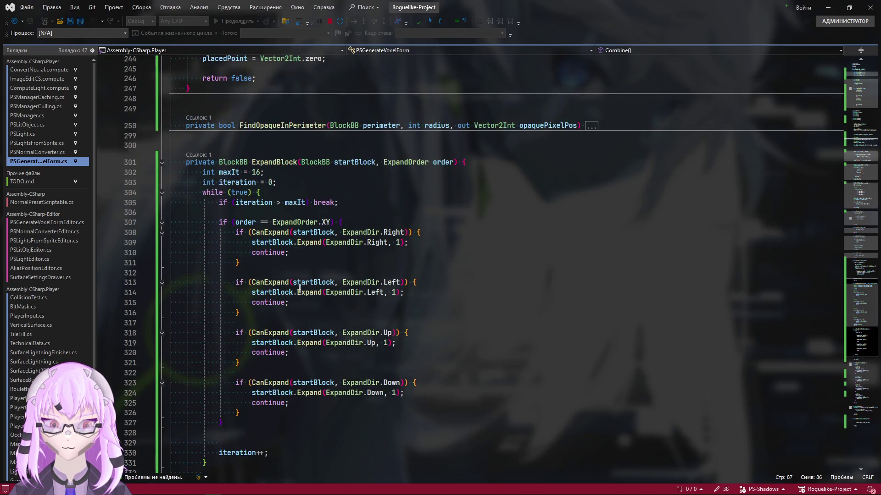
drag(293, 253, 82, 251)
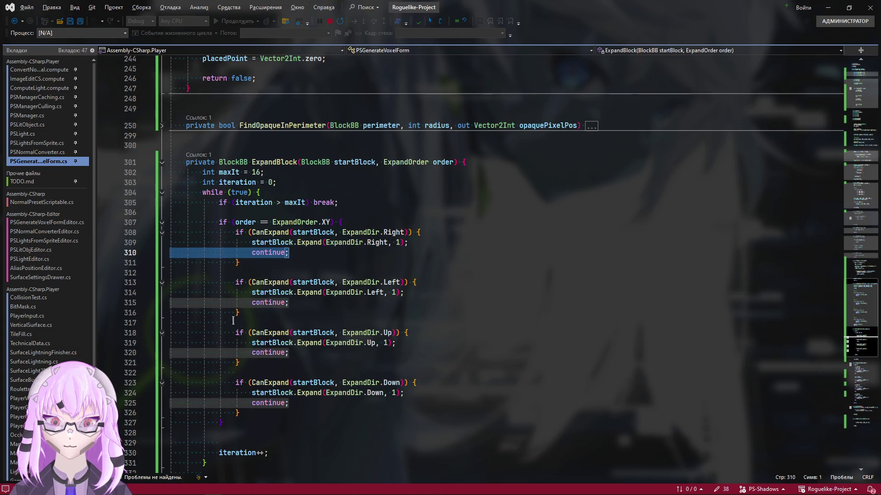
Step: Remove the 'continue;' lines after the Right, Left, Up and Down expansions in ExpandBlock
key(BackSpace)
key(BackSpace)
drag(292, 293, 166, 294)
key(BackSpace)
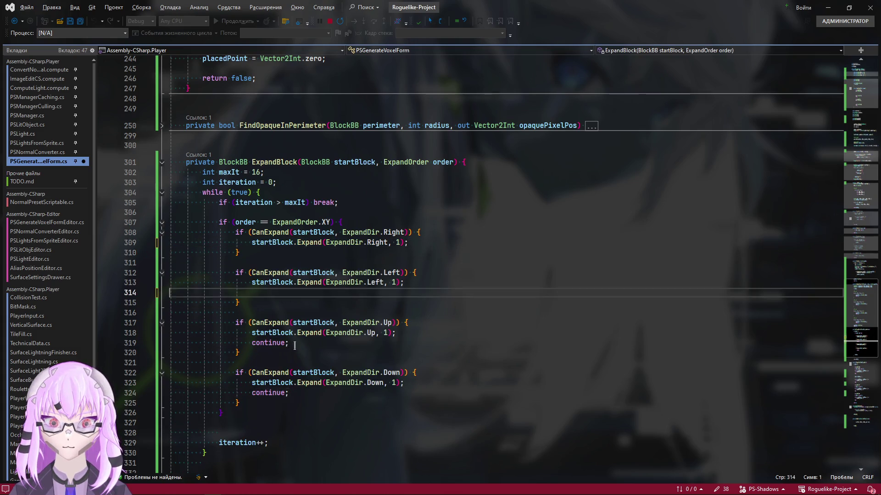
key(BackSpace)
drag(292, 333, 168, 332)
key(BackSpace)
key(BackSpace)
drag(299, 383, 167, 374)
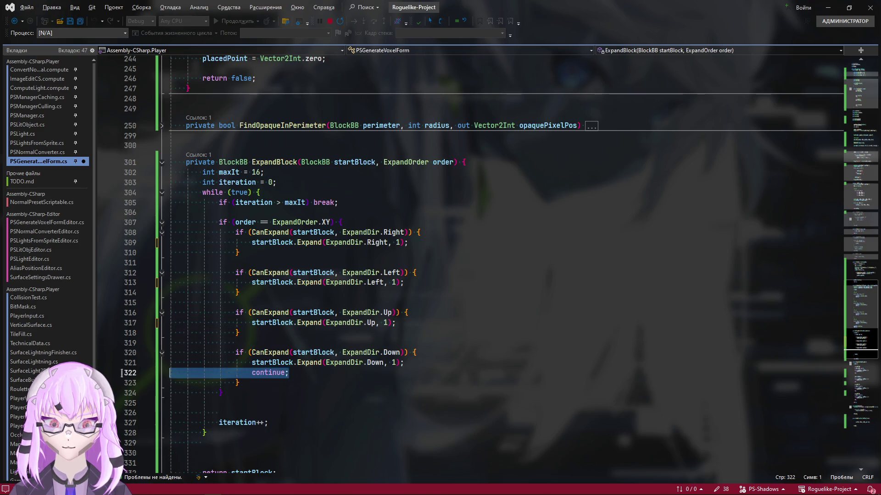
key(BackSpace)
key(BackSpace)
Step: Save the edited script and return to the Unity editor to recompile
key(ctrl+s)
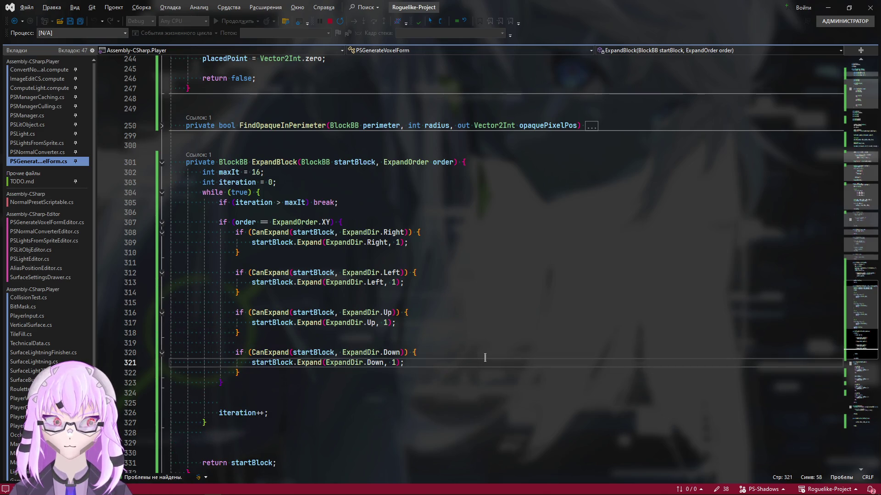
key(alt+Tab)
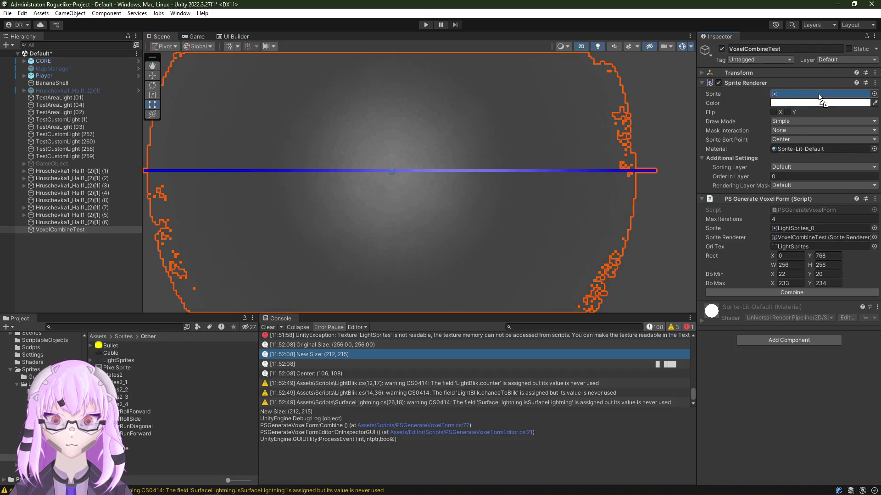
Step: Rerun Combine with the fixed code and inspect the resulting blue square in the Scene view
click(759, 293)
scroll(482, 214, down, 1)
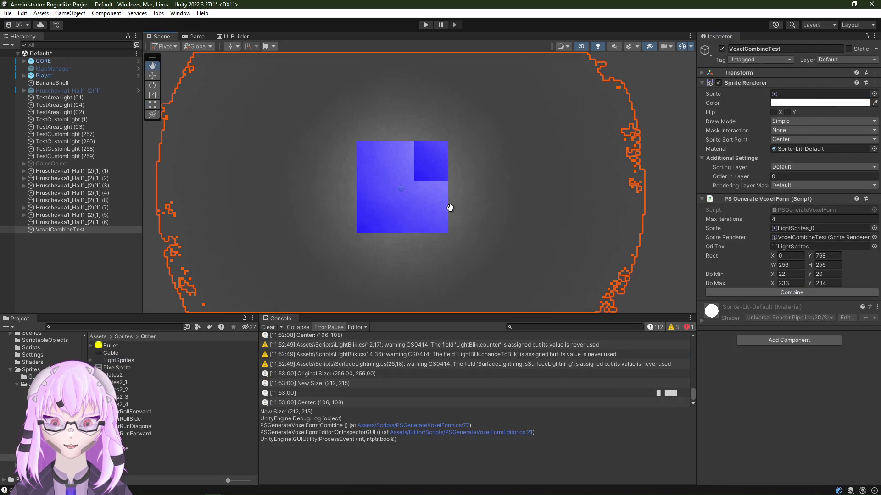
scroll(440, 213, down, 4)
scroll(342, 205, up, 5)
scroll(411, 225, down, 1)
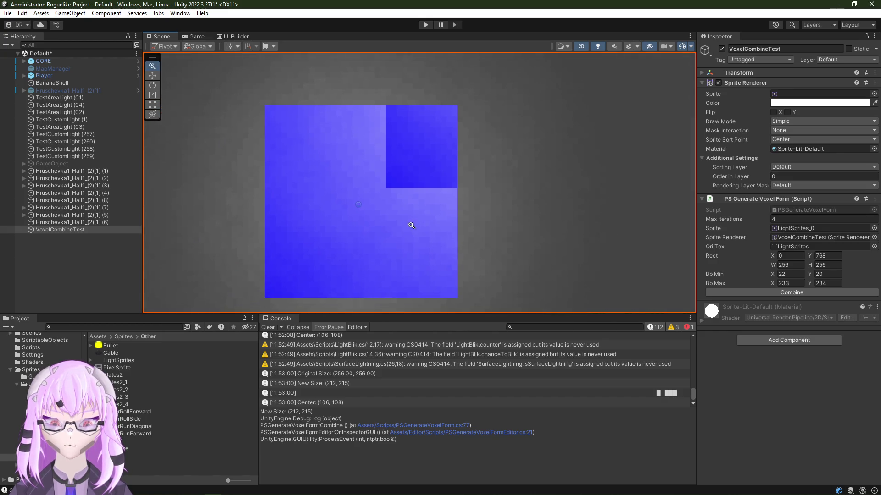
mouse_move(408, 214)
mouse_down()
mouse_move(408, 158)
mouse_move(420, 238)
mouse_move(475, 144)
mouse_move(619, 94)
mouse_move(317, 318)
mouse_move(493, 274)
mouse_move(321, 98)
mouse_move(420, 258)
mouse_move(403, 240)
mouse_move(420, 181)
mouse_up()
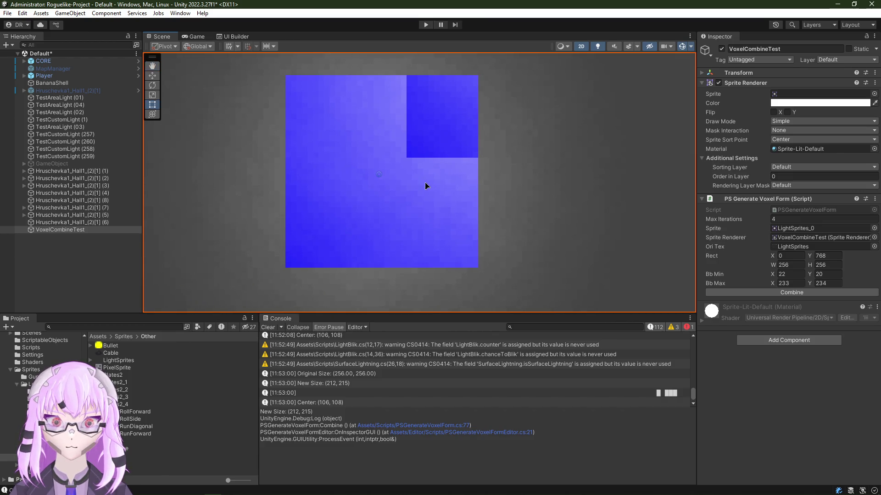
scroll(425, 189, down, 5)
scroll(341, 200, up, 3)
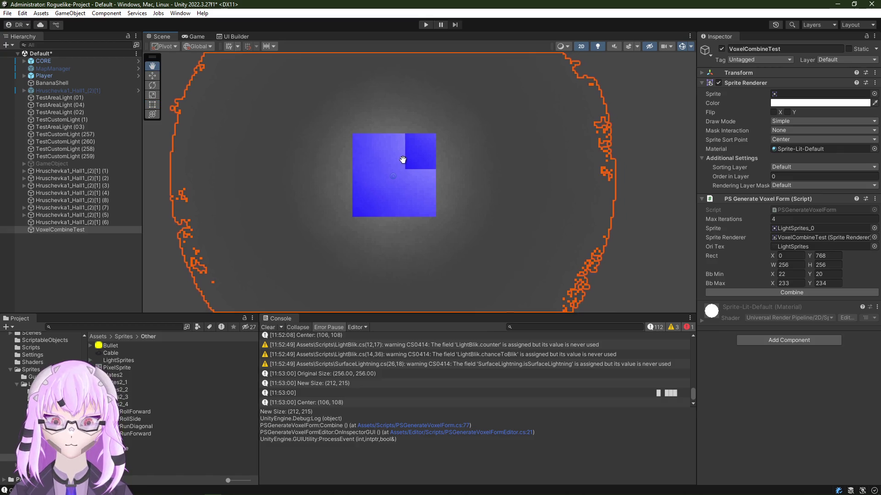
mouse_move(407, 162)
mouse_down()
mouse_move(542, 269)
mouse_move(390, 270)
mouse_up()
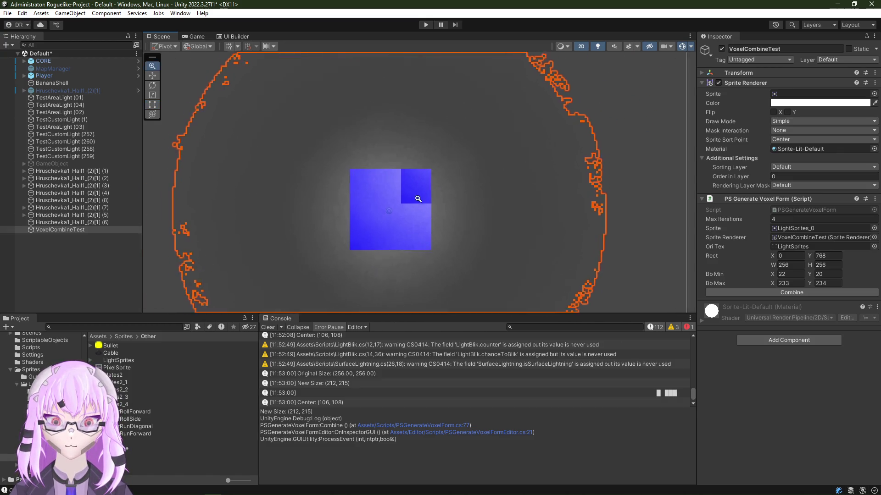
scroll(412, 193, down, 3)
scroll(323, 397, down, 1)
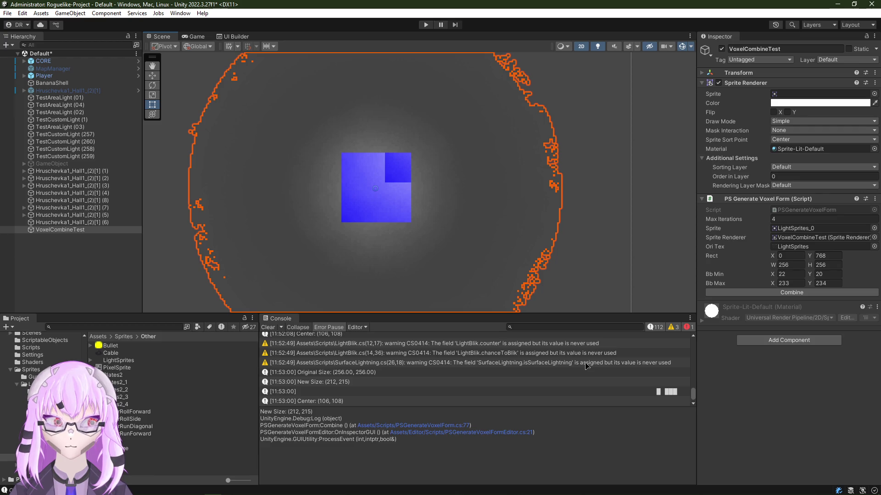
mouse_move(351, 177)
mouse_down()
mouse_move(387, 183)
mouse_move(400, 236)
mouse_up()
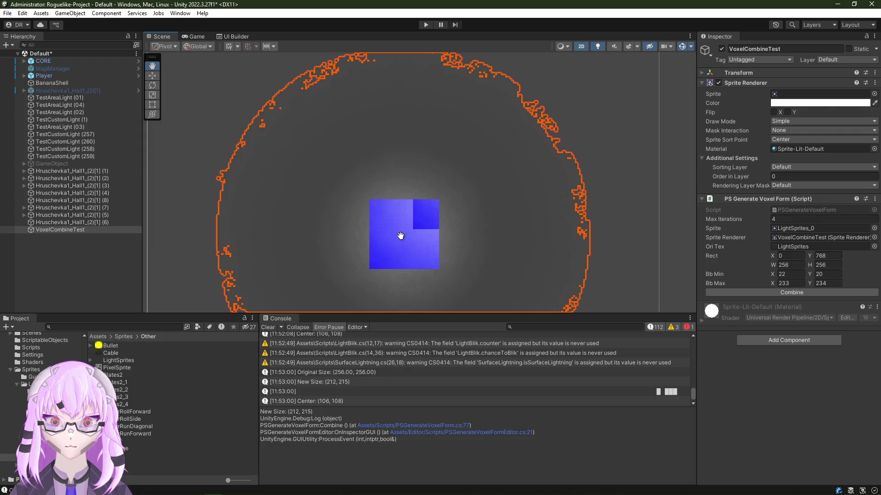
scroll(405, 221, up, 4)
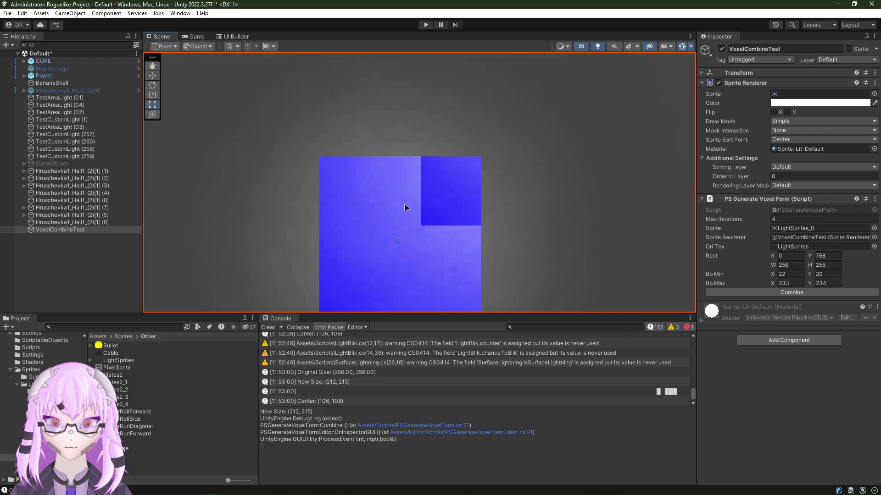
scroll(399, 208, down, 1)
scroll(414, 200, up, 5)
scroll(406, 203, down, 3)
scroll(392, 212, up, 1)
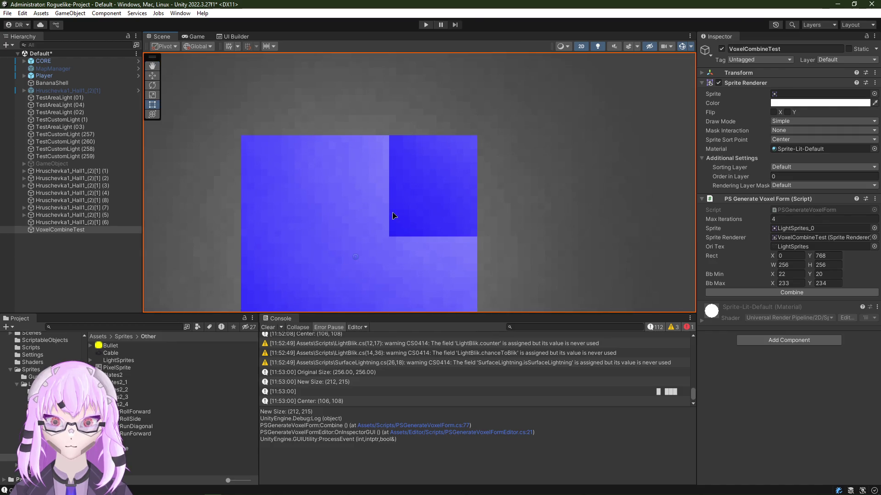
scroll(372, 220, down, 3)
scroll(352, 227, down, 3)
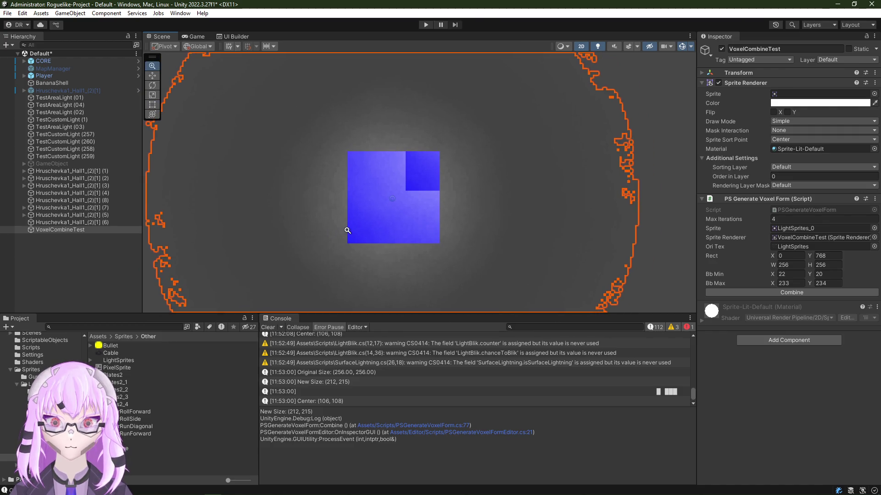
scroll(406, 179, up, 4)
scroll(461, 158, up, 2)
scroll(447, 179, up, 2)
scroll(433, 182, down, 2)
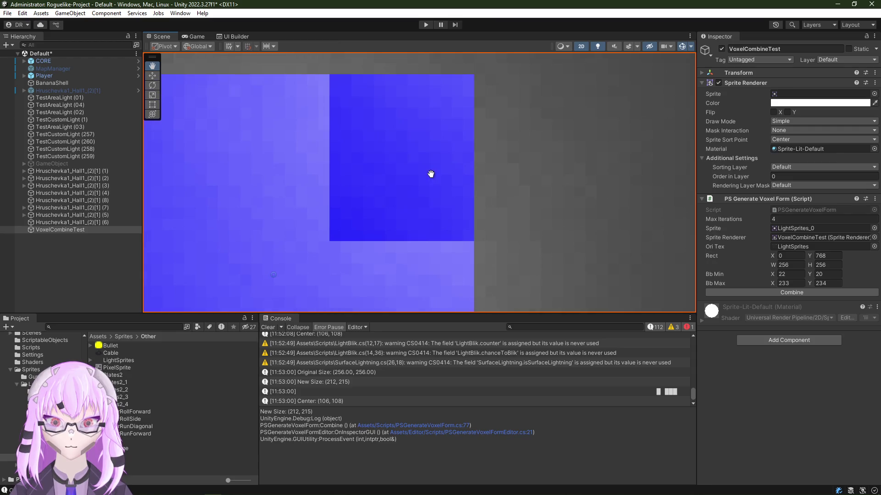
scroll(385, 200, down, 3)
key(t)
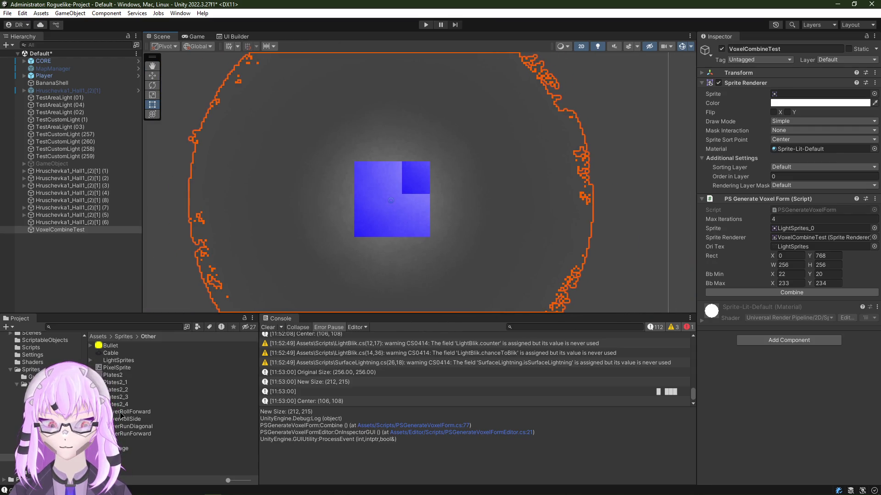
Step: Assign PlayerRollForward_0 as VoxelCombineTest's sprite, run Combine, and jump to the IndexOutOfRangeException's source line
click(120, 417)
click(397, 173)
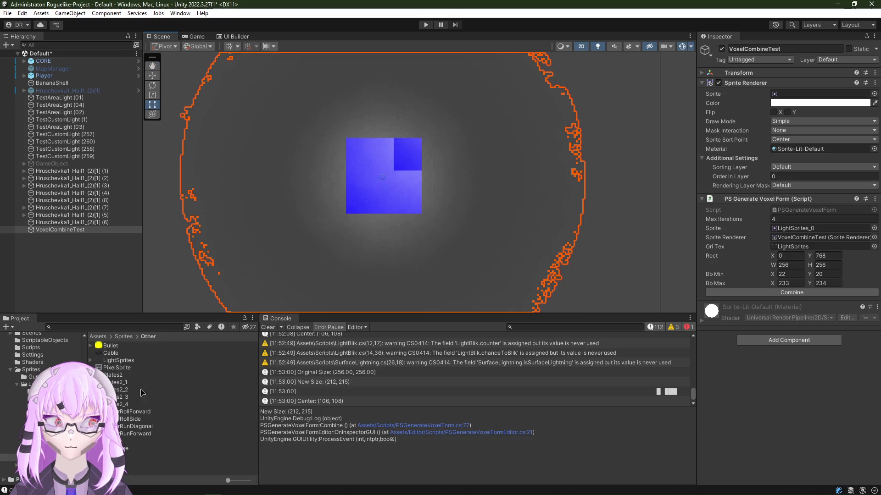
drag(136, 412, 812, 94)
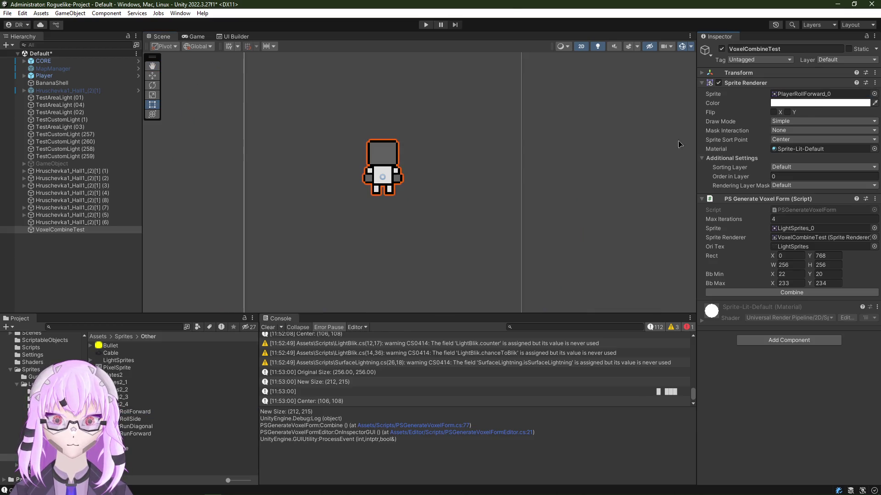
click(782, 293)
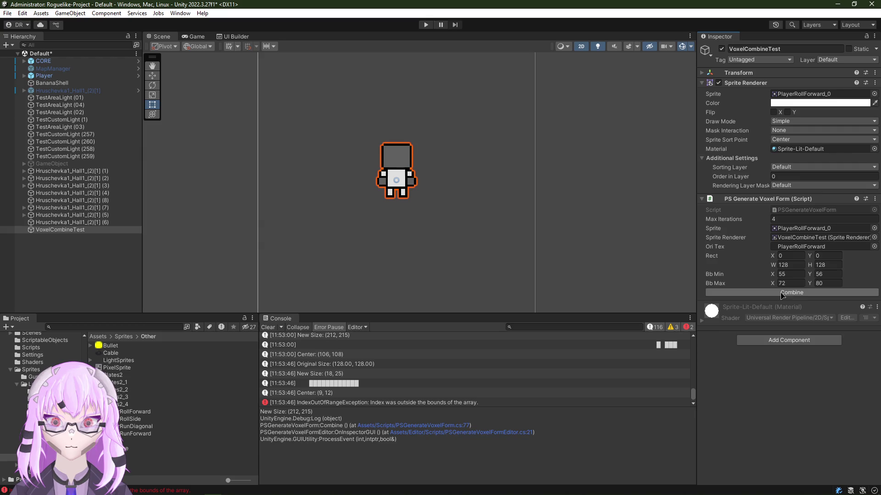
scroll(390, 394, down, 1)
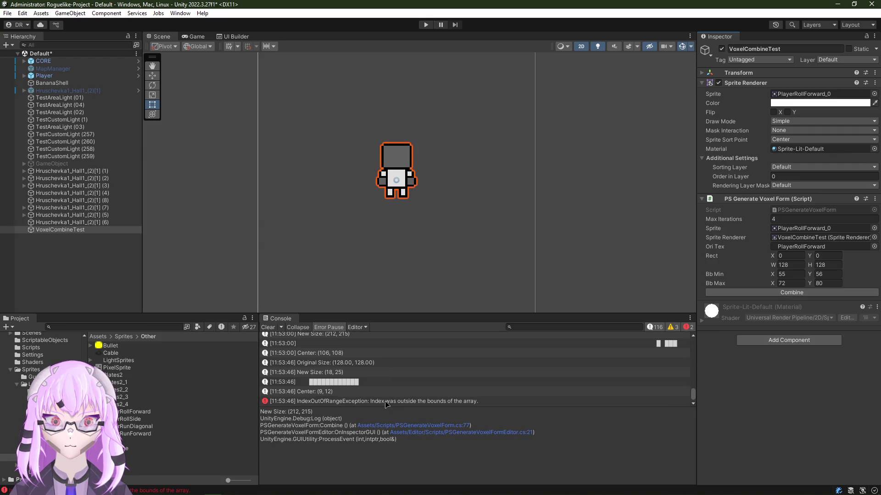
click(387, 403)
double_click(387, 404)
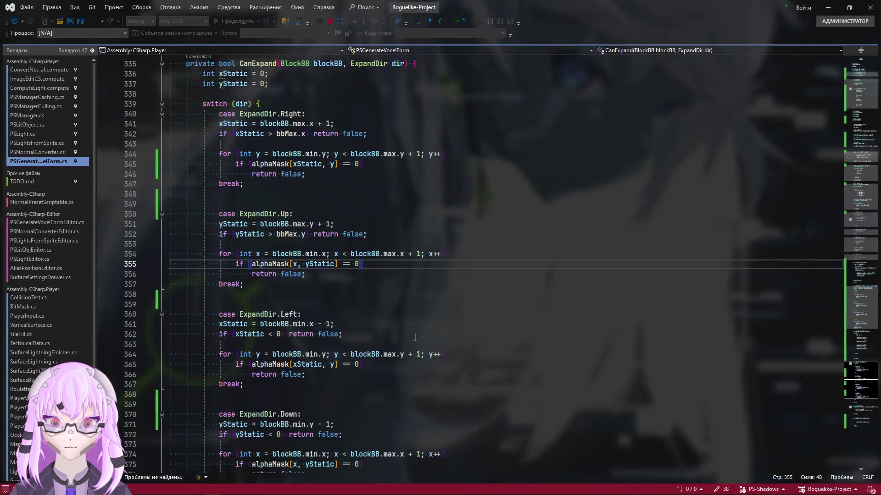
scroll(415, 337, up, 1)
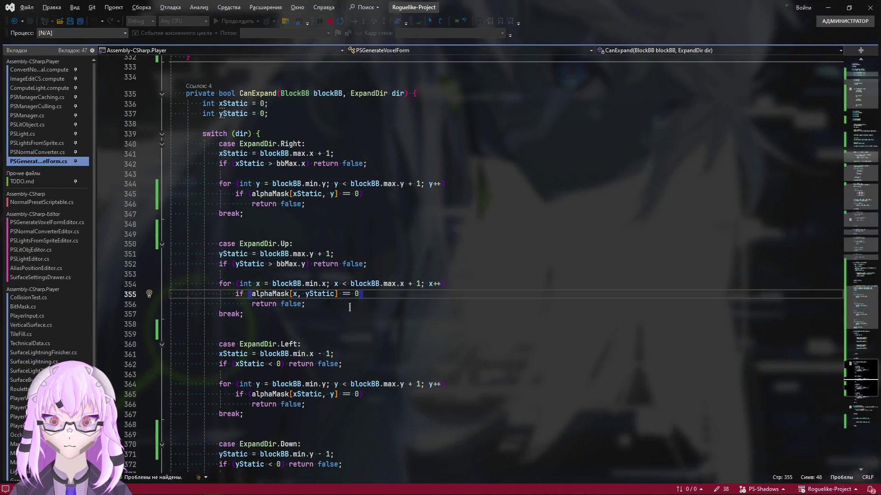
mouse_move(321, 265)
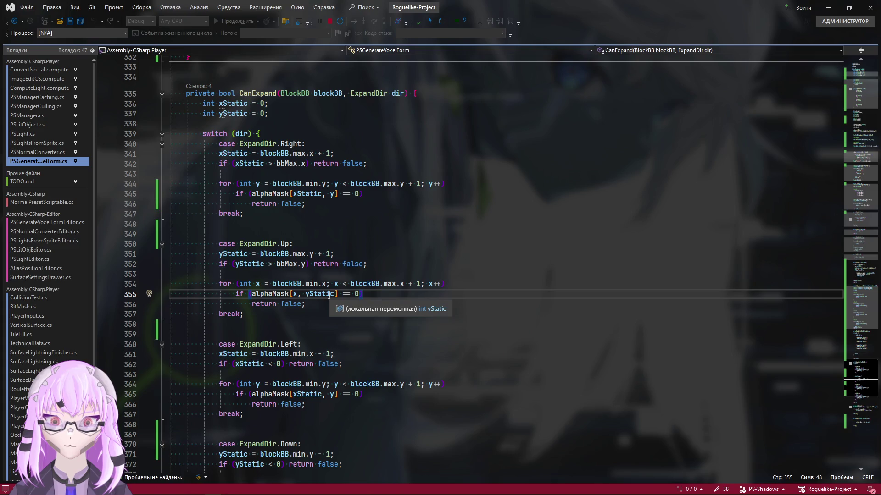
Step: Review CanExpand's ExpandDir.Up case around lines 351–355 unchanged, then return to Unity
double_click(285, 243)
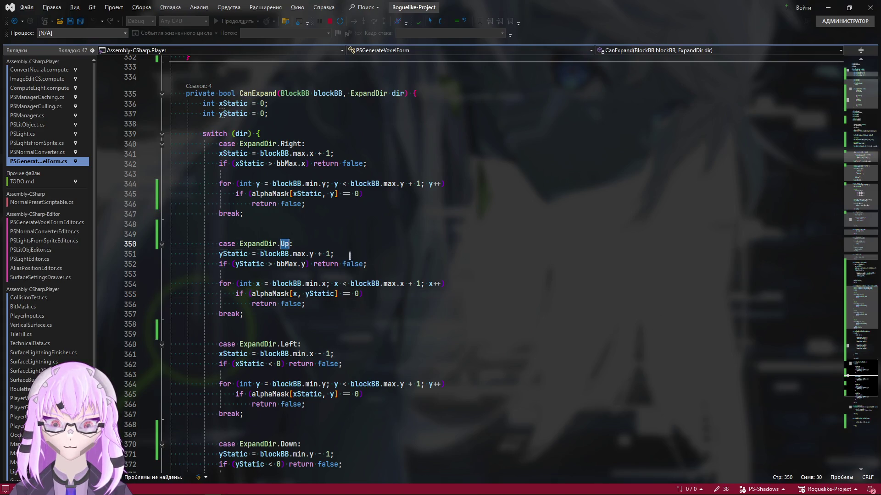
click(386, 254)
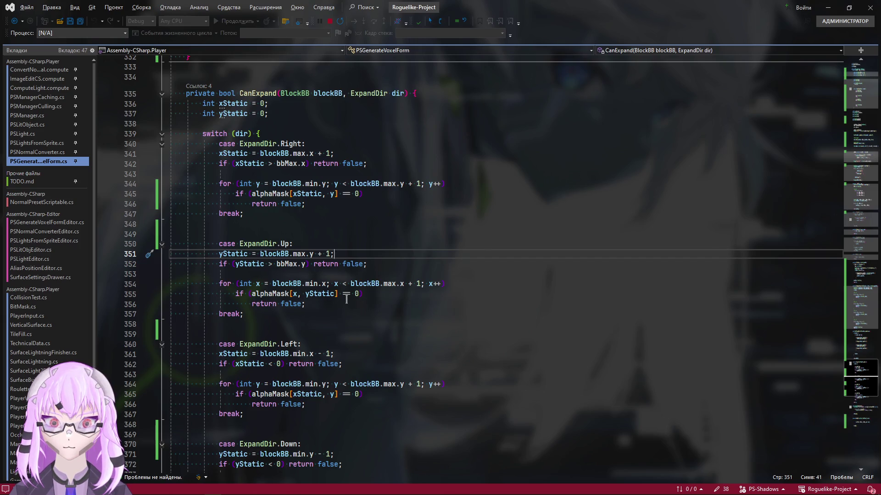
click(361, 294)
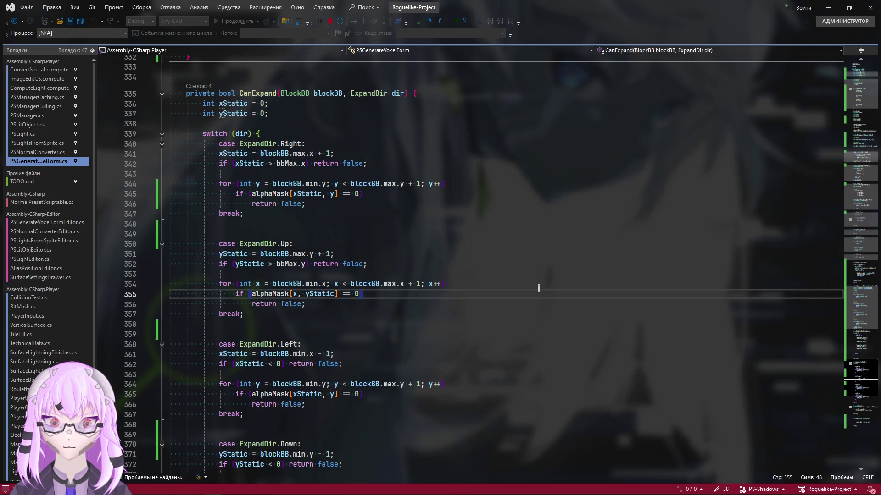
key(alt+Tab)
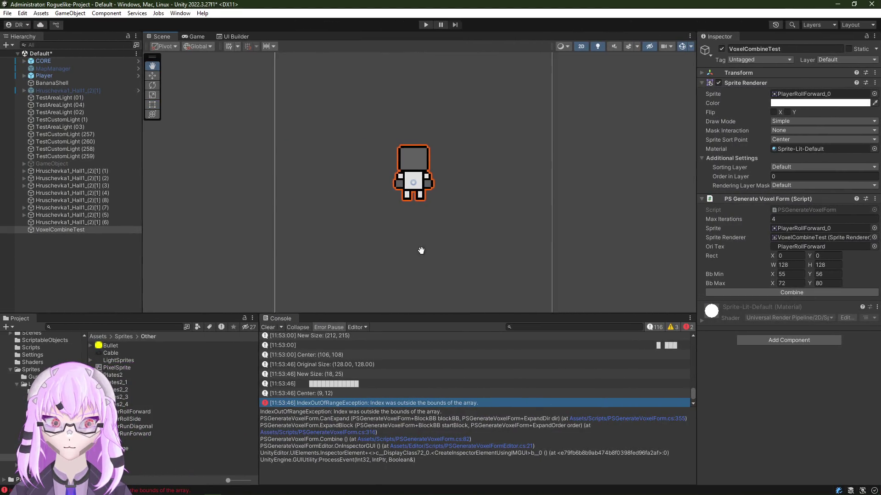
scroll(421, 250, up, 3)
scroll(456, 183, up, 3)
scroll(430, 176, up, 2)
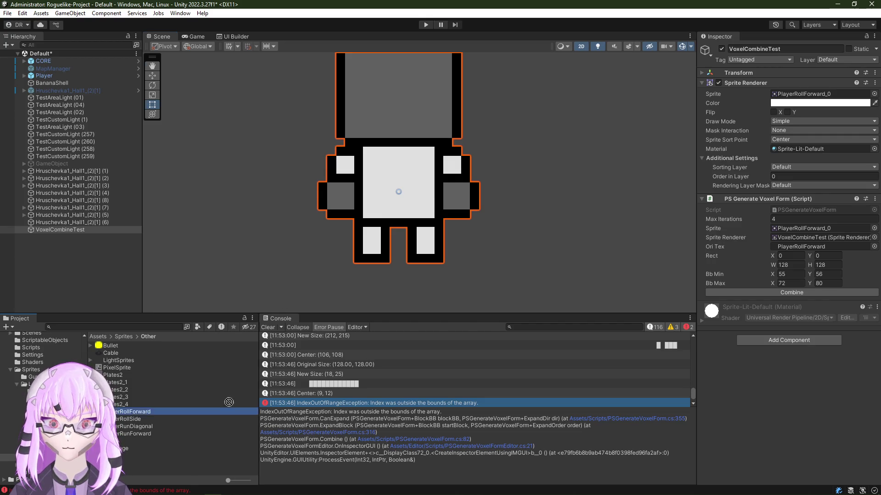
Step: Assign PlayerRunForward_0 as the test sprite, rerun Combine, and open the new out-of-range error at line 355
click(791, 294)
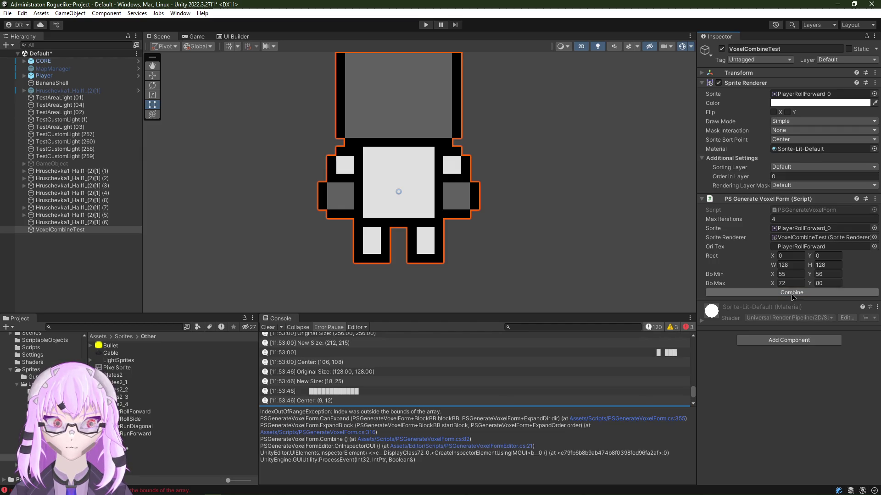
drag(144, 421, 806, 99)
click(803, 292)
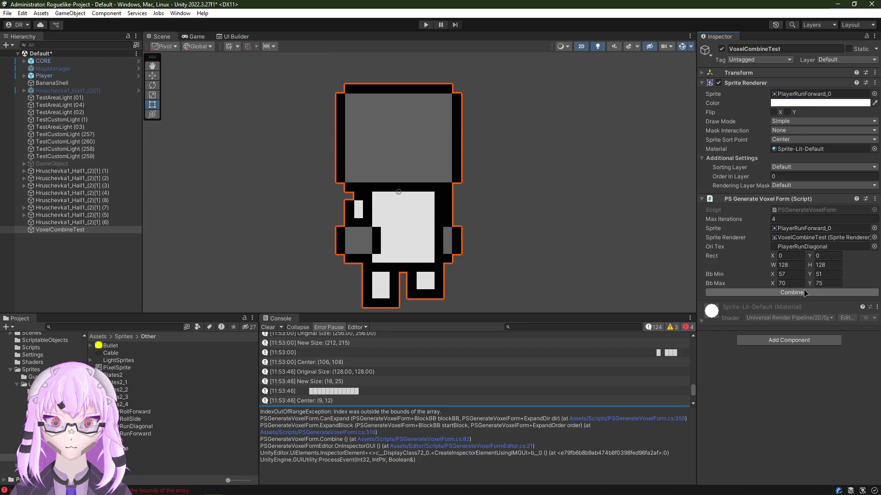
scroll(339, 380, down, 3)
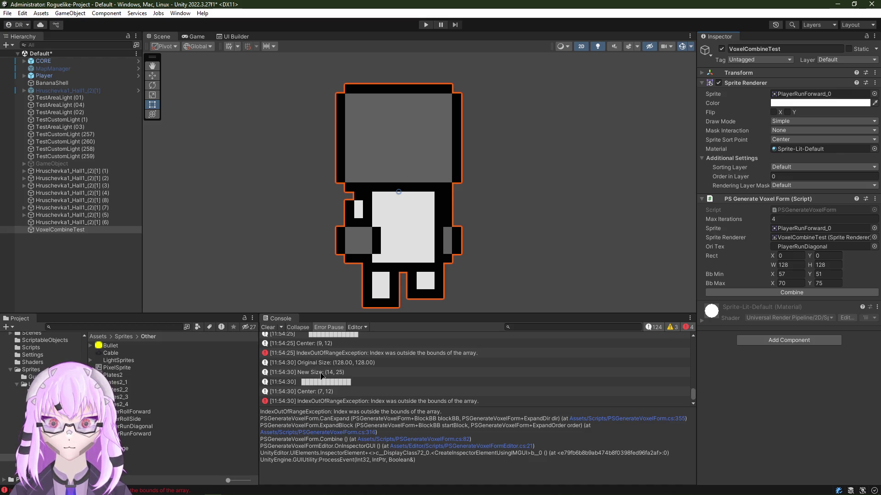
double_click(369, 359)
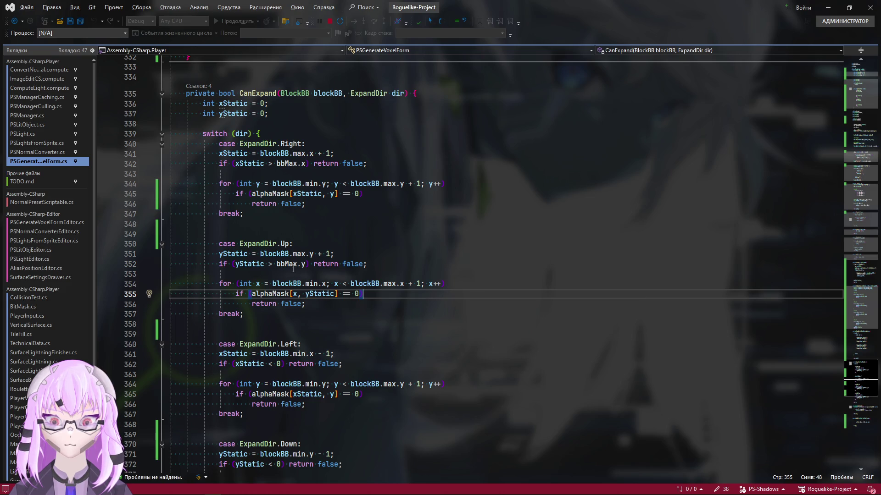
Step: Set a breakpoint on CanExpand's line 354 and rerun Combine in Unity so the debugger pauses there
click(412, 269)
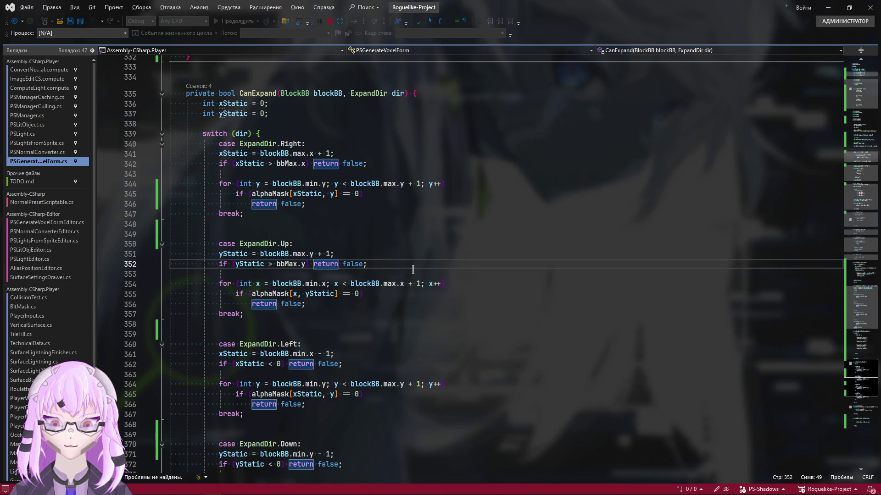
click(484, 284)
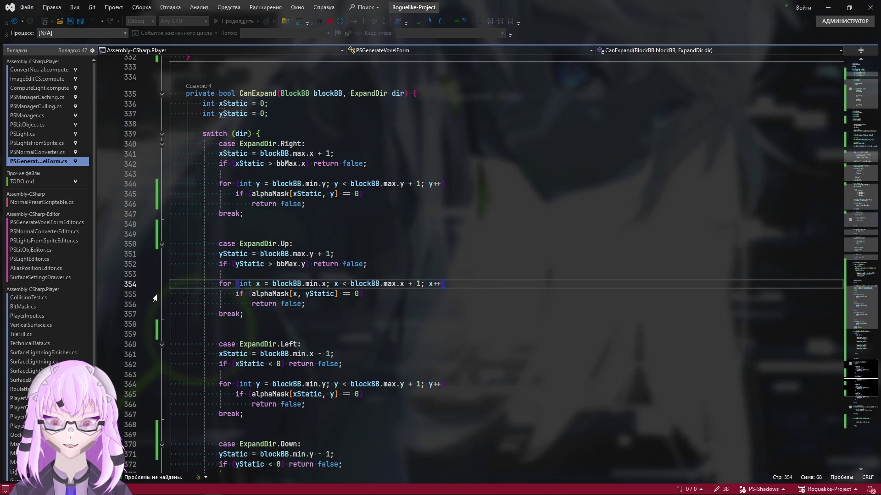
click(102, 284)
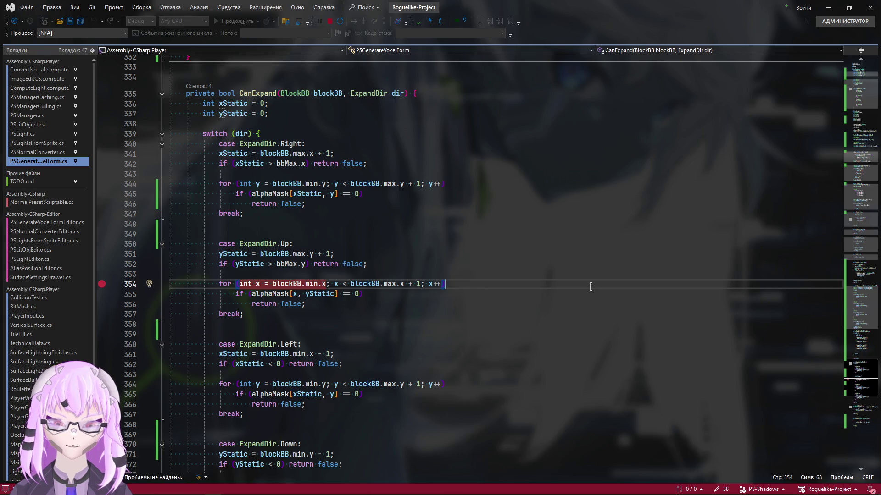
key(alt+Tab)
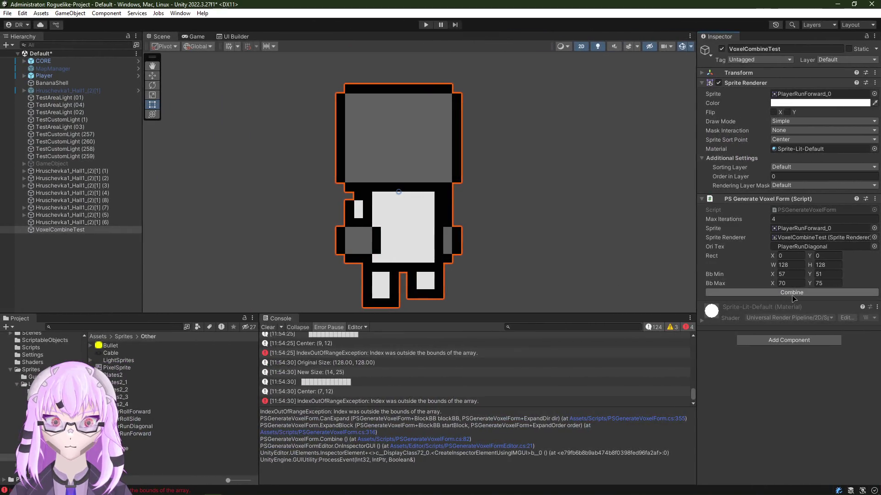
click(794, 293)
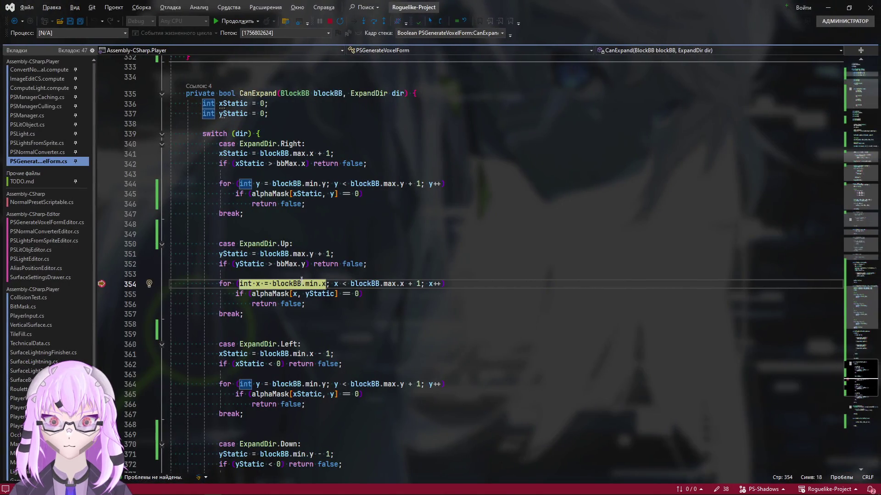
mouse_move(383, 284)
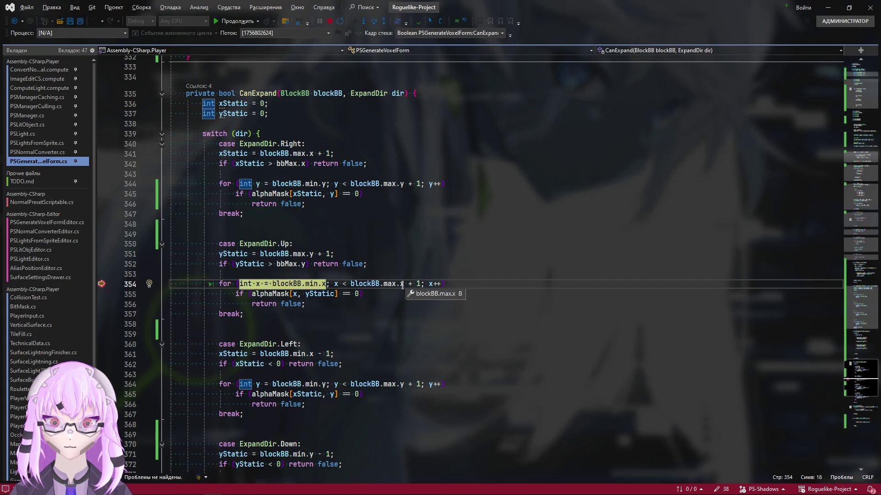
scroll(402, 284, up, 1)
scroll(402, 284, down, 3)
scroll(401, 284, up, 2)
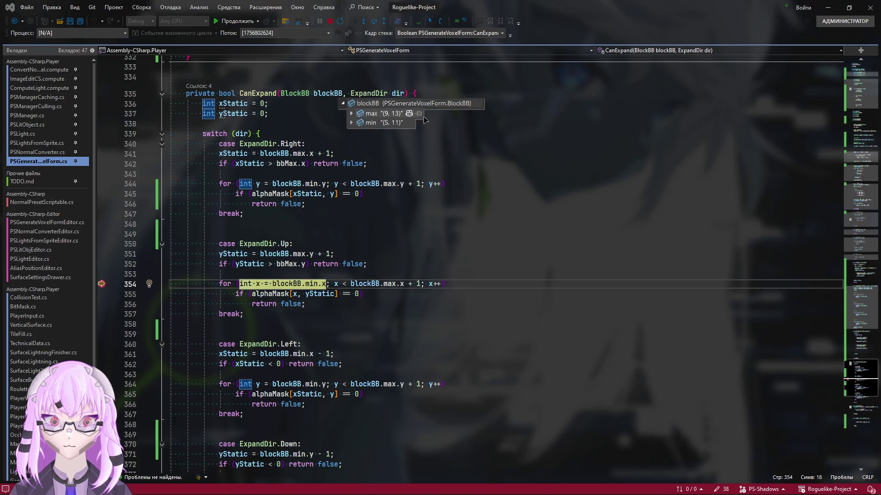
Step: Pin the blockBB min/max and yStatic 14 values and arrange them above line 351
click(421, 114)
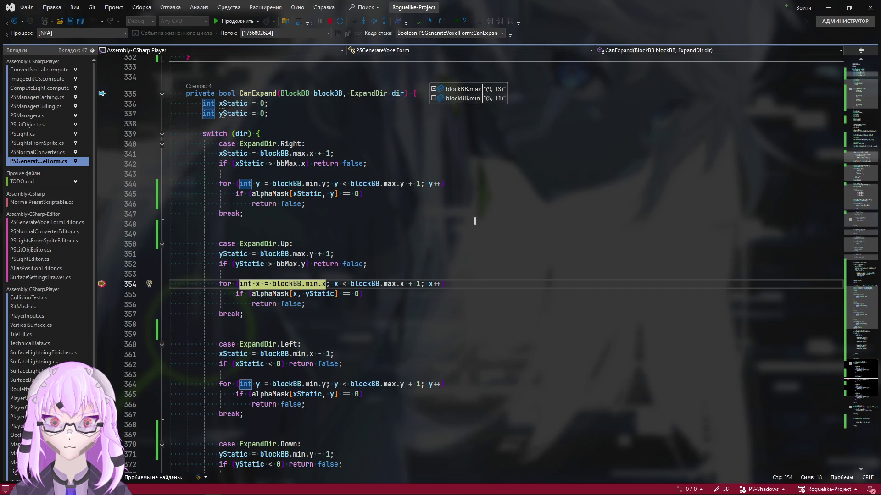
click(229, 254)
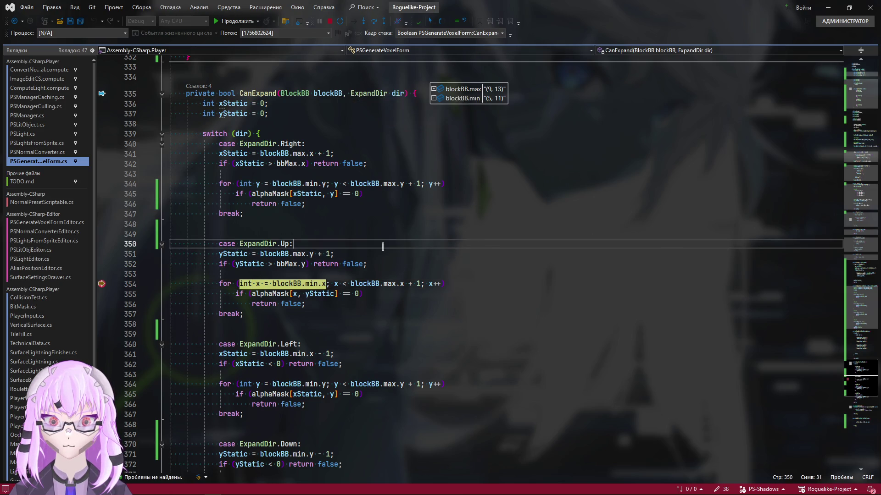
key(End)
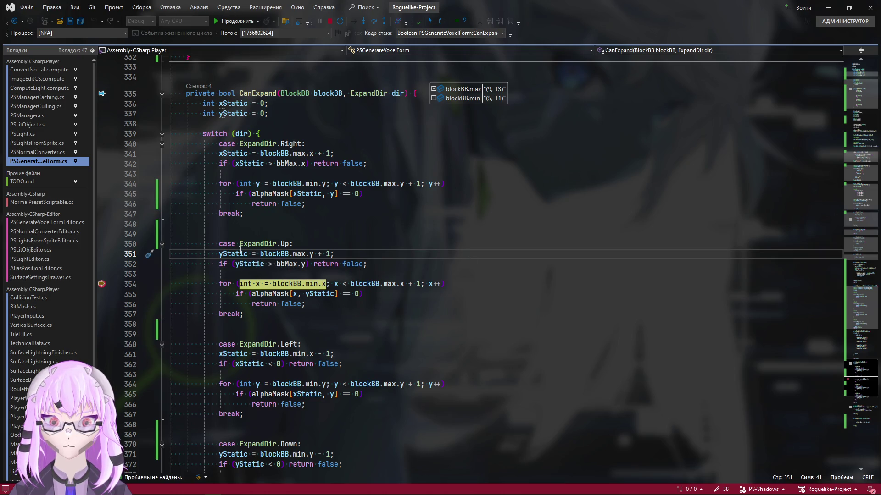
click(300, 266)
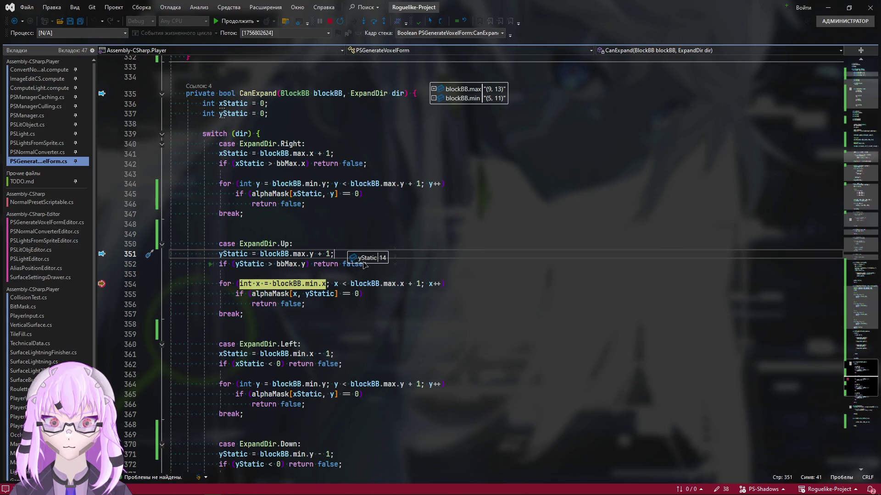
drag(365, 263, 473, 260)
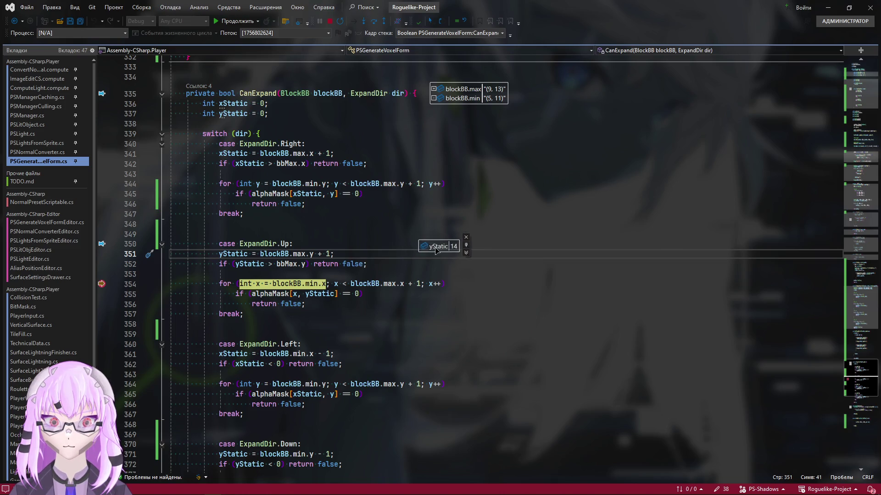
drag(459, 95, 482, 222)
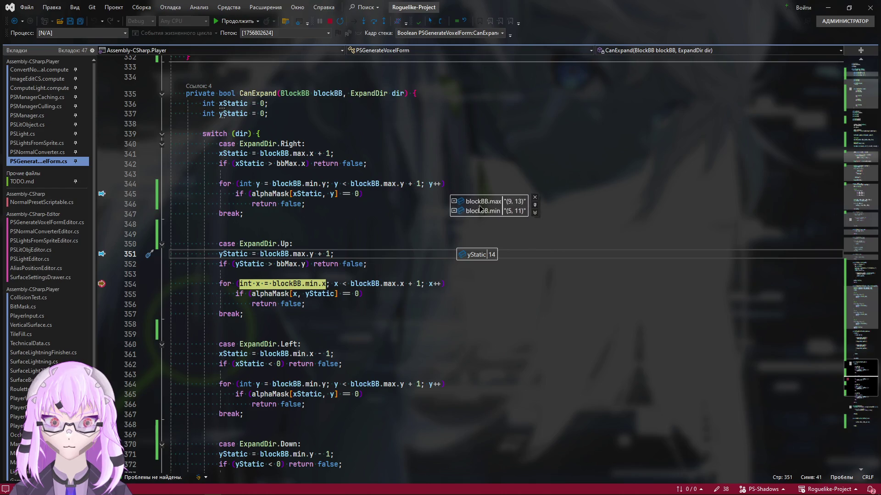
click(537, 219)
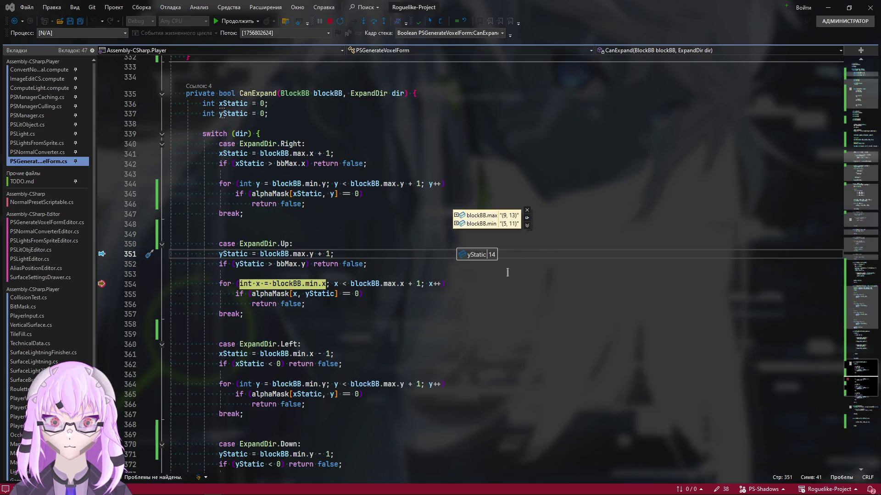
click(498, 252)
drag(470, 254, 466, 243)
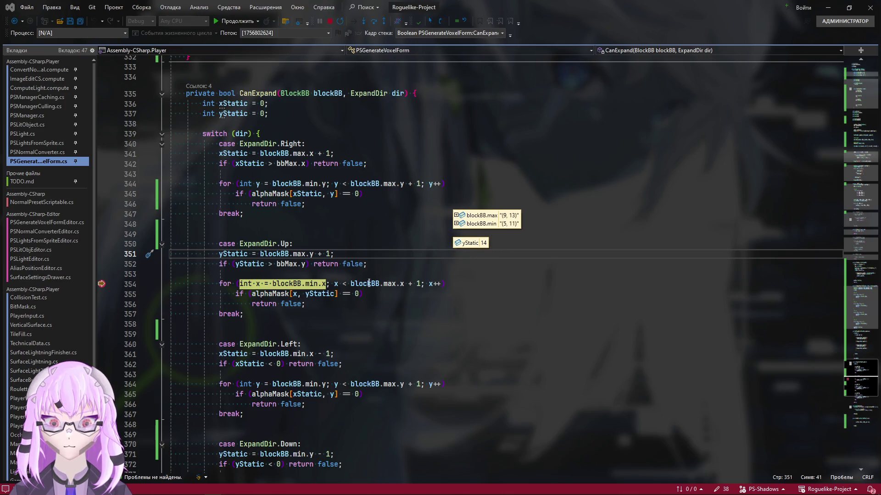
Step: Pin the loop's x value, add a breakpoint on line 355, step to it, and remove the line-354 breakpoint
click(256, 283)
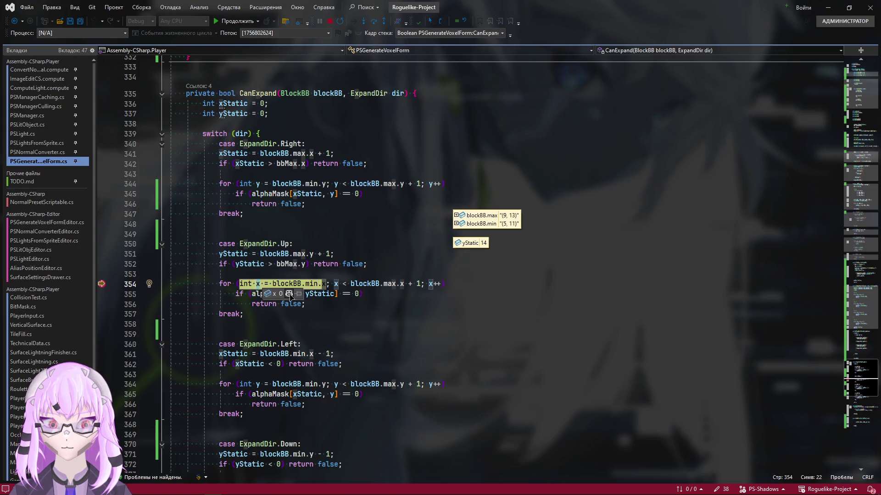
click(478, 287)
mouse_move(468, 287)
mouse_down()
mouse_move(468, 262)
mouse_move(503, 245)
mouse_move(467, 253)
mouse_up()
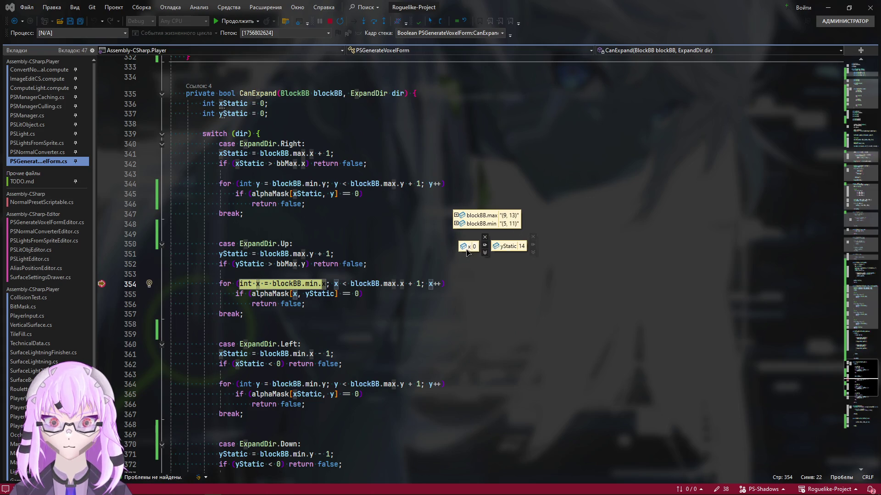
mouse_move(101, 284)
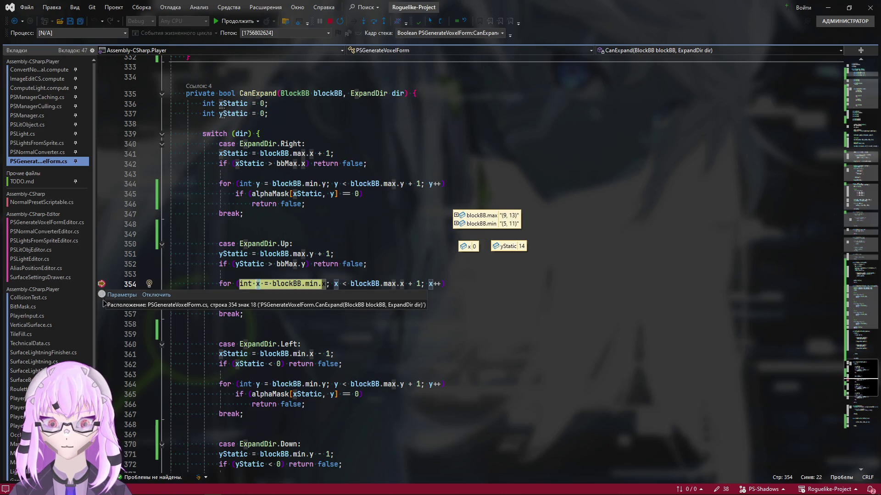
click(102, 293)
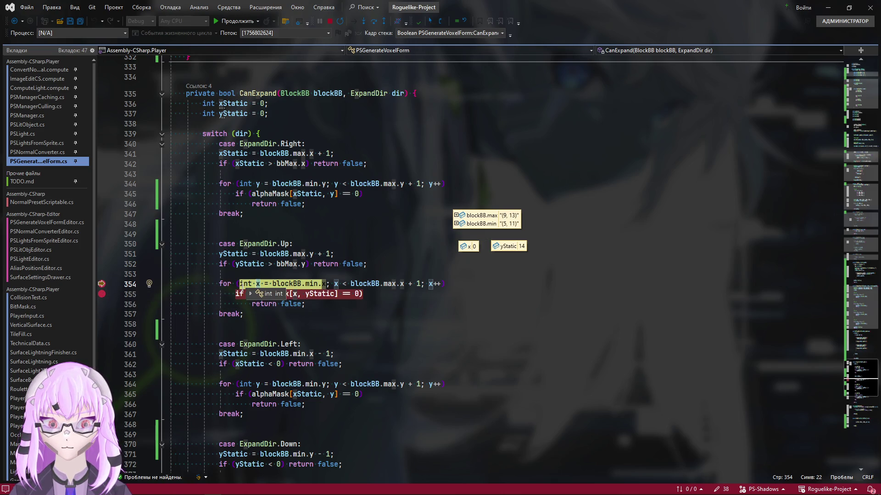
click(347, 294)
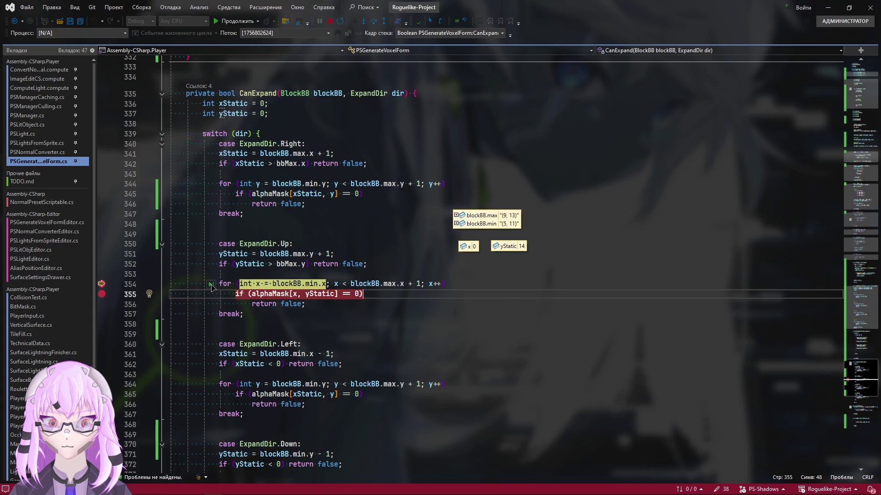
key(F10)
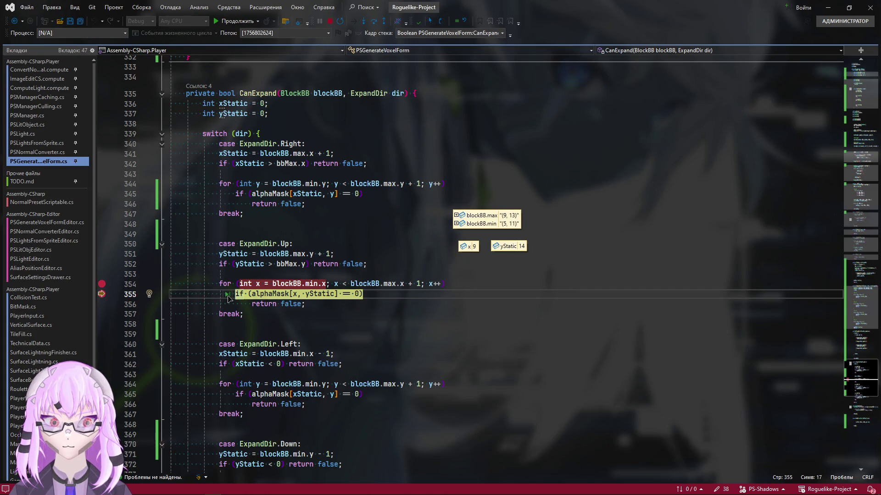
click(101, 283)
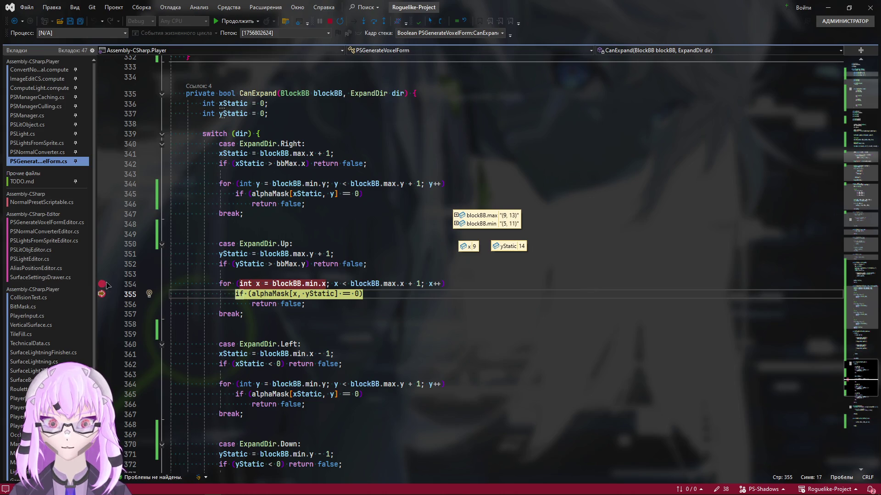
click(238, 283)
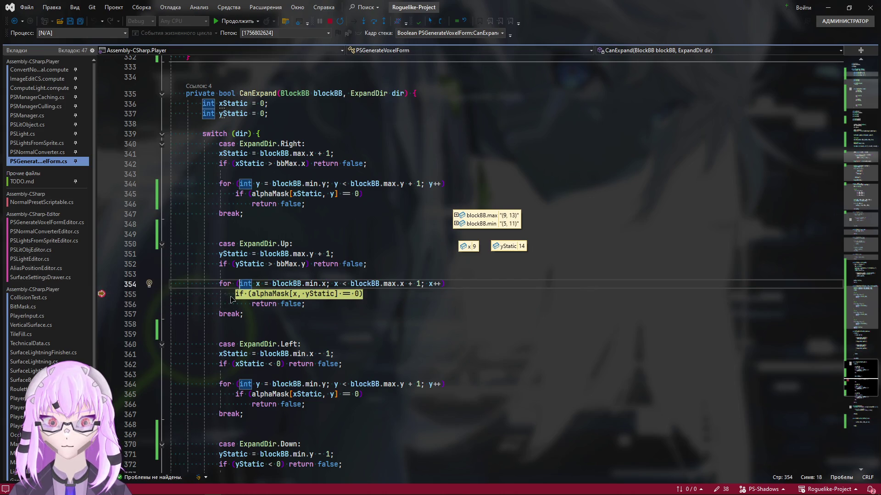
Step: Continue execution until the line-355 breakpoint is hit again with yStatic 15
key(F5)
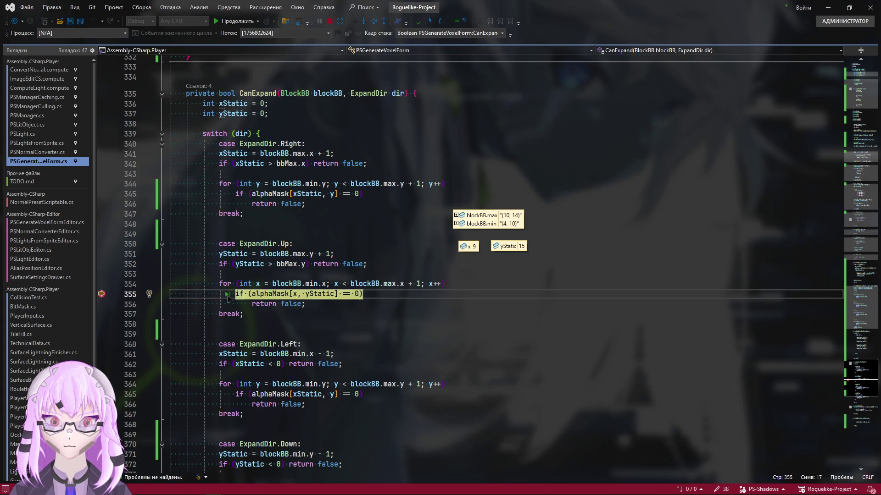
Step: Continue through the Up-loop breakpoint hits until yStatic reaches 25 with blockBB (2, 5) to (12, 24), then let it run on
click(227, 296)
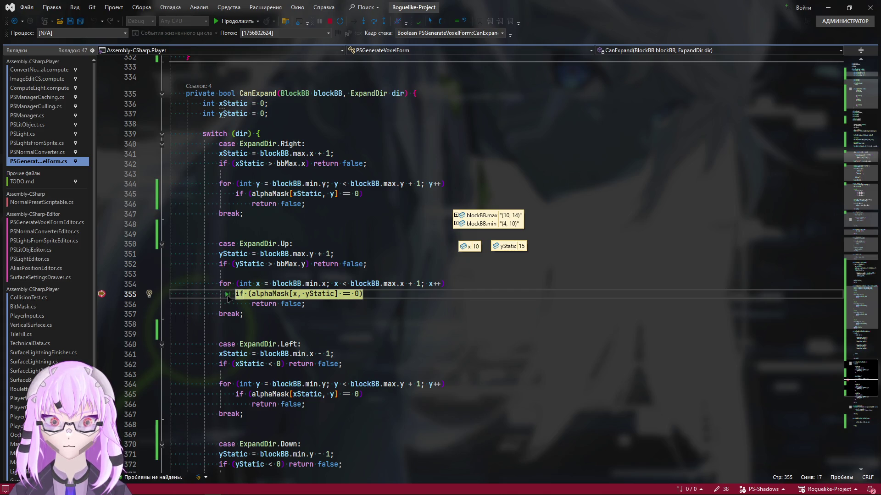
click(227, 295)
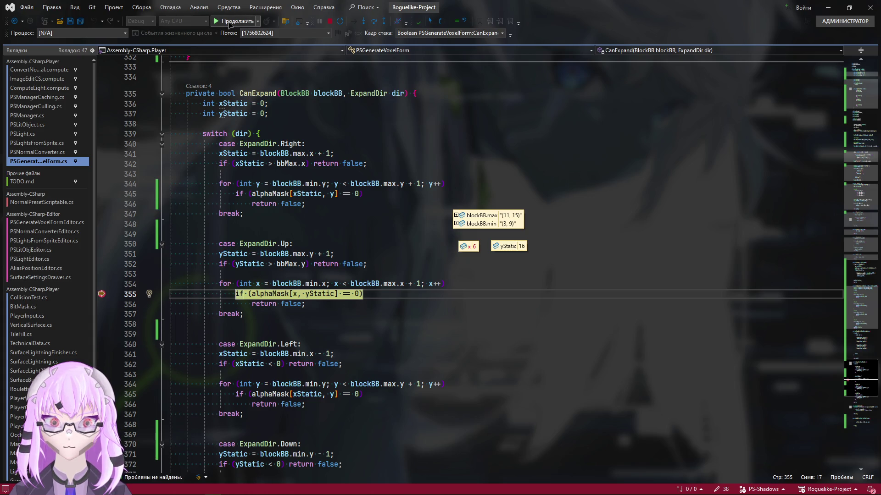
click(229, 23)
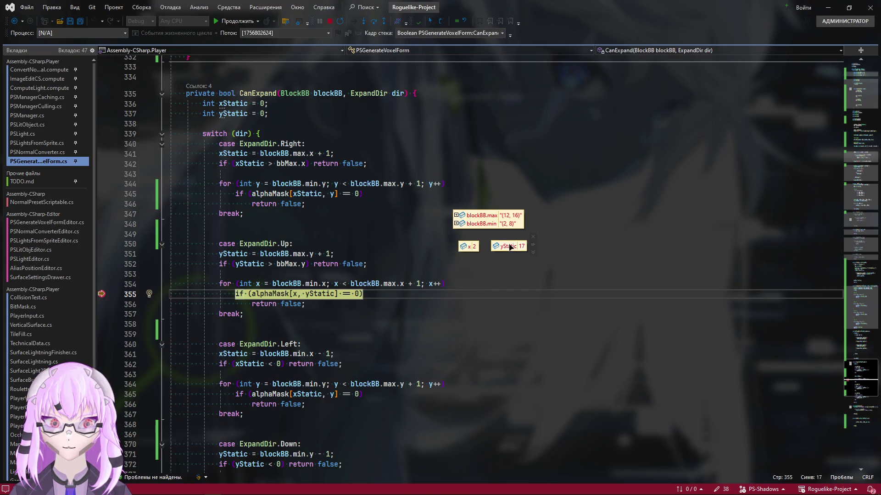
click(239, 23)
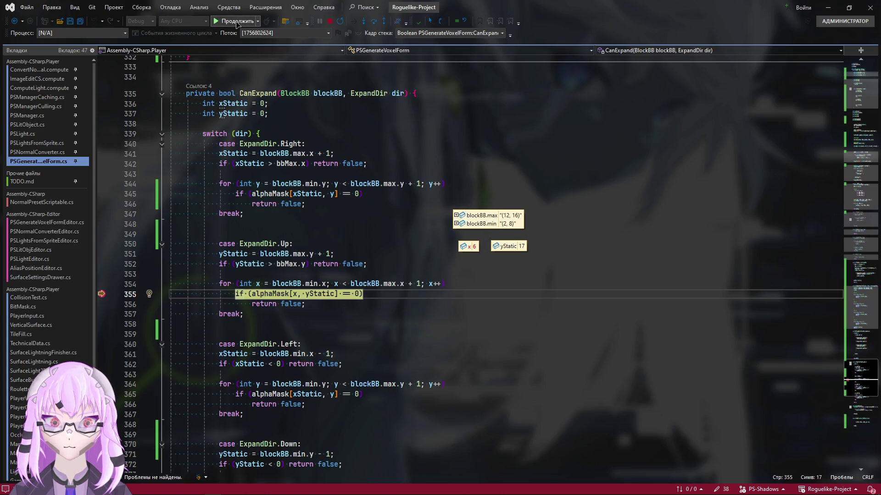
click(236, 23)
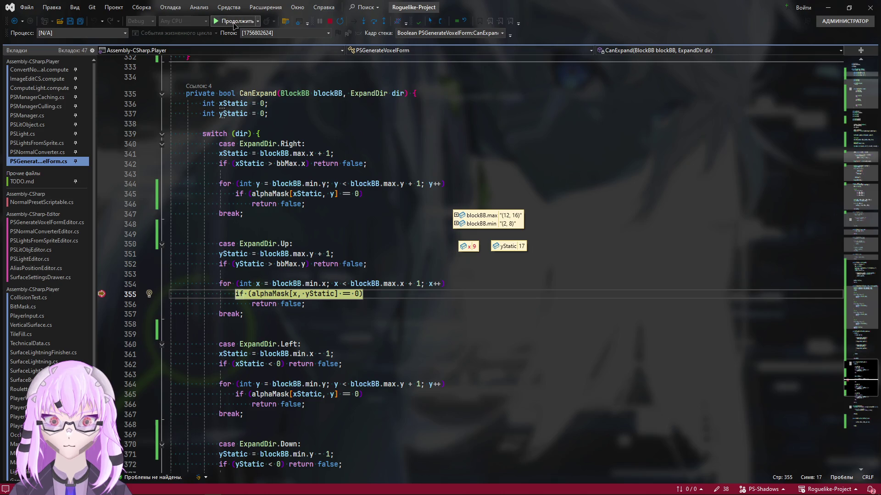
click(235, 22)
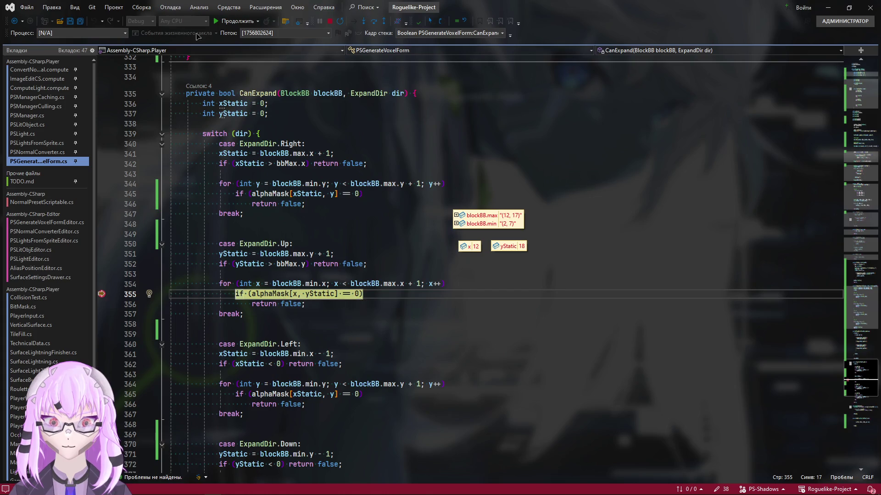
click(236, 23)
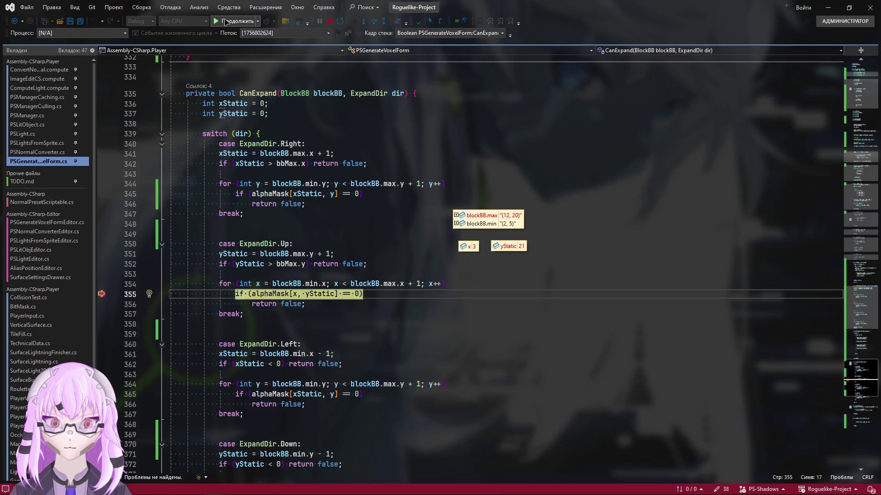
click(225, 22)
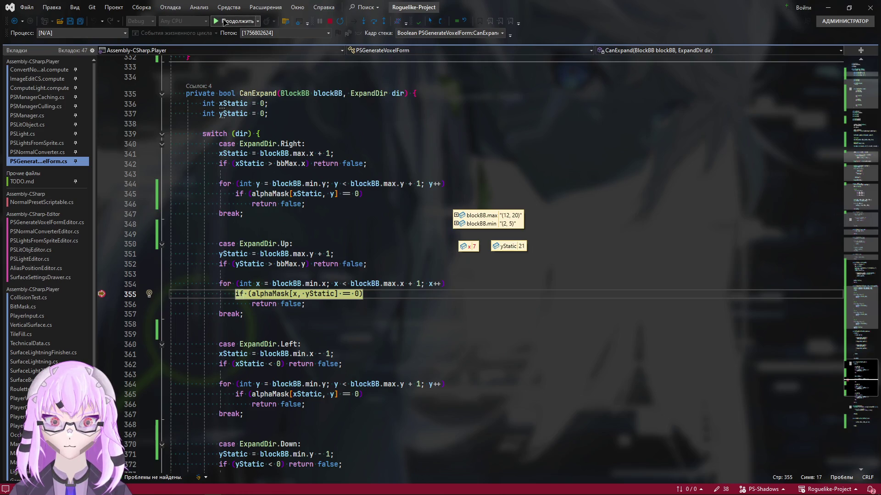
click(225, 22)
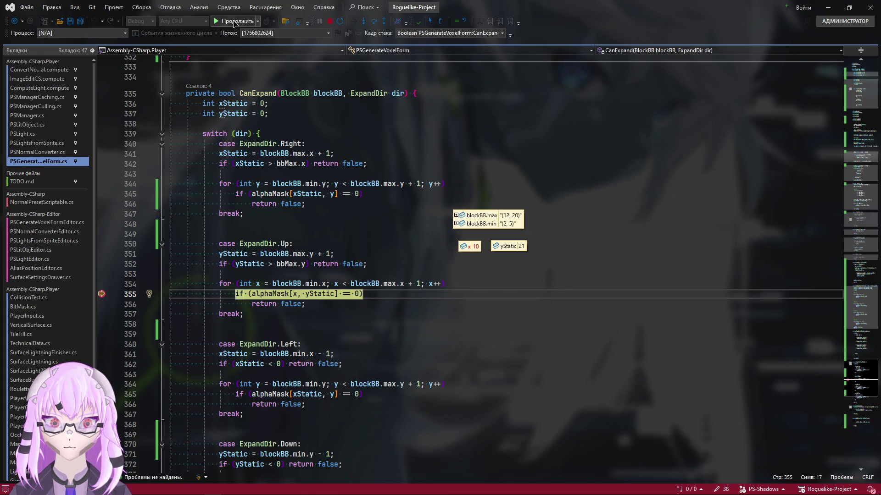
click(232, 23)
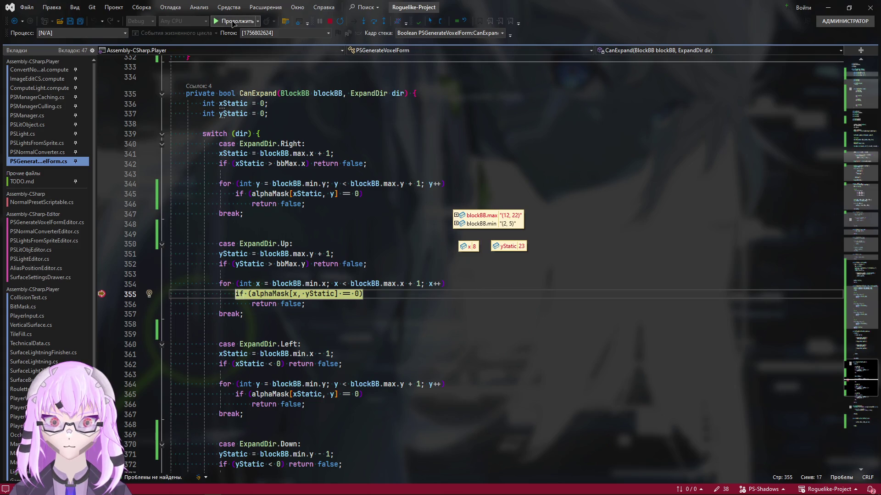
click(232, 22)
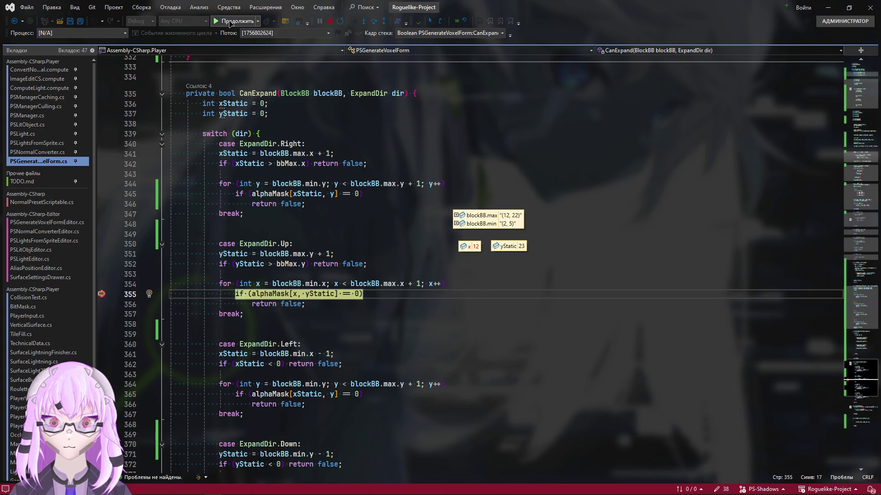
click(232, 22)
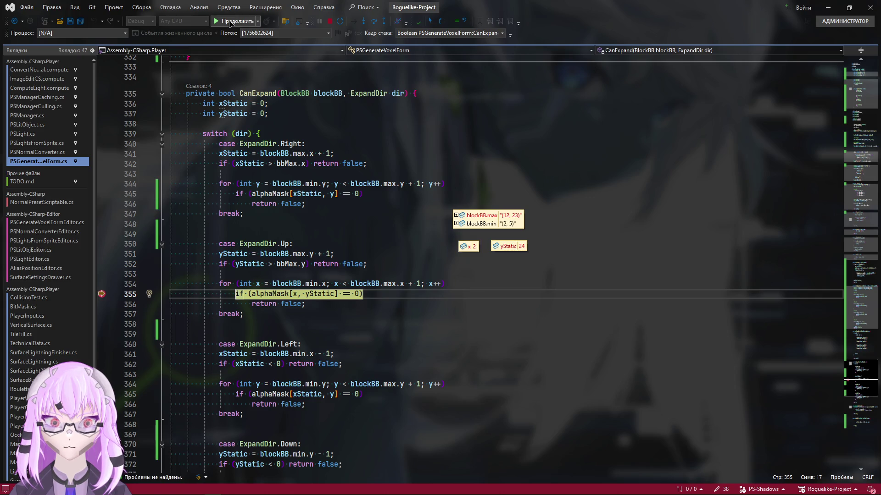
click(231, 22)
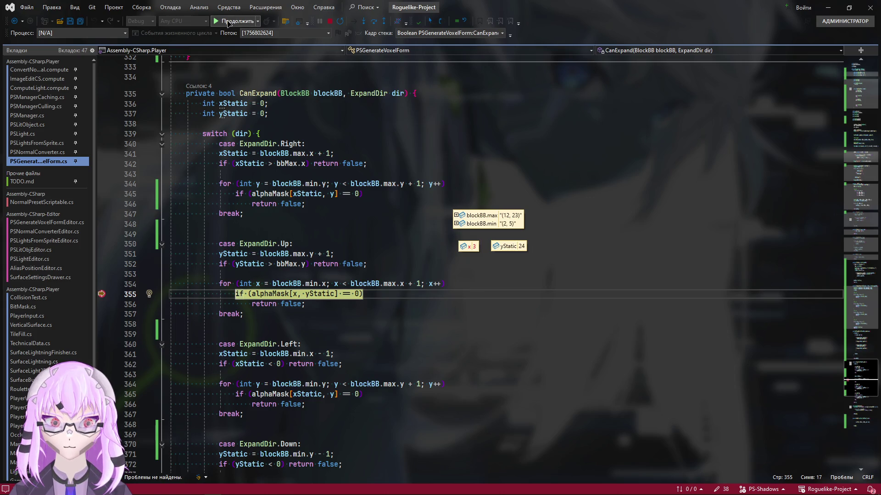
click(229, 22)
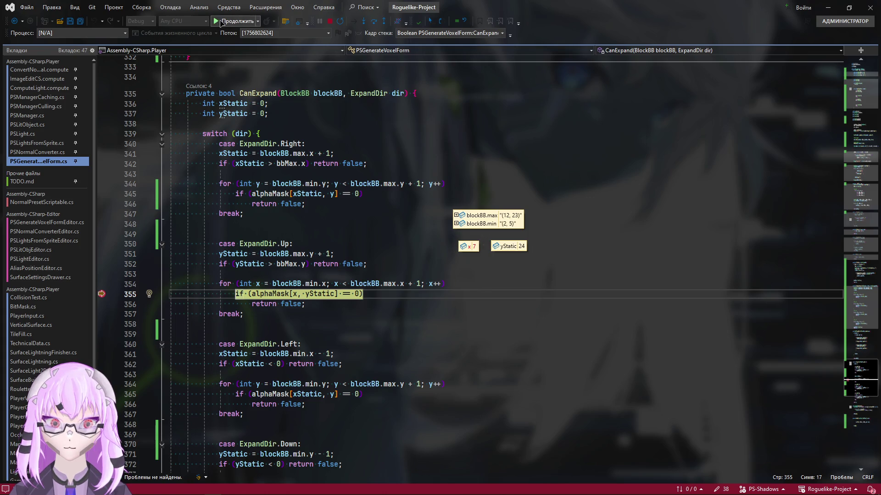
click(222, 22)
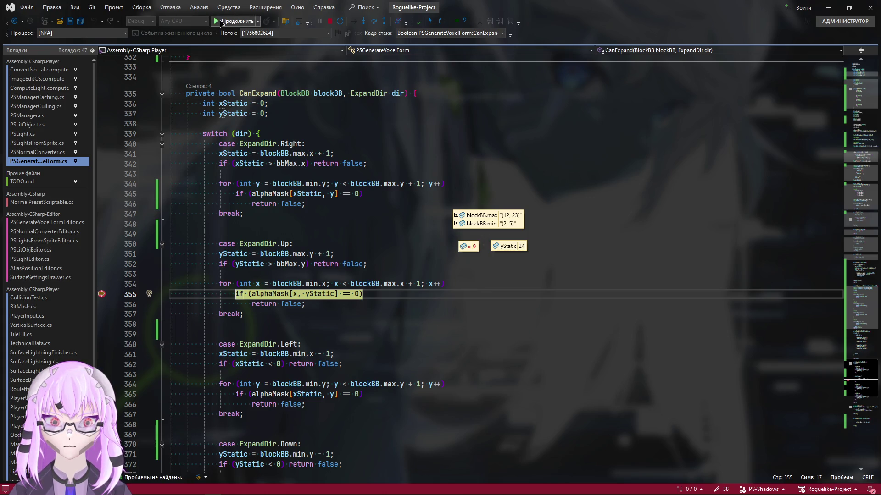
click(222, 22)
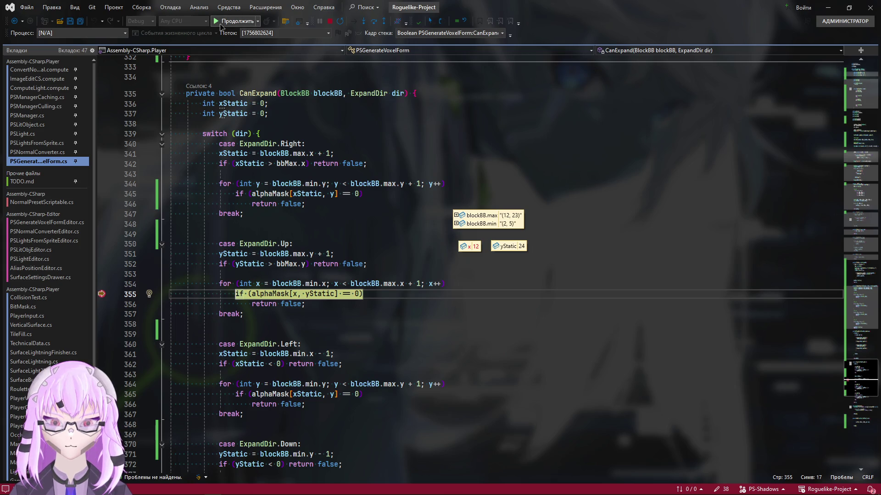
click(222, 22)
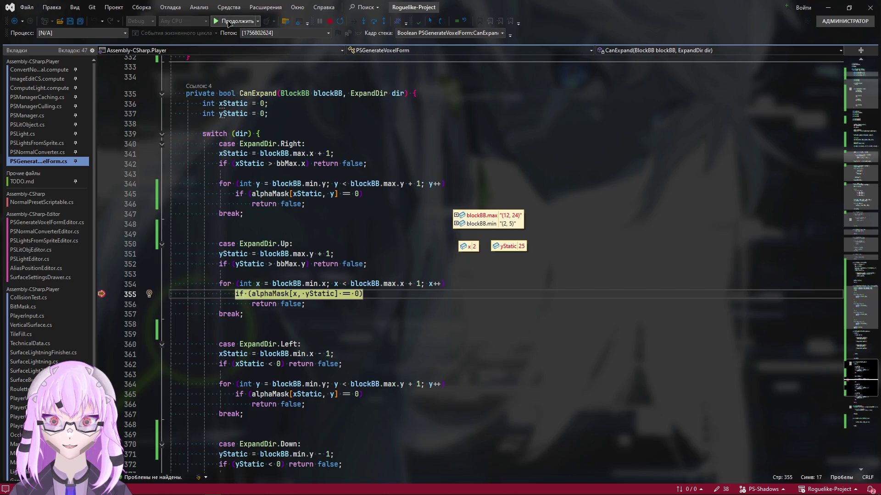
click(231, 21)
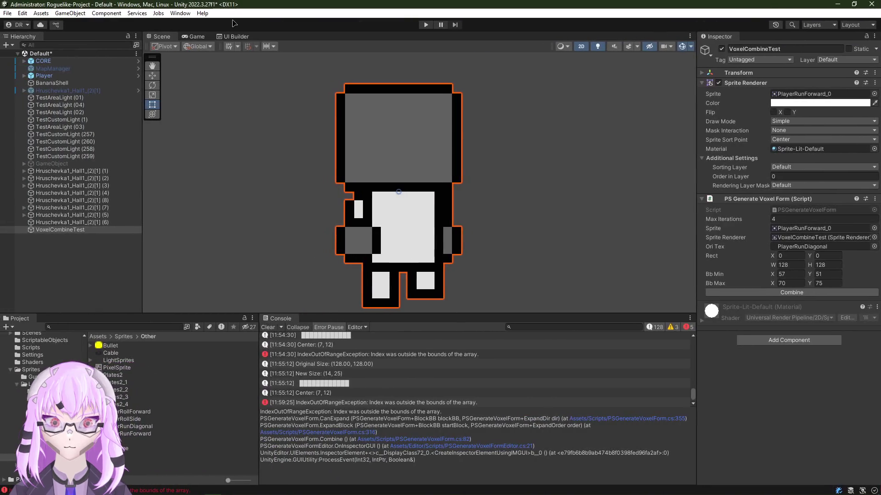
Step: Jump from the Unity Console's IndexOutOfRangeException to CanExpand's line 355 in Visual Studio
double_click(406, 400)
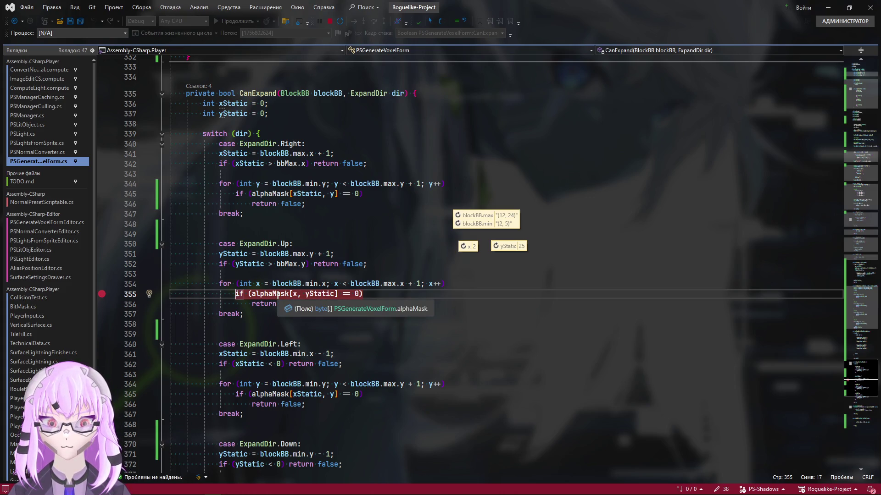
Step: Replace the Up case's bbMax.y bound on line 352 with alphaMask.GetLength(1)
click(290, 294)
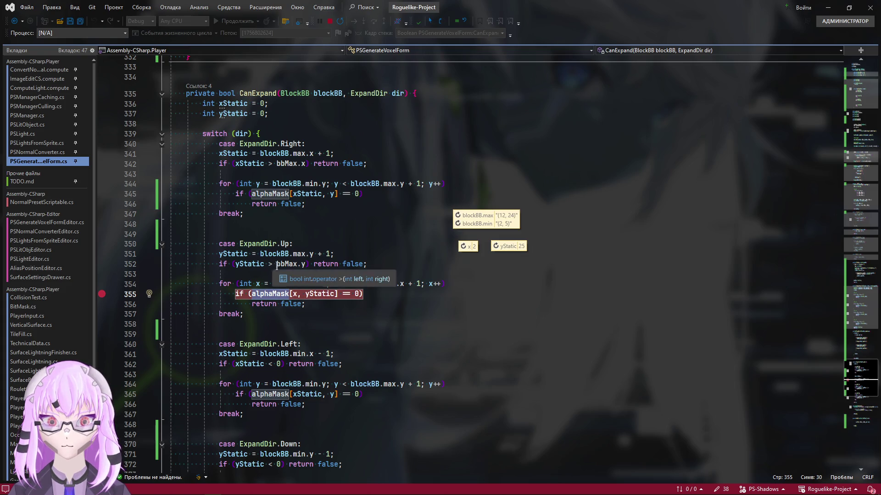
drag(277, 264, 303, 264)
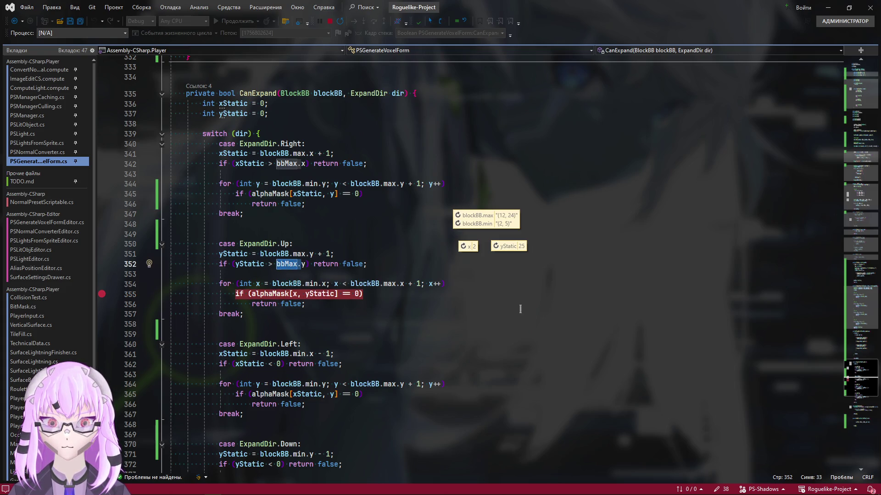
key(Right)
key(Delete)
key(ctrl+shift+Left)
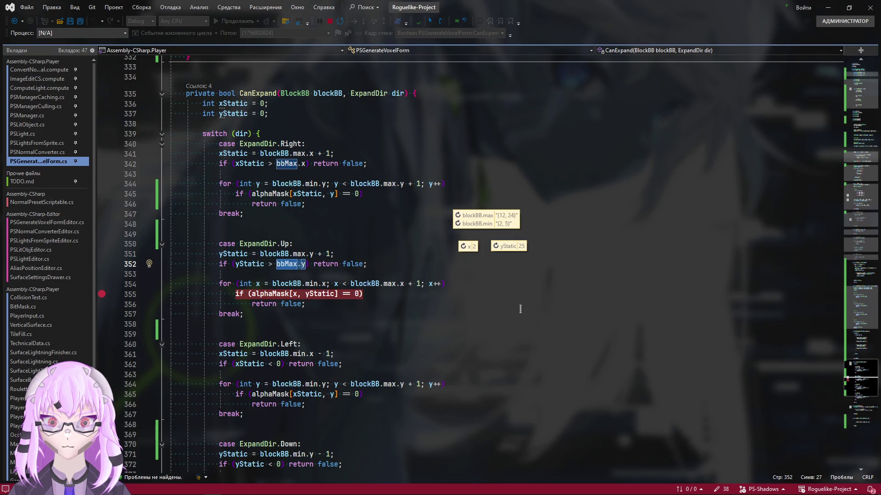
text(alphaMask.)
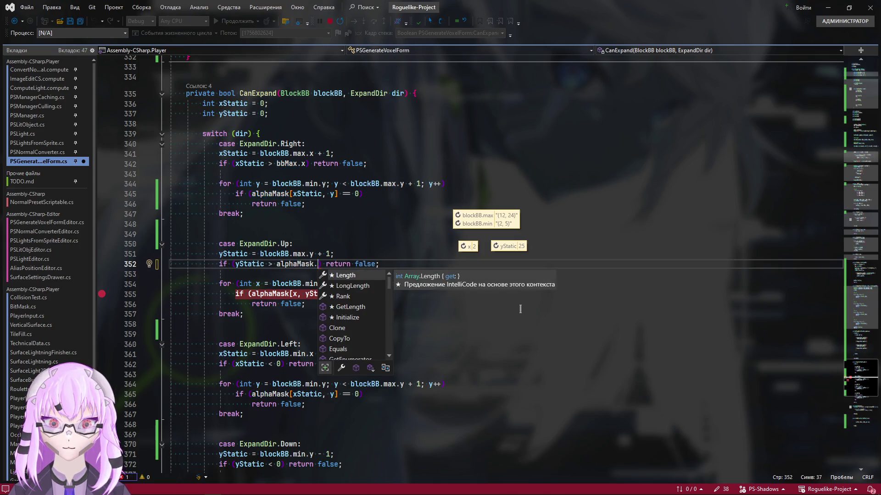
text(Get)
key(Tab)
text(()
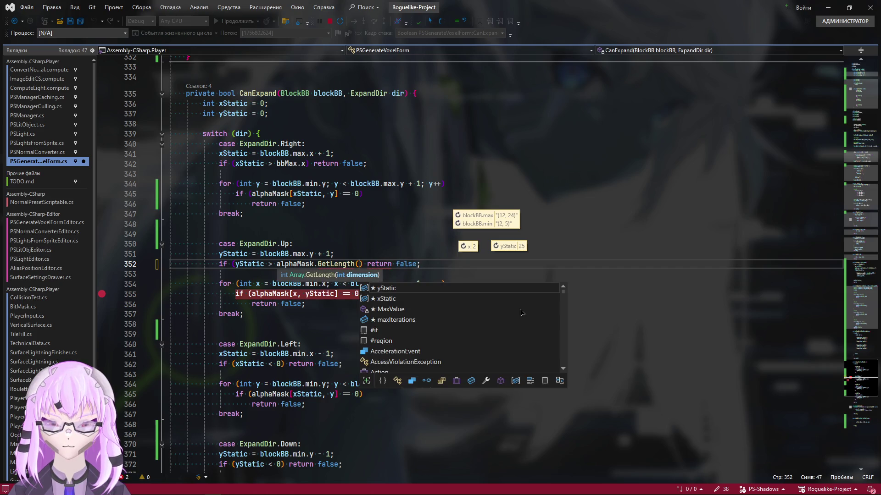
text(1)
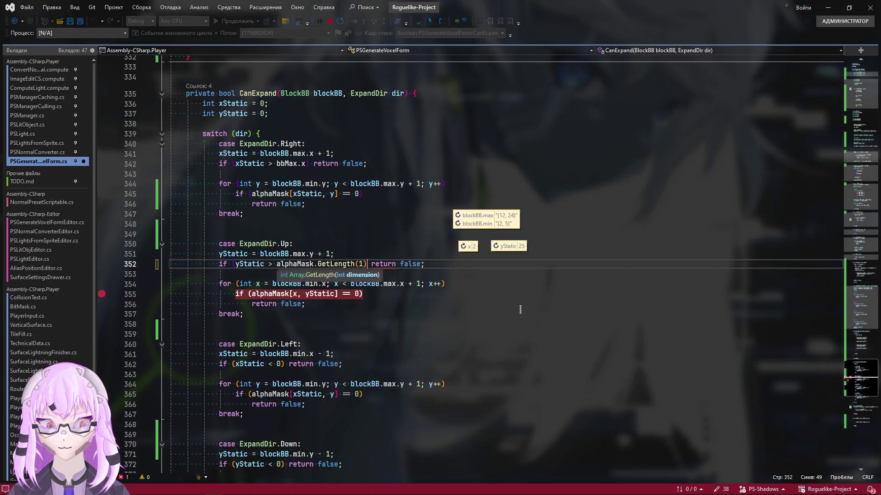
text())
click(520, 308)
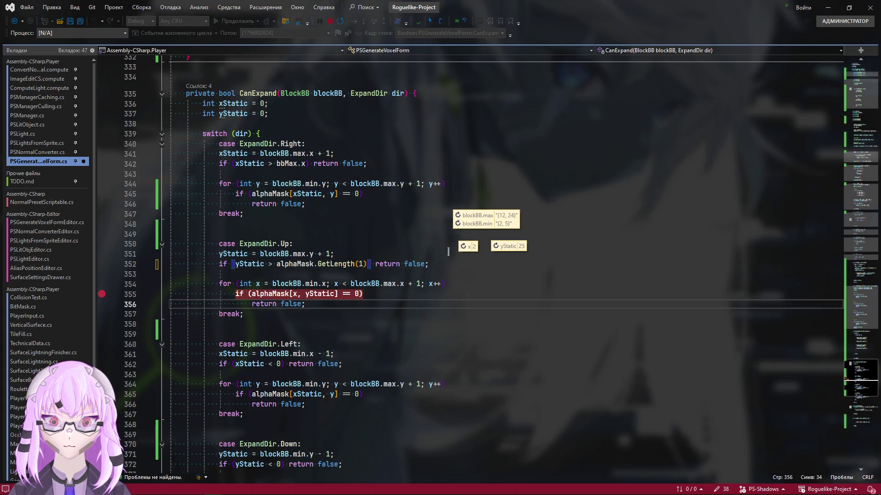
Step: Dismiss the pinned yStatic, x and blockBB value tips and select the '>= alphaMask.GetLength(1)' check
click(533, 237)
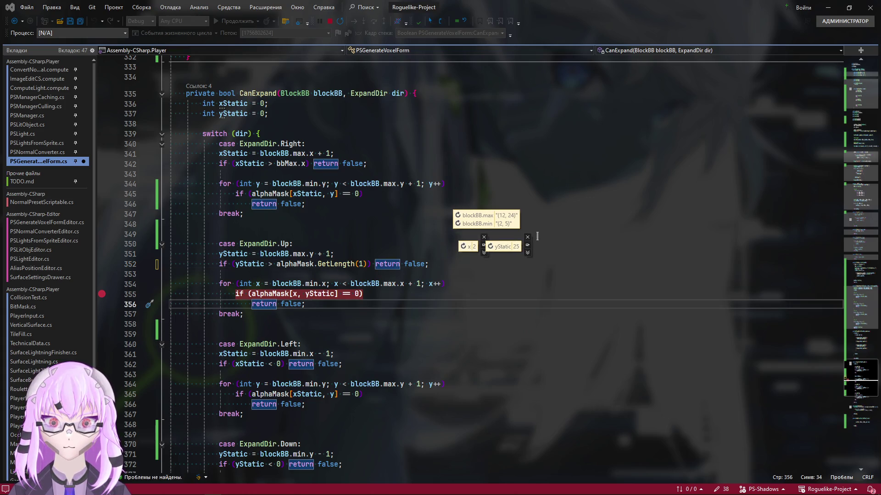
click(483, 237)
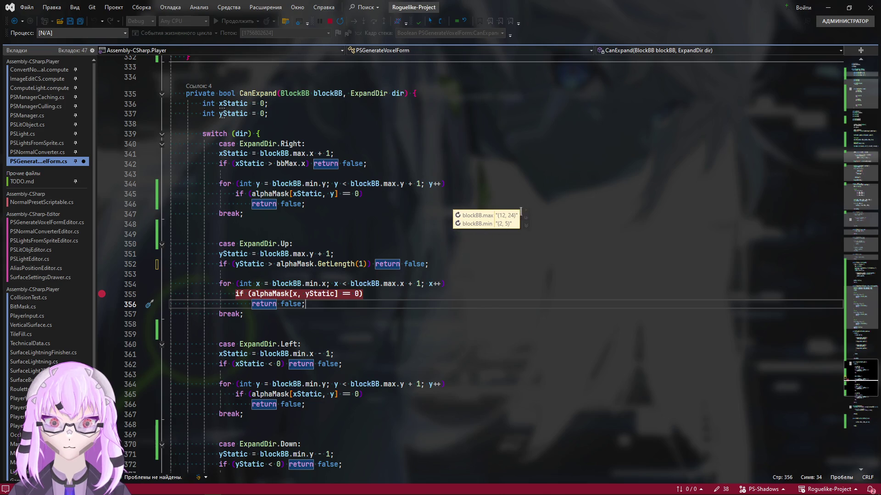
click(524, 214)
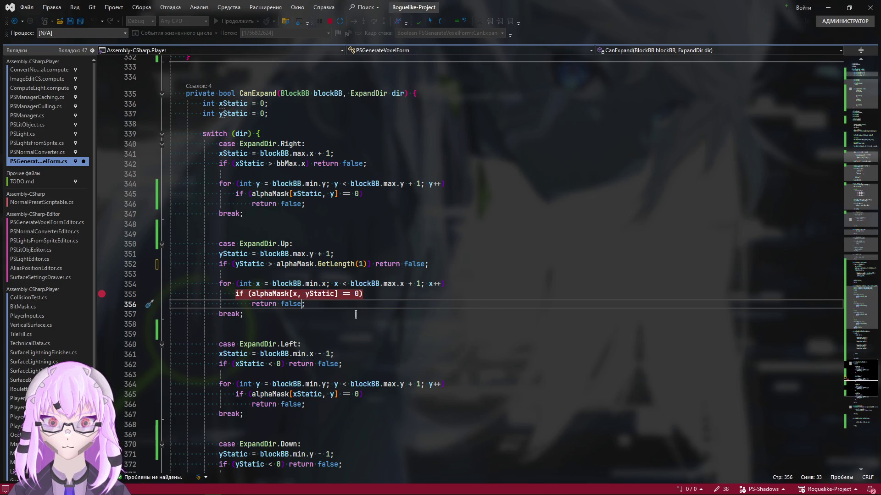
double_click(347, 265)
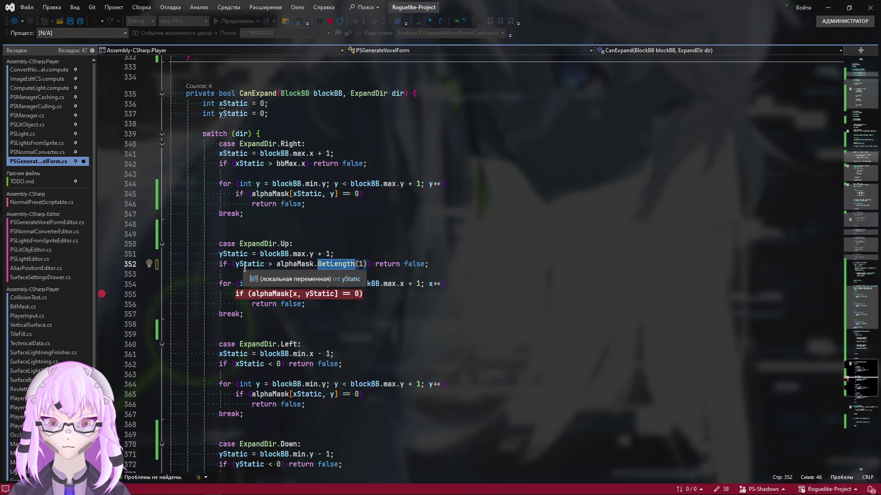
click(273, 264)
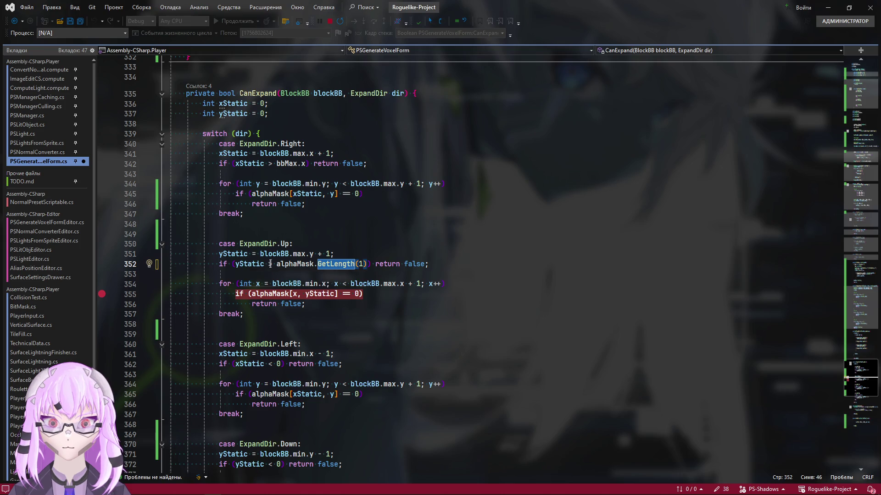
text(=)
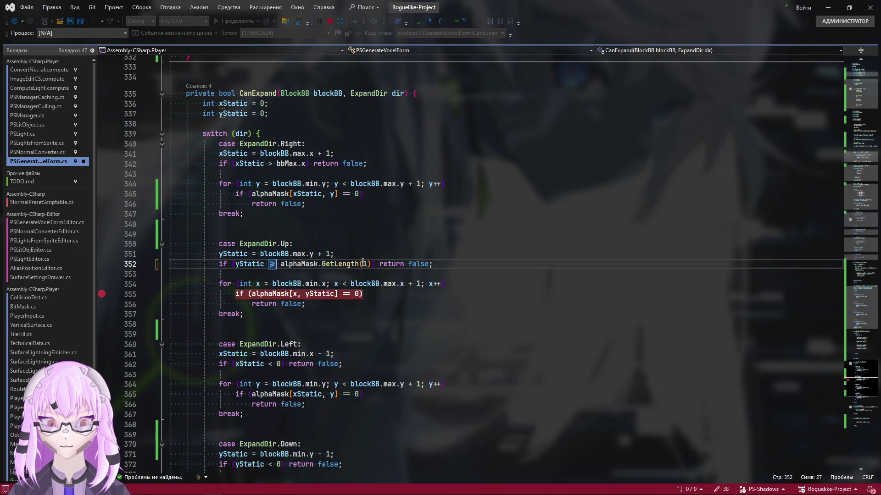
drag(373, 265, 269, 265)
key(ctrl+c)
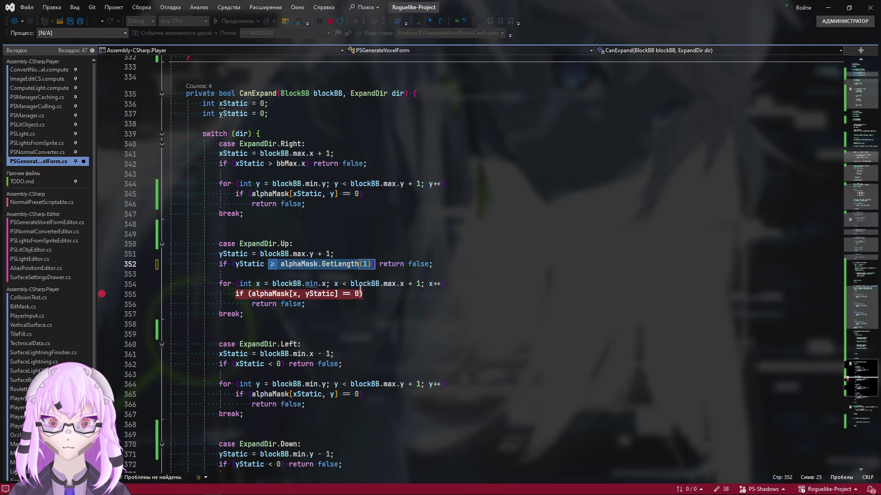
scroll(311, 323, down, 5)
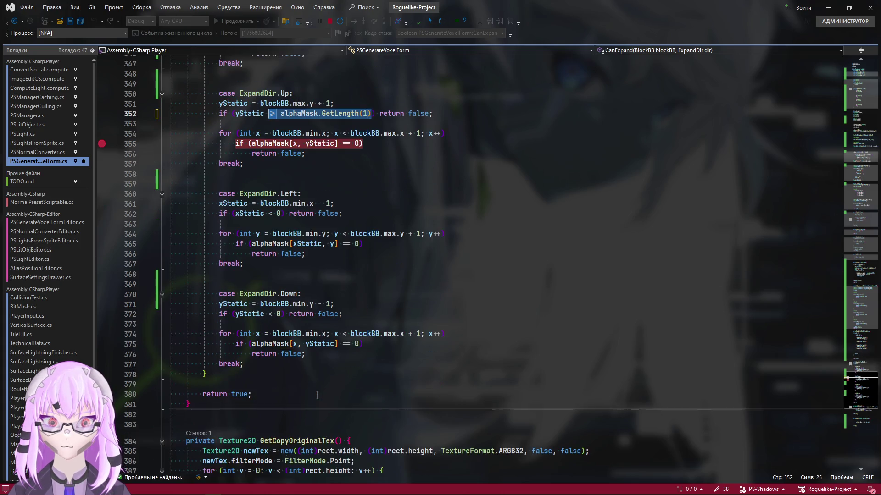
scroll(298, 317, up, 2)
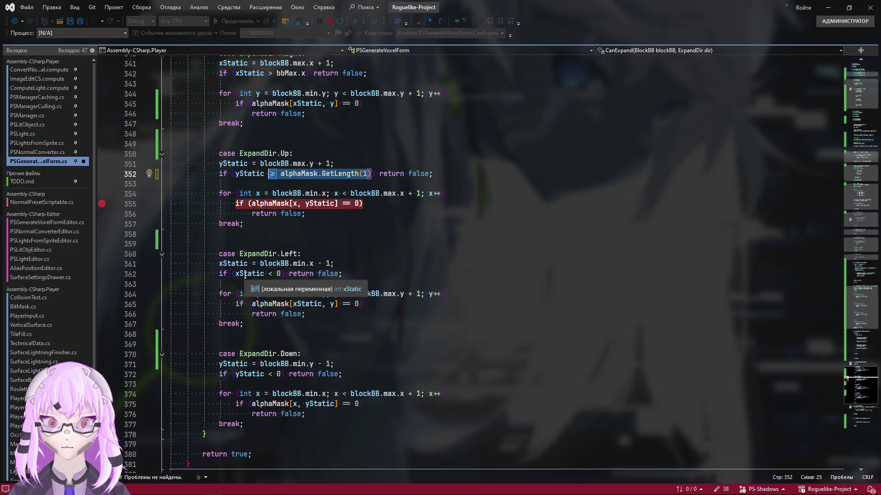
scroll(374, 366, up, 3)
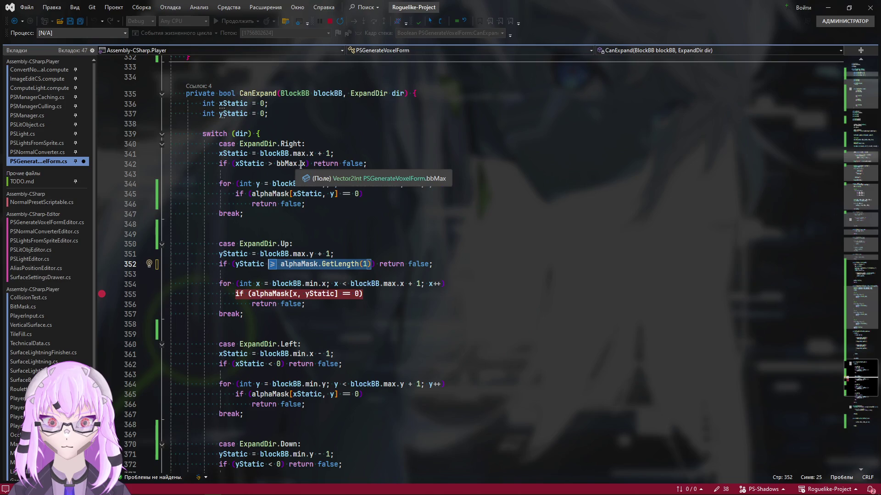
Step: Paste the check over bbMax.x on line 342 as xStatic >= alphaMask.GetLength(0) and save
drag(307, 164, 273, 164)
key(ctrl+v)
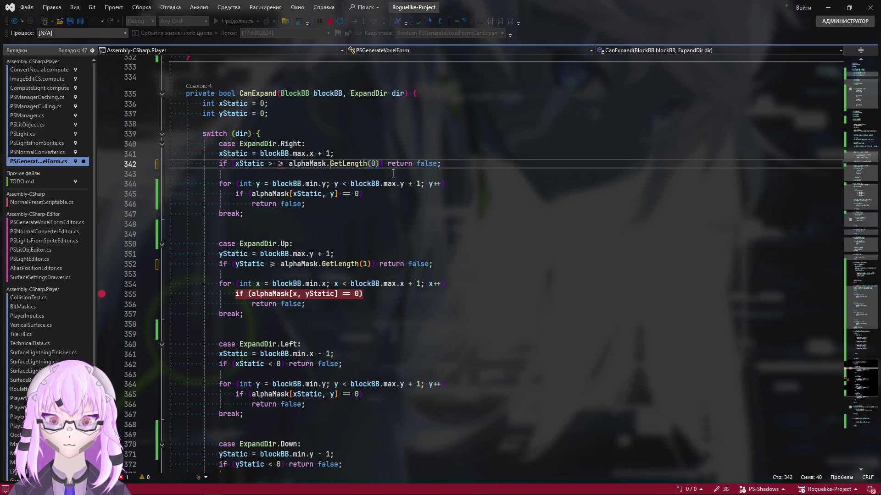
key(ctrl+Left)
key(ctrl+Left)
key(ctrl+Left)
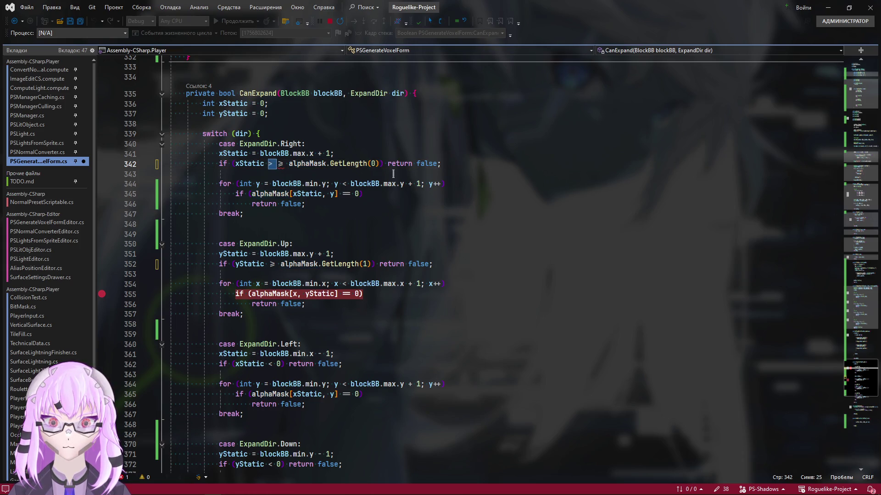
key(BackSpace)
key(BackSpace)
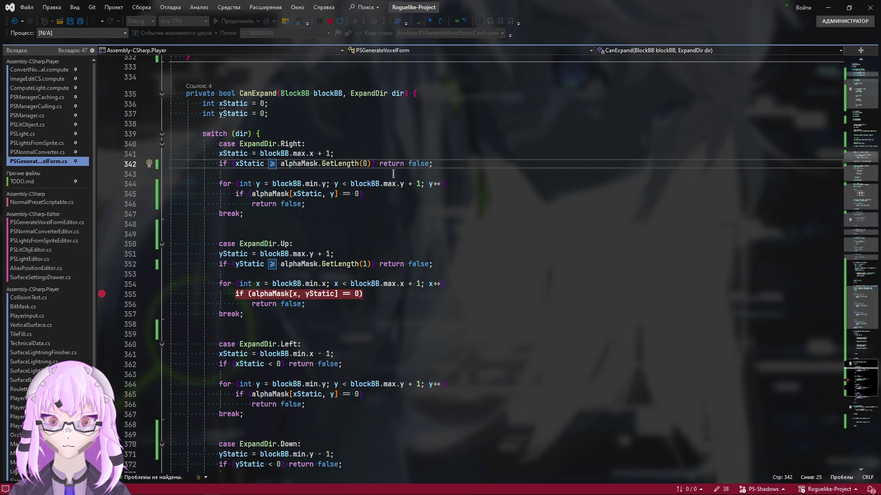
key(BackSpace)
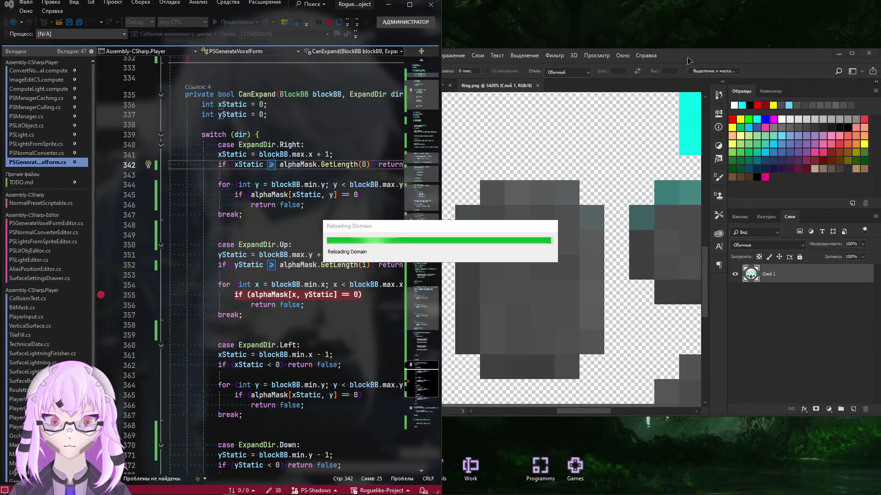
Step: Hide the Photoshop window and bring Unity to the front to recompile
drag(688, 55, 604, 81)
scroll(436, 269, down, 1)
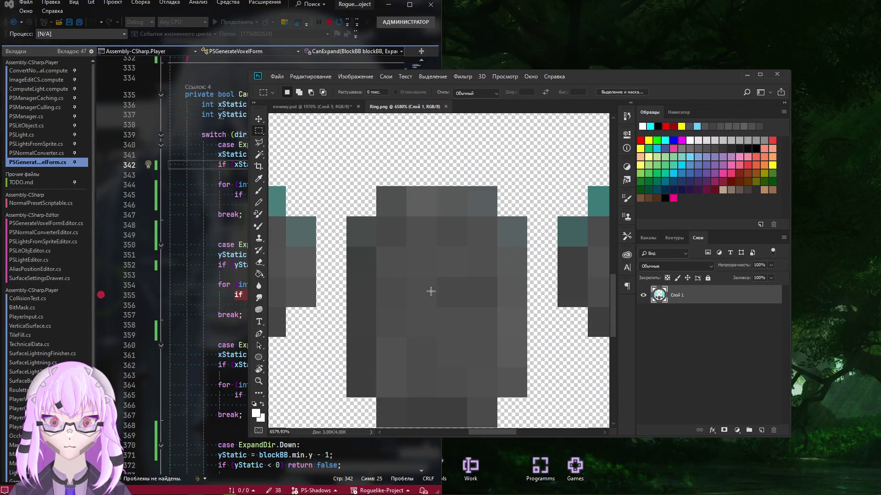
scroll(429, 291, down, 1)
key(super+Down)
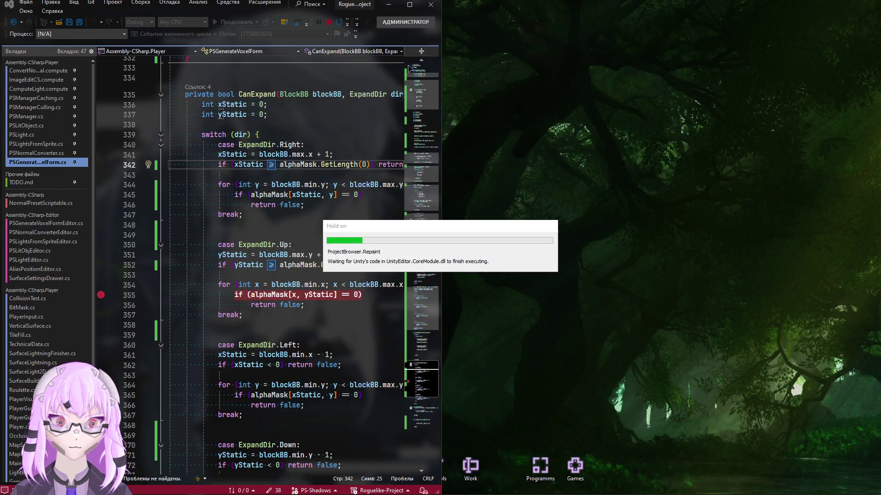
key(alt+Tab)
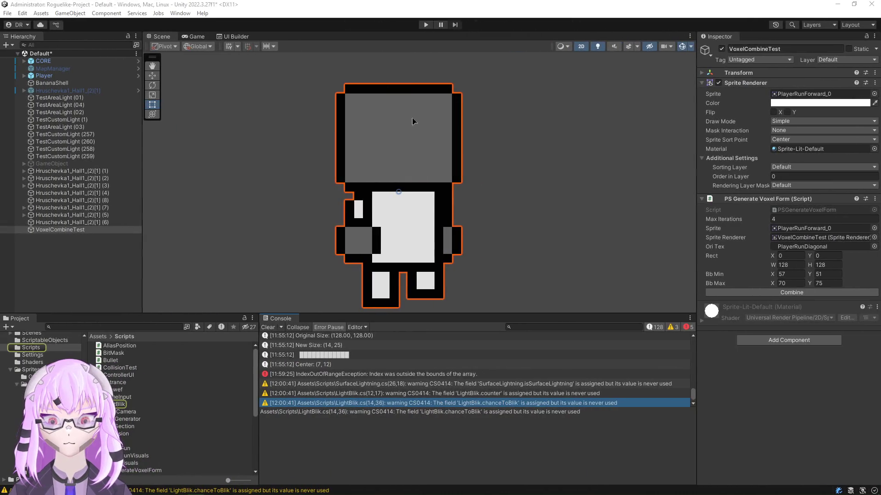
Step: Remove the line 355 breakpoint in Visual Studio and continue the paused Combine run
click(792, 293)
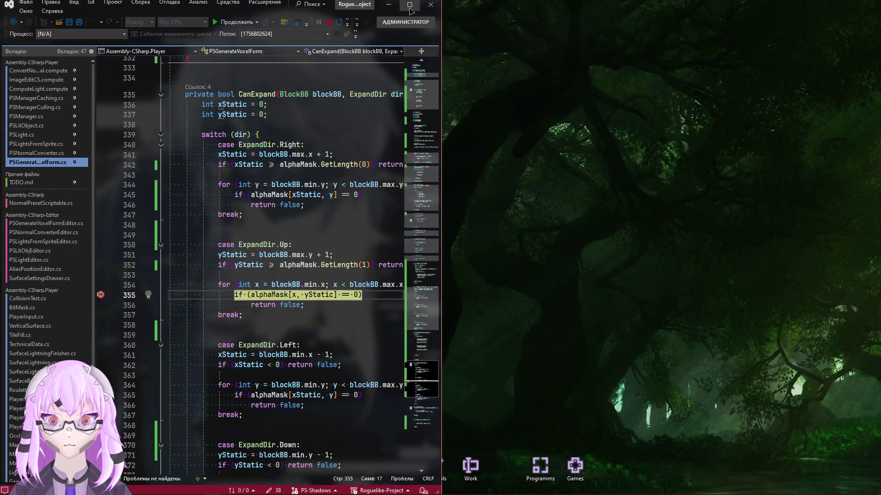
click(411, 6)
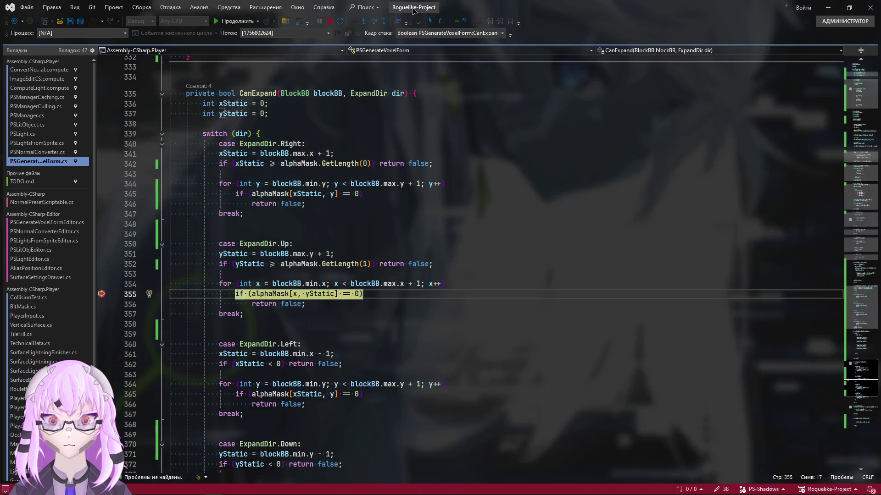
click(101, 294)
click(238, 20)
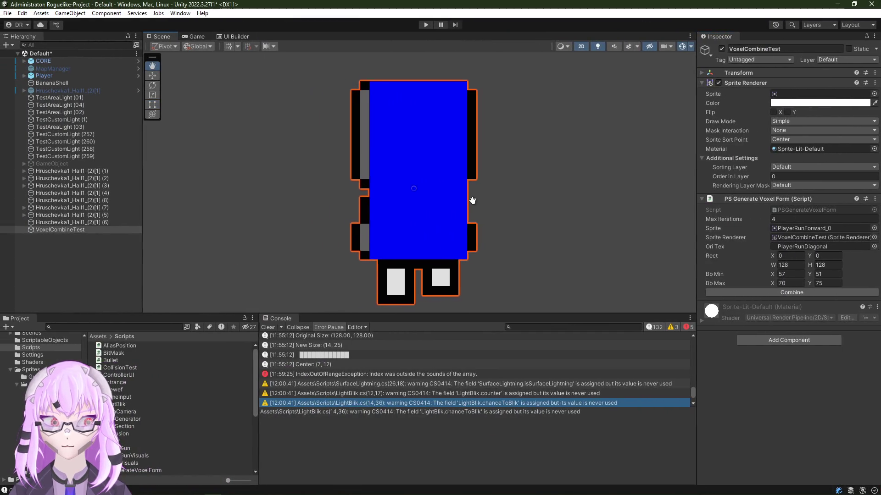
scroll(427, 206, up, 2)
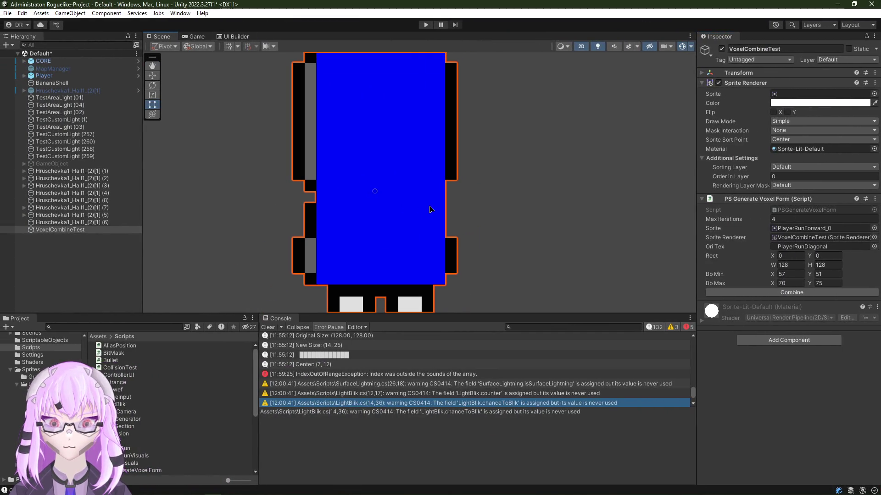
Step: Clear the Console, browse to Sprites/Player/StreetDude and assign RunningDOWN_0 as the test sprite
mouse_move(430, 209)
mouse_down()
mouse_move(426, 172)
mouse_move(433, 179)
mouse_up()
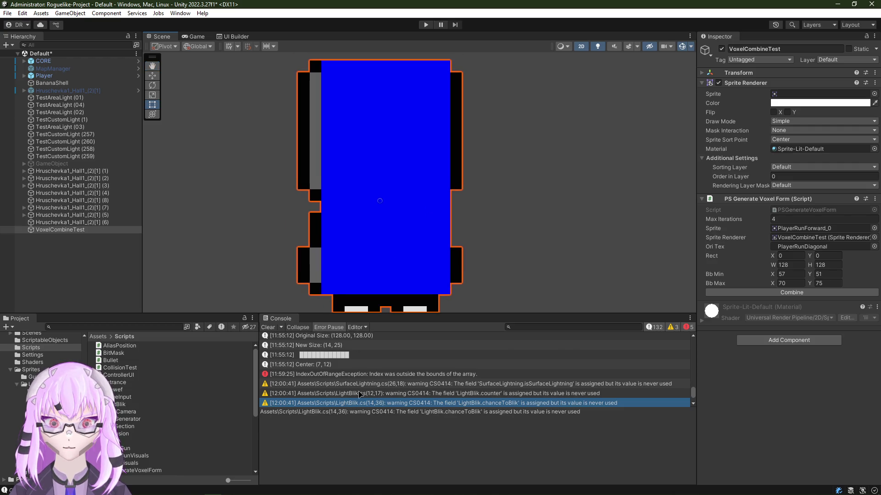
click(268, 327)
drag(383, 221, 330, 212)
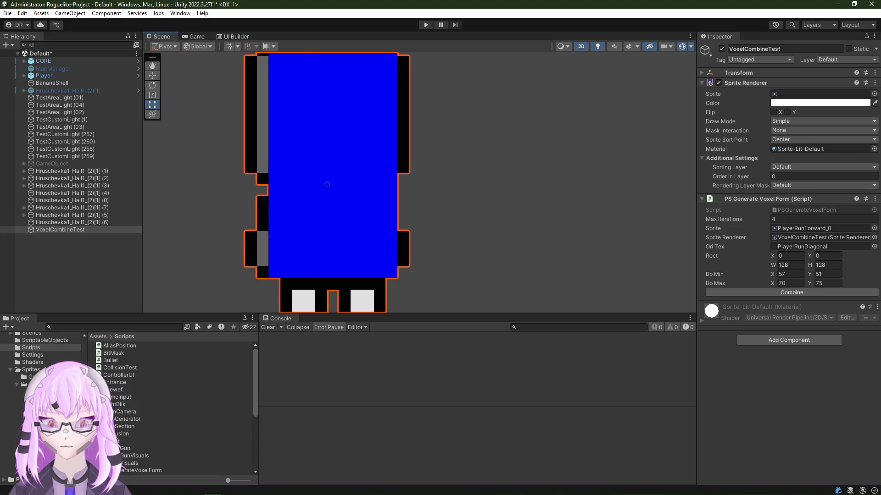
click(14, 464)
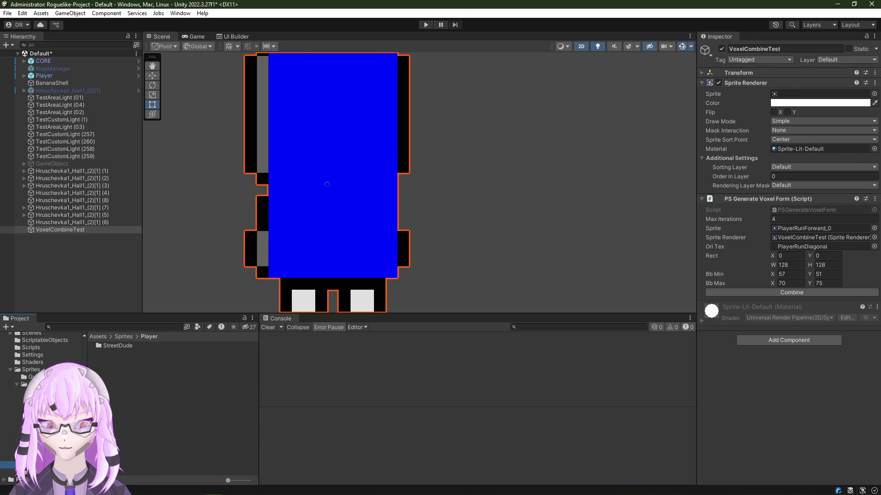
double_click(122, 348)
drag(337, 201, 380, 197)
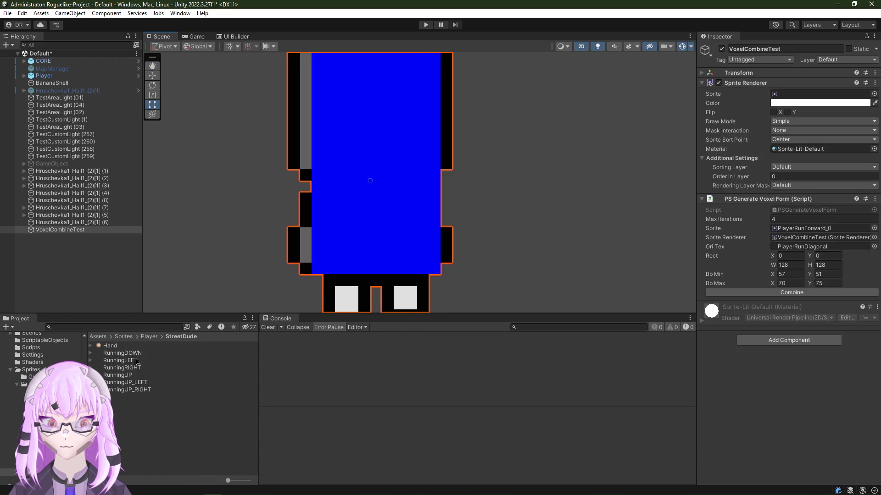
drag(448, 312, 802, 97)
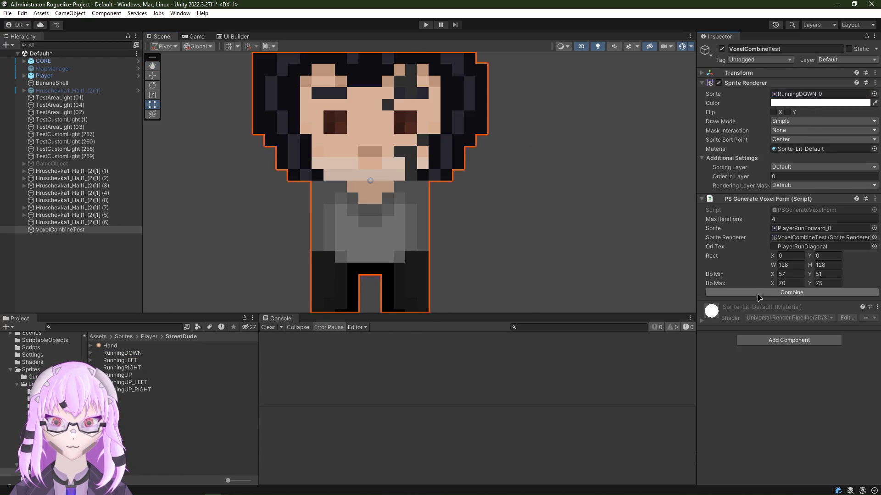
Step: Combine RunningDOWN_0 and compare the result against the Photoshop character sprite
click(723, 293)
drag(360, 271, 358, 194)
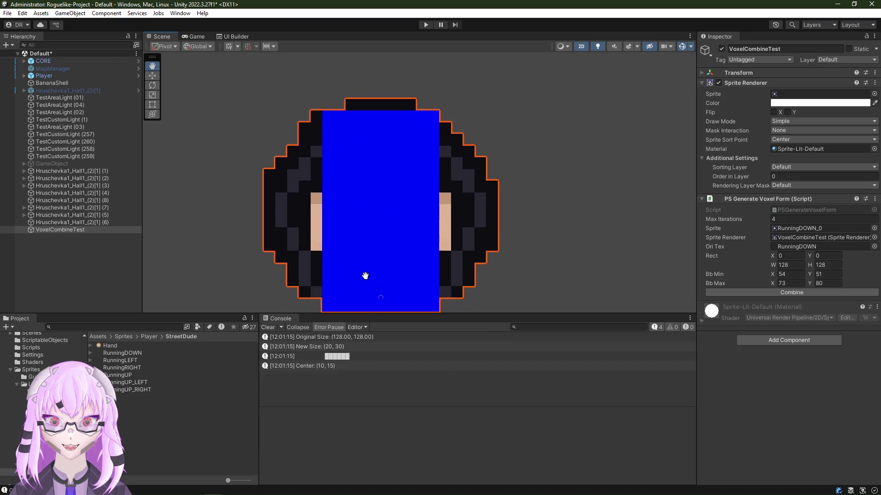
key(alt+Tab)
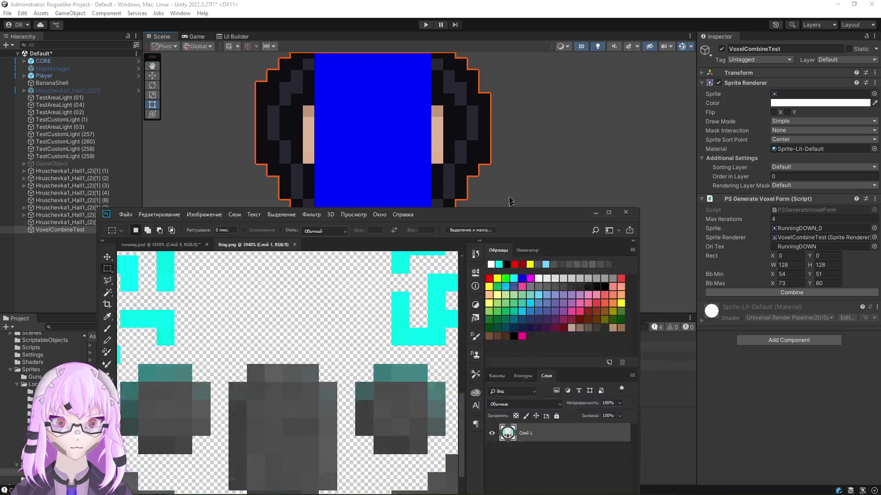
drag(603, 53, 597, 76)
click(263, 101)
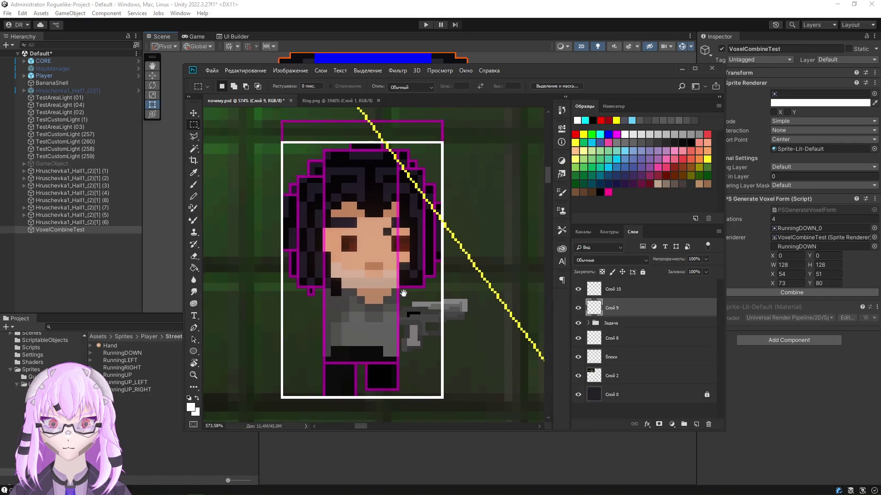
key(alt+Tab)
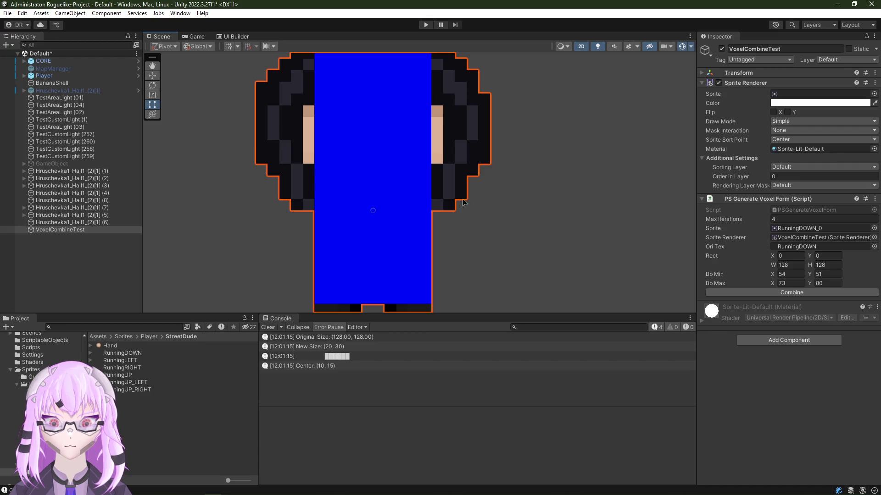
scroll(354, 203, down, 2)
scroll(360, 210, down, 2)
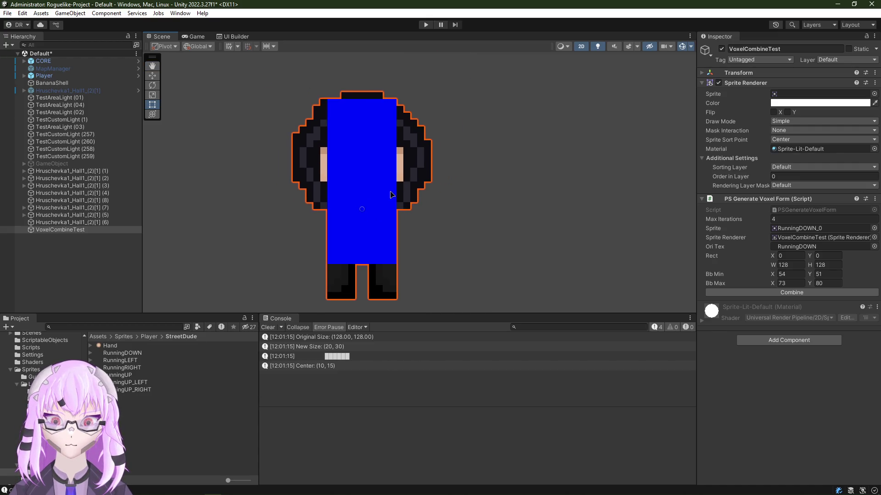
scroll(314, 203, down, 3)
scroll(266, 216, down, 2)
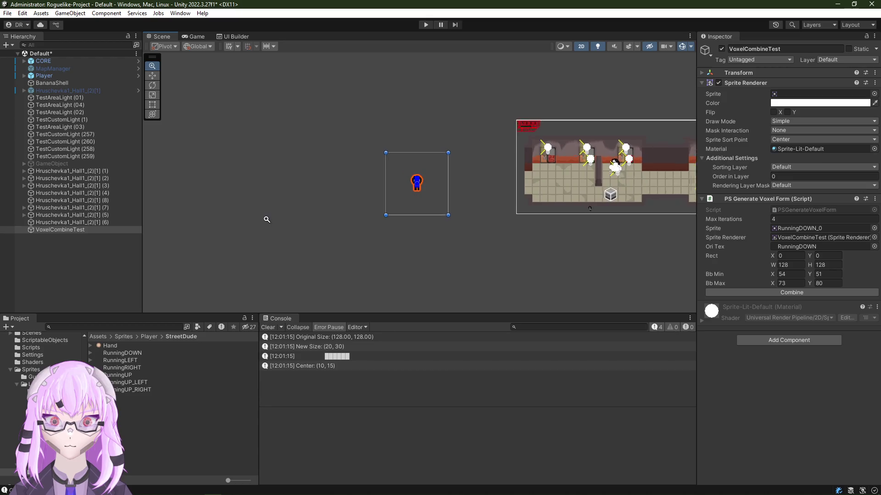
scroll(385, 197, up, 2)
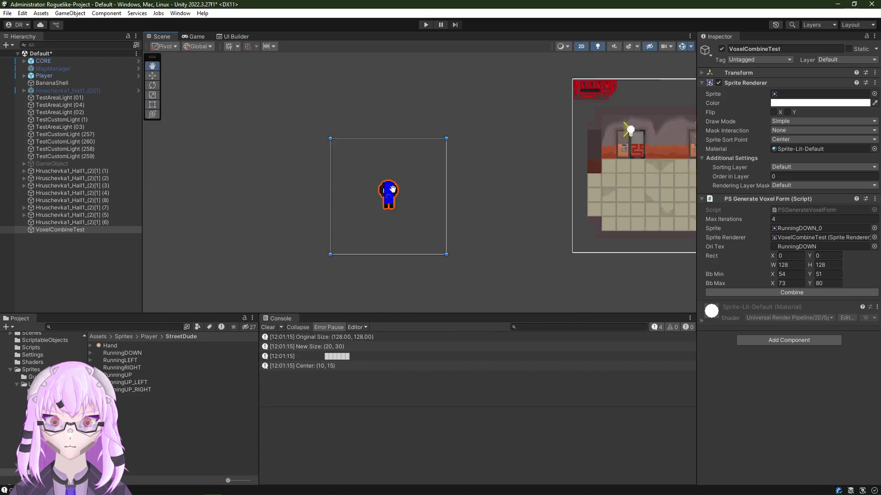
scroll(465, 171, up, 3)
Step: Inspect the logged mask shape, then assign RunningUP_LEFT_0 and combine it
drag(465, 172, 388, 190)
click(333, 358)
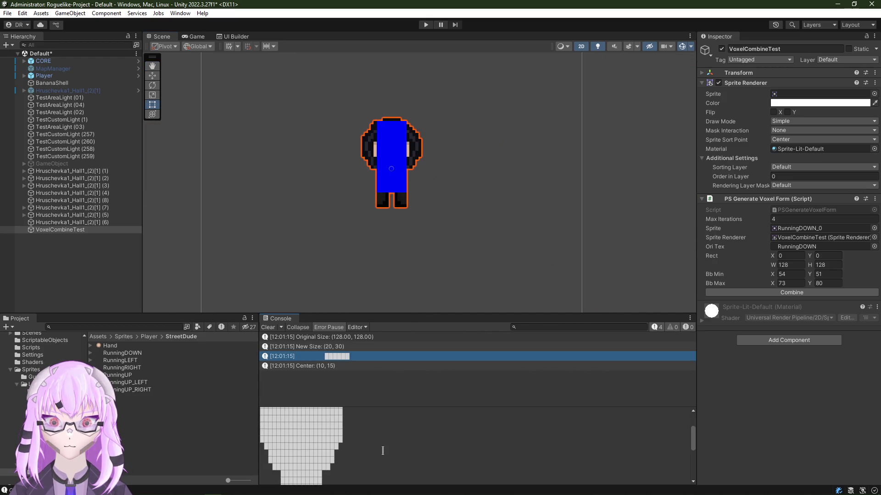
scroll(383, 450, down, 5)
scroll(382, 450, up, 5)
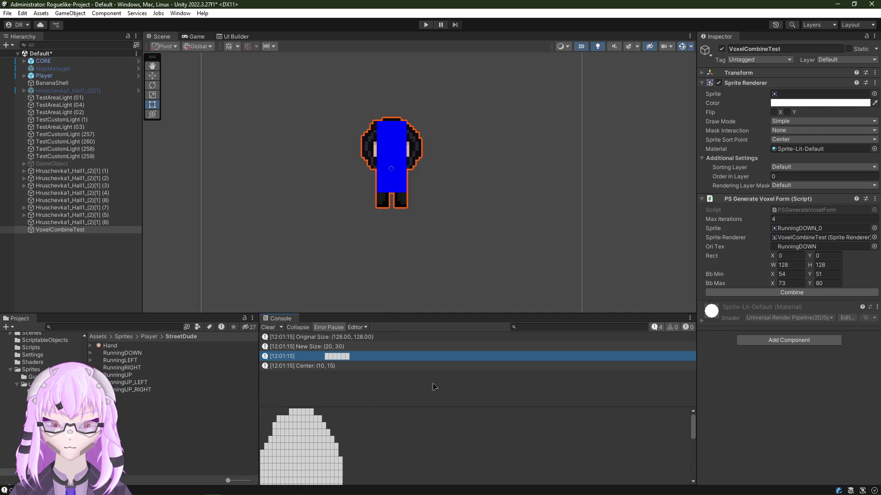
scroll(413, 171, up, 1)
scroll(416, 175, up, 2)
scroll(424, 183, up, 1)
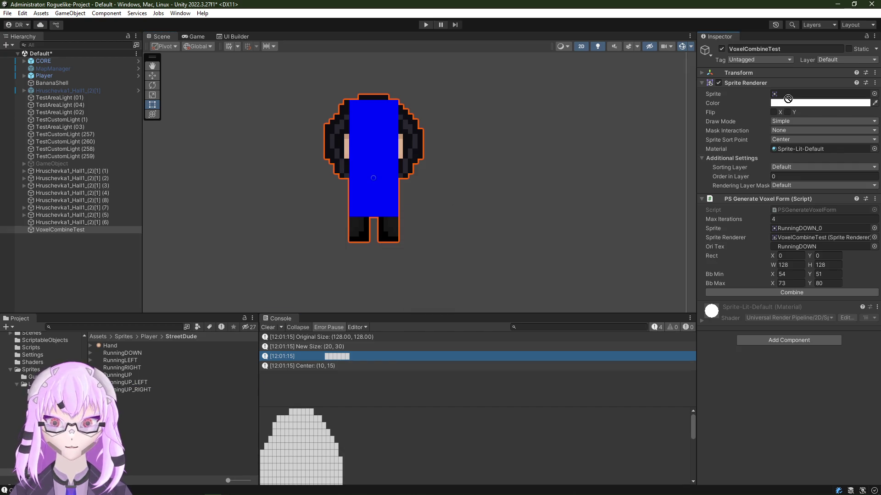
drag(134, 386, 791, 94)
click(782, 293)
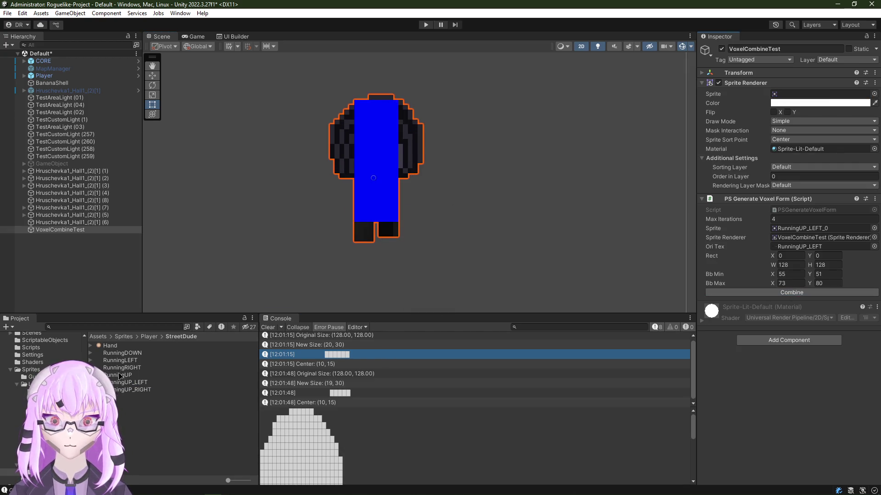
Step: Undo to RunningUP_RIGHT_5, combine it, and browse to Sprites/Other
key(ctrl+z)
click(791, 292)
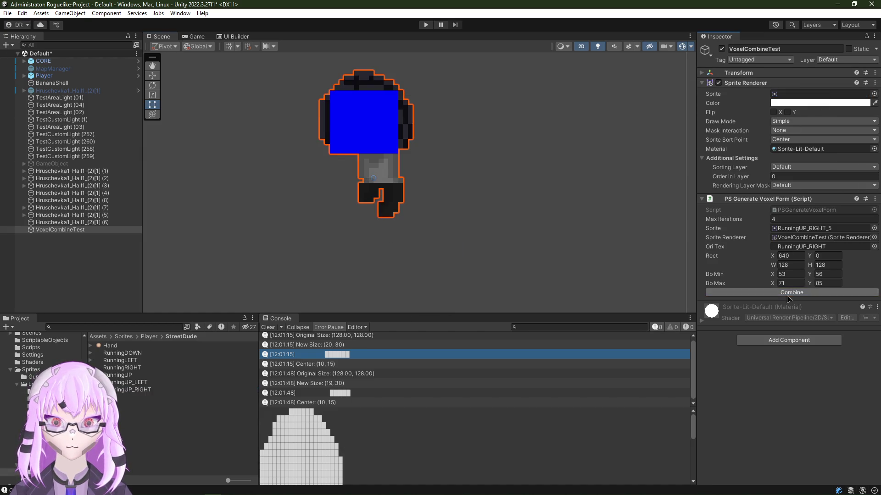
scroll(407, 197, up, 2)
scroll(407, 197, down, 2)
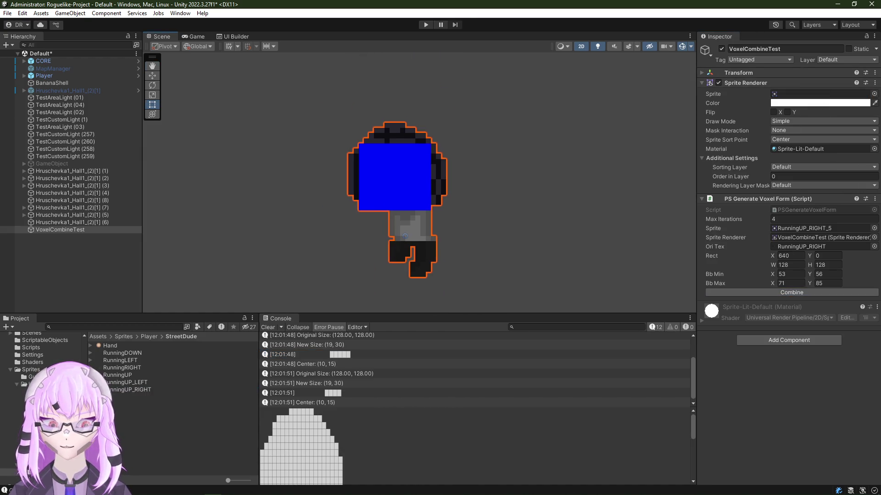
click(41, 457)
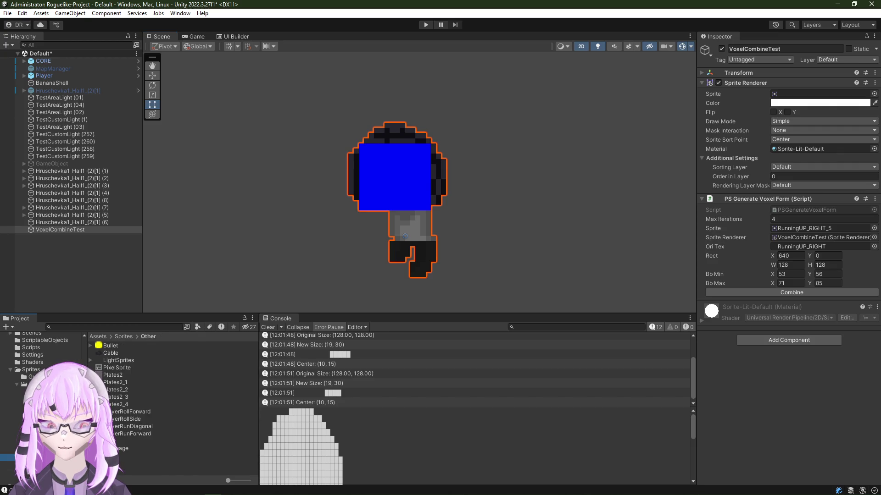
Step: Assign the Ring sprite and combine it, logging a 32×32 size and (16, 16) center
drag(118, 446, 809, 96)
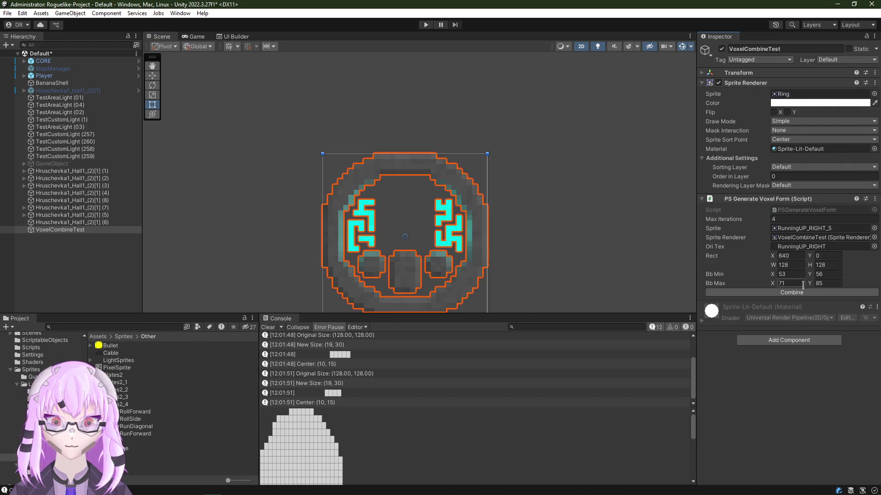
click(757, 292)
scroll(440, 199, up, 2)
scroll(464, 177, up, 3)
scroll(417, 181, up, 2)
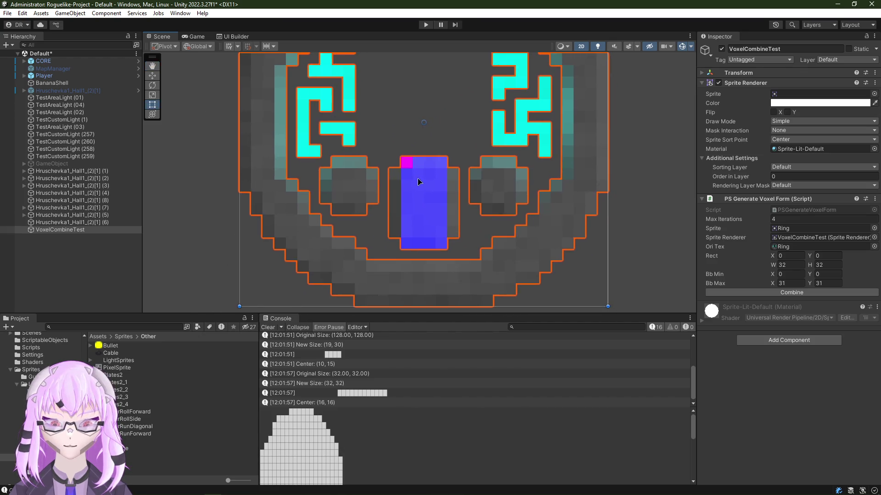
scroll(434, 162, up, 3)
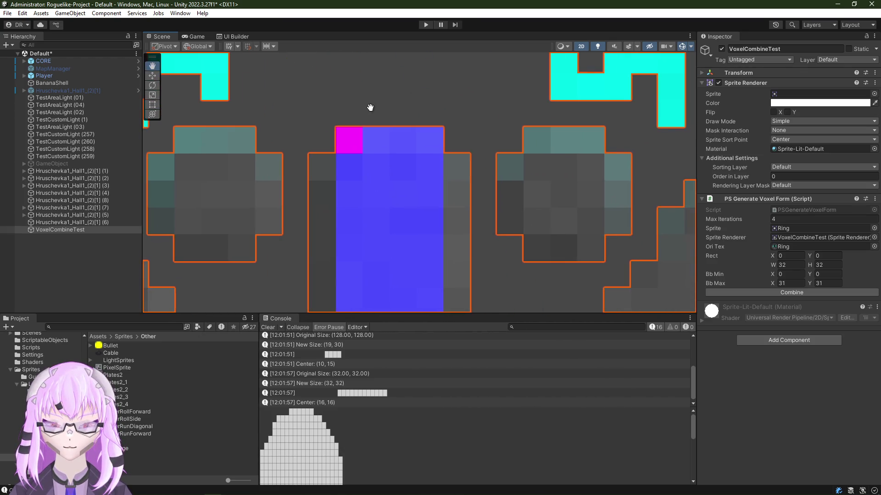
scroll(326, 204, down, 3)
scroll(326, 204, down, 1)
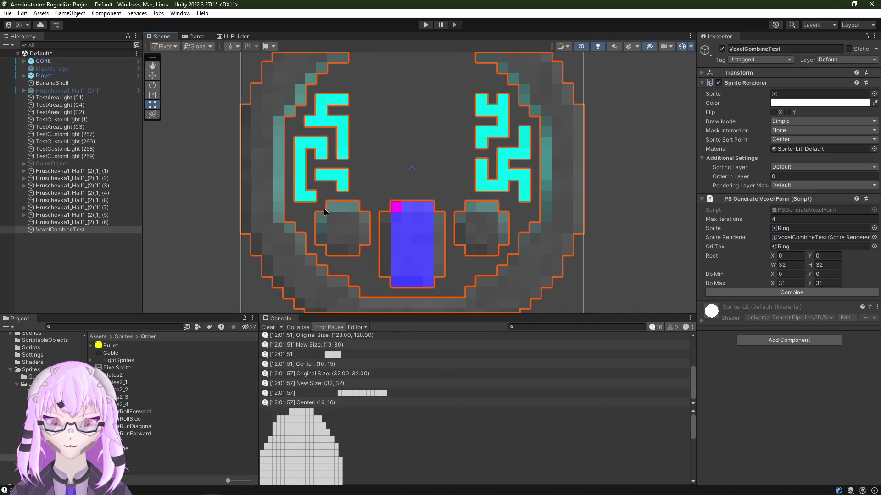
key(alt+Tab)
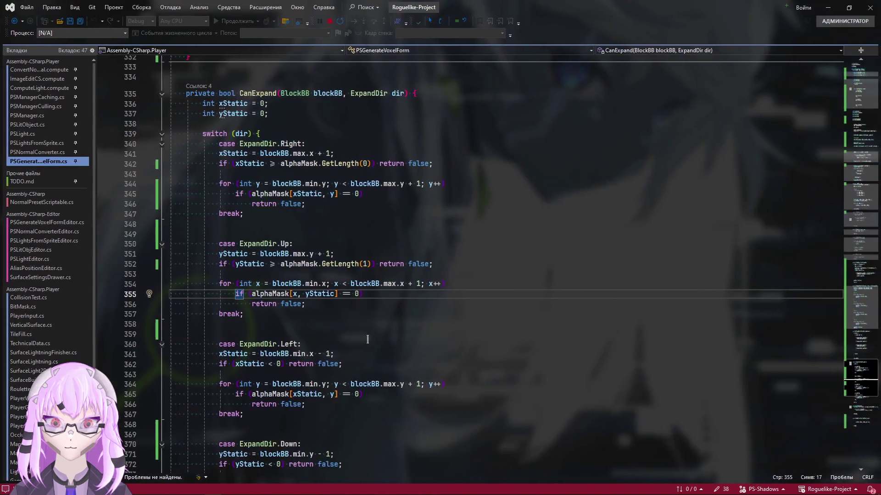
scroll(321, 331, up, 3)
scroll(322, 330, up, 15)
scroll(321, 330, down, 4)
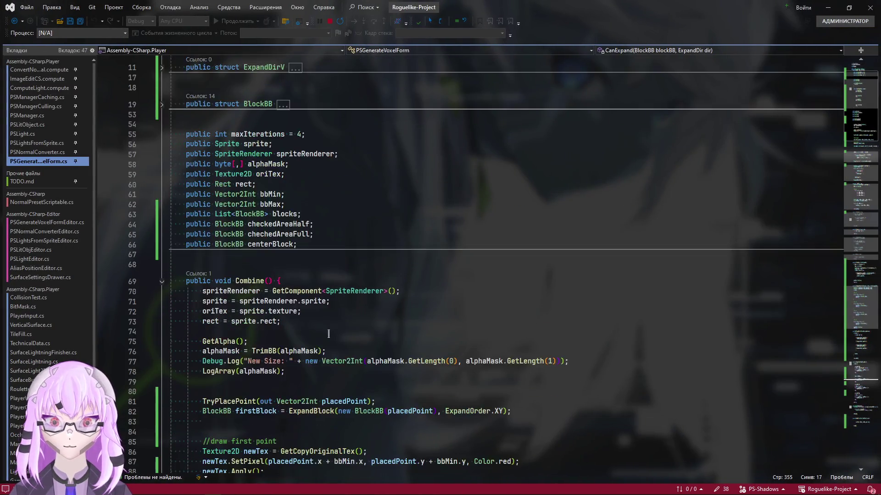
scroll(324, 333, down, 8)
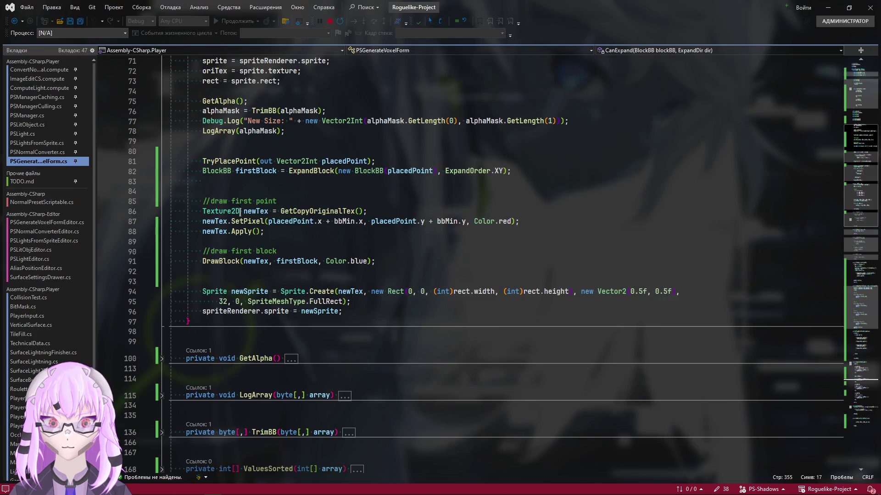
scroll(240, 211, up, 3)
Step: Review the placedPoint and red seed-pixel code and set a breakpoint on line 88's newTex.Apply()
double_click(266, 289)
scroll(475, 332, down, 2)
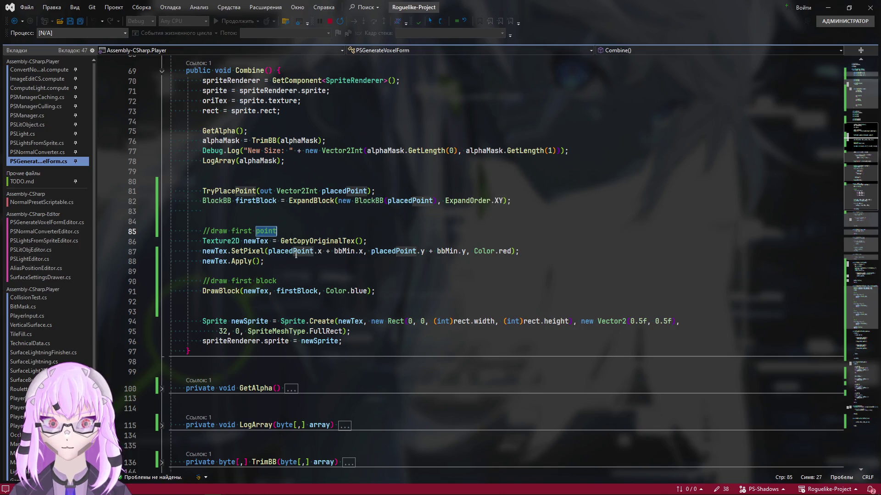
click(369, 191)
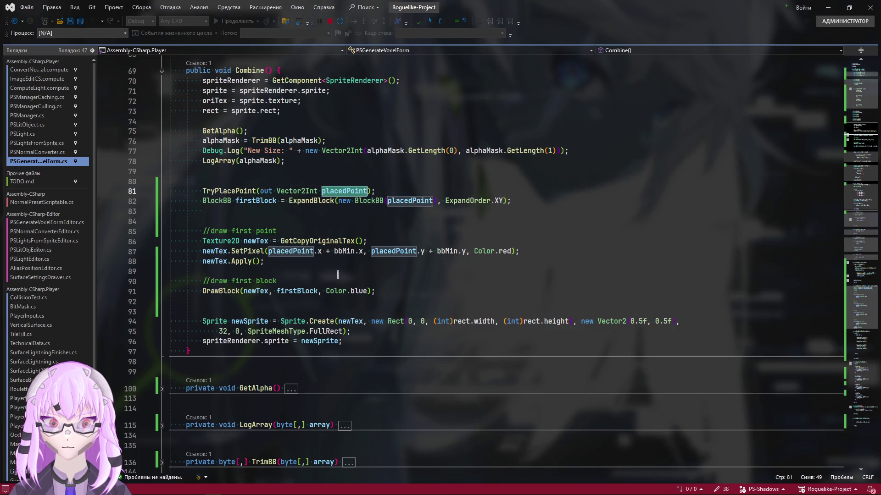
double_click(507, 250)
scroll(283, 419, up, 1)
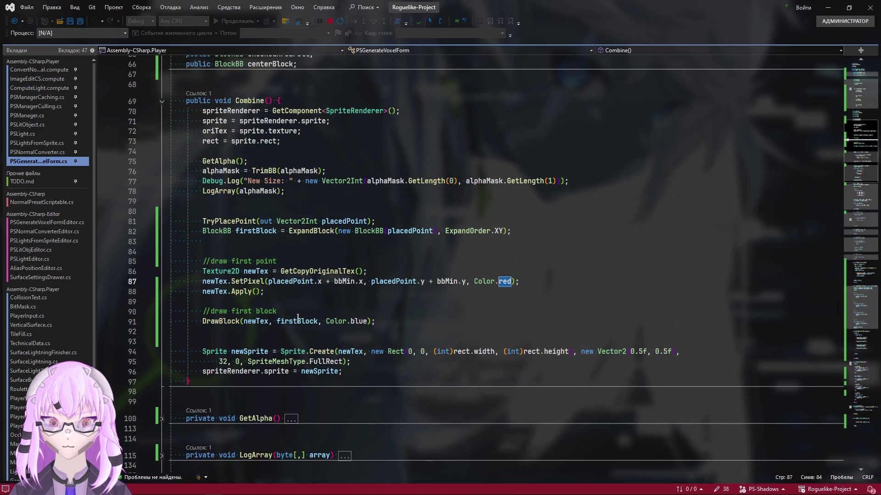
mouse_move(344, 191)
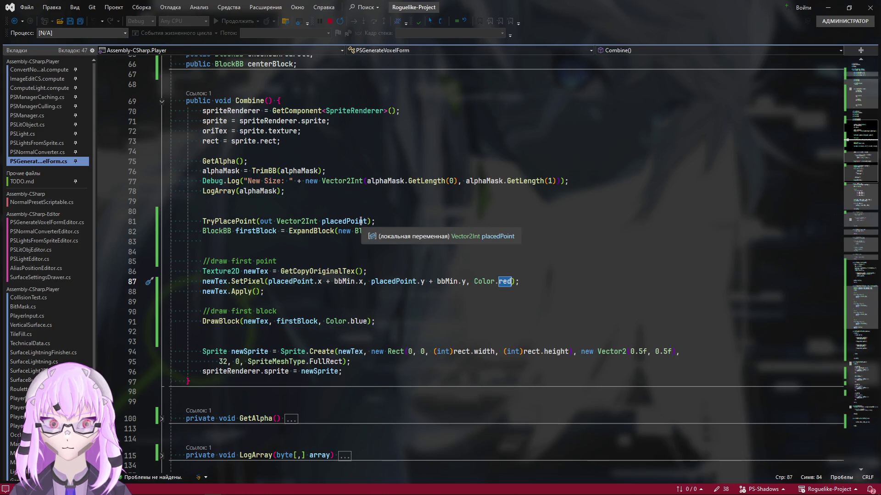
click(280, 290)
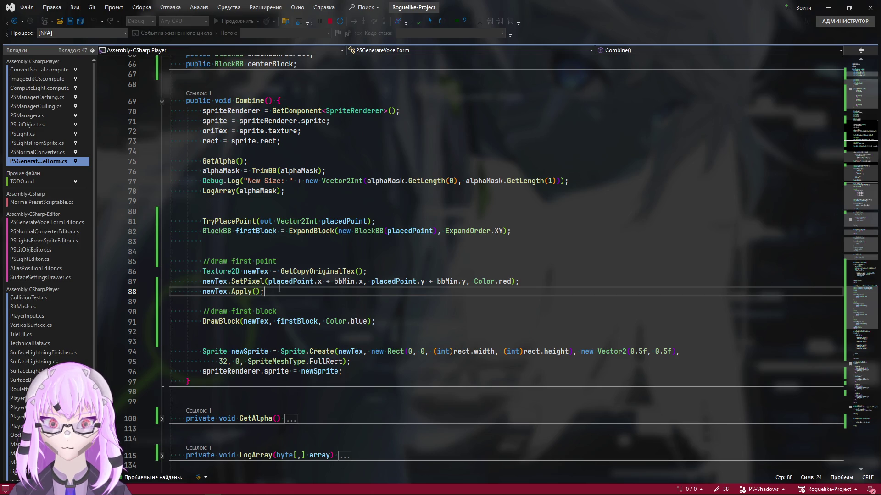
click(101, 290)
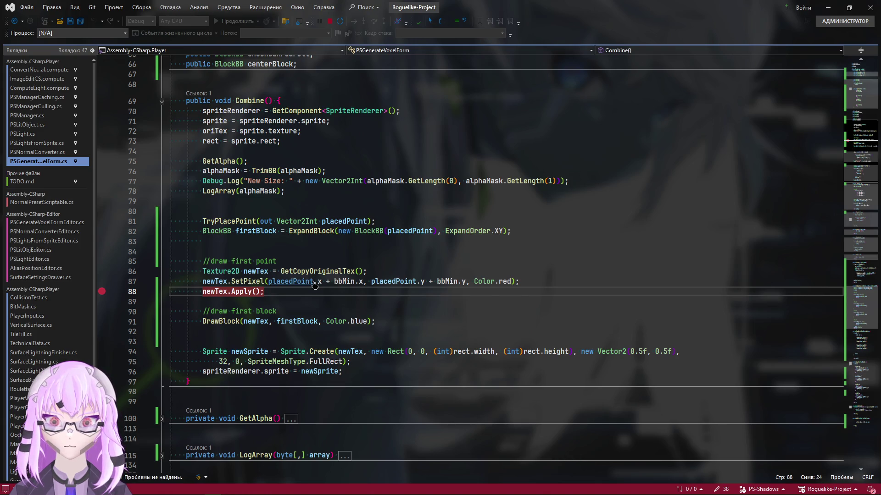
Step: In Unity assign PlayerRollForward_0 and combine it to hit the breakpoint
key(alt+Tab)
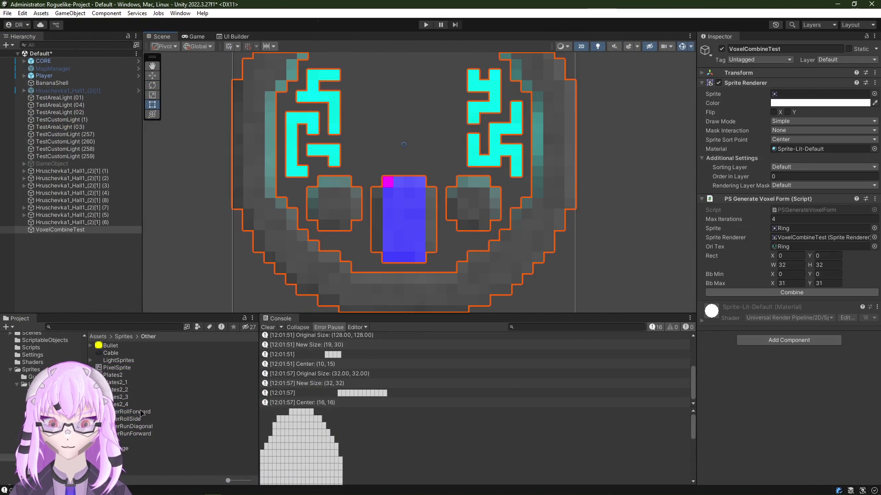
drag(141, 412, 780, 96)
click(809, 295)
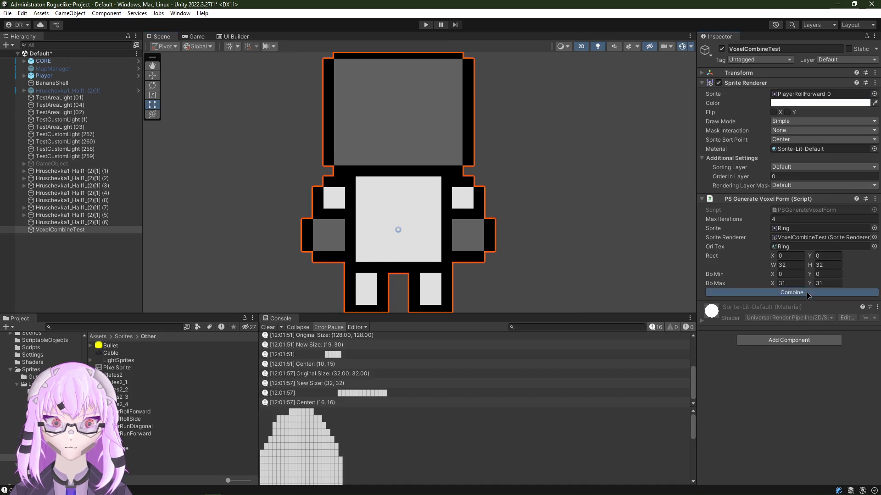
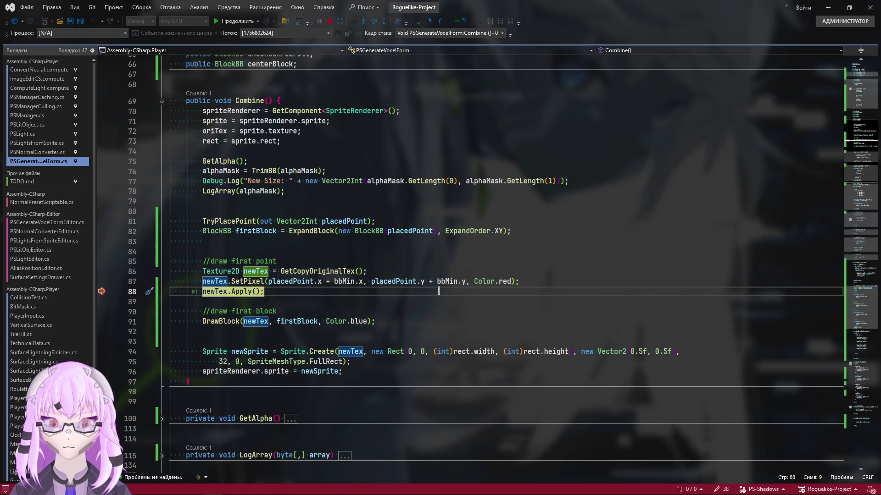
Step: Remove the line-88 breakpoint and let the paused debugger continue, checking the blue sprite in Unity
key(F5)
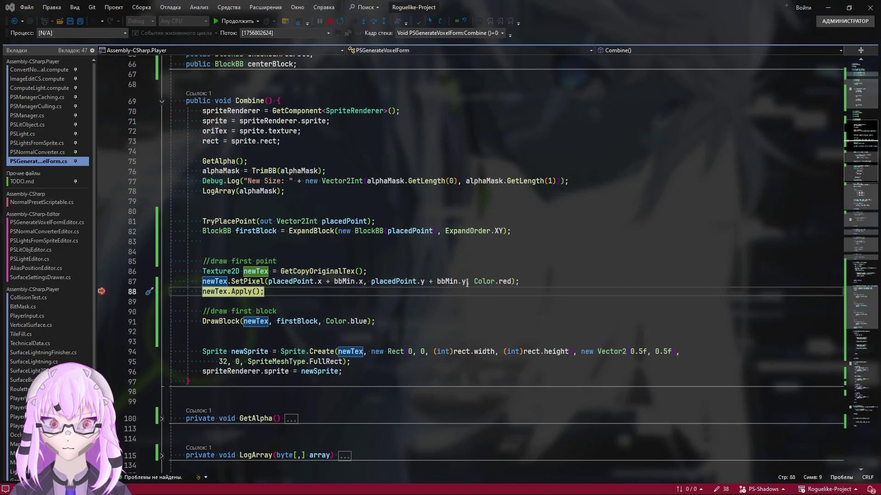
key(F5)
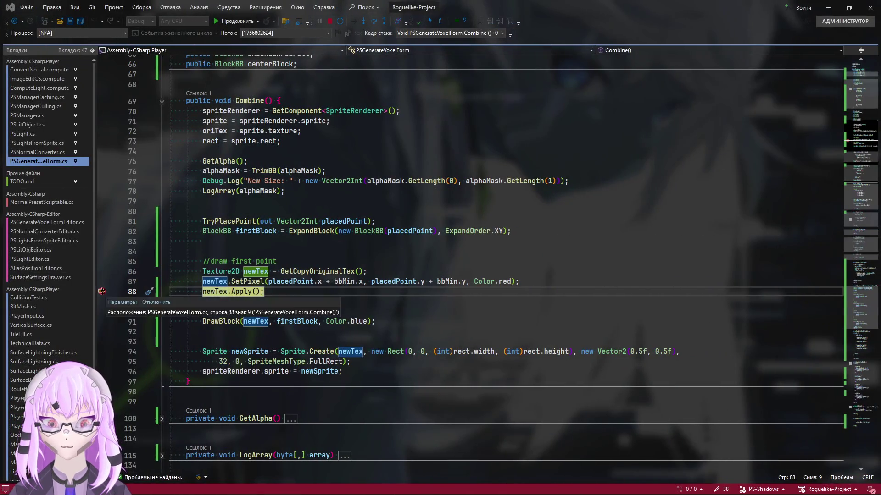
click(101, 291)
click(234, 21)
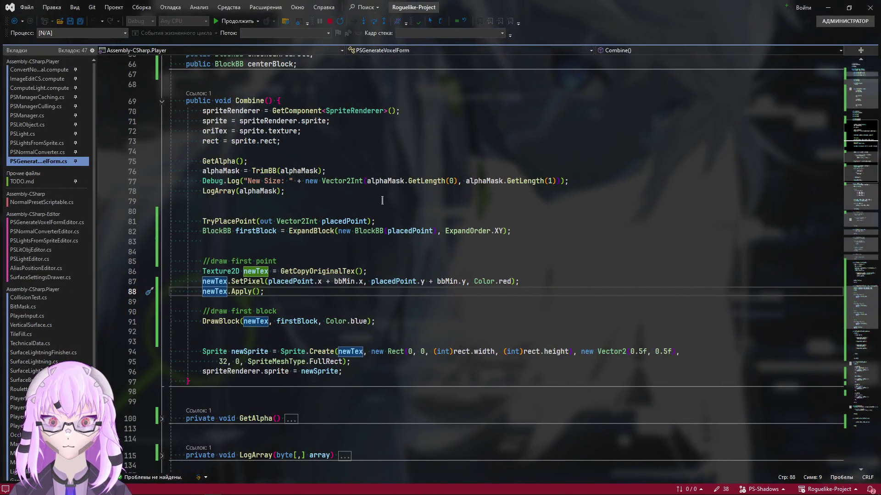
mouse_move(383, 204)
mouse_down()
mouse_move(409, 199)
mouse_move(405, 177)
mouse_up()
Step: Comment out the blue DrawBlock call in Combine and jump to DrawBlock's definition
key(alt+Tab)
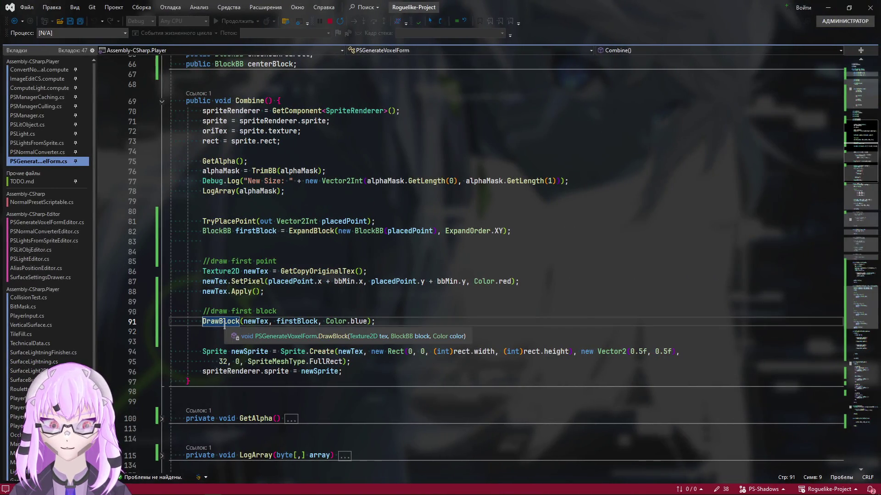
key(alt+Tab)
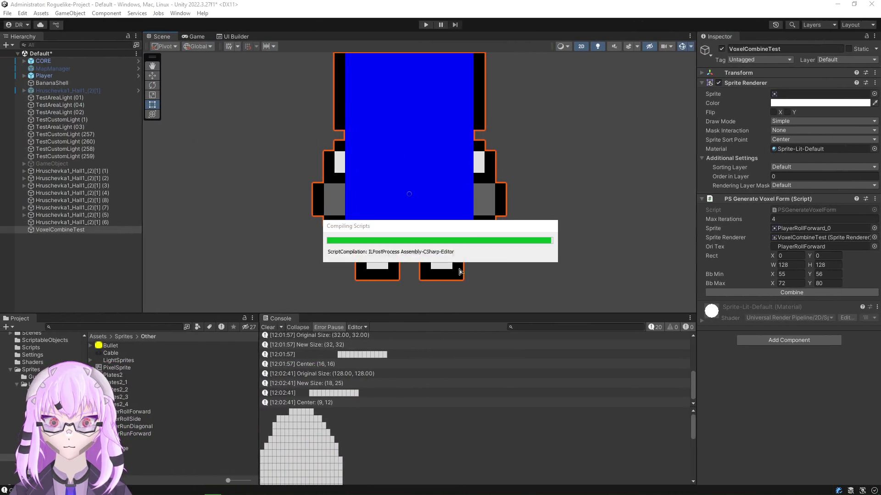
key(alt+Tab)
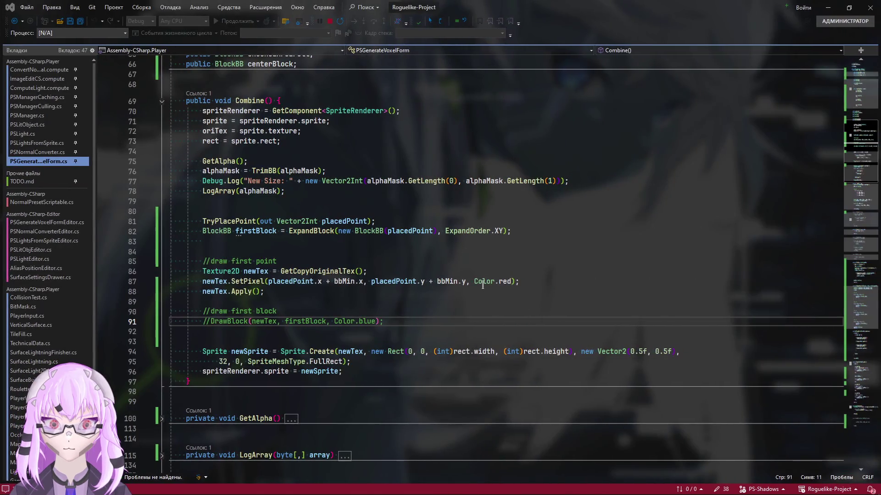
click(478, 282)
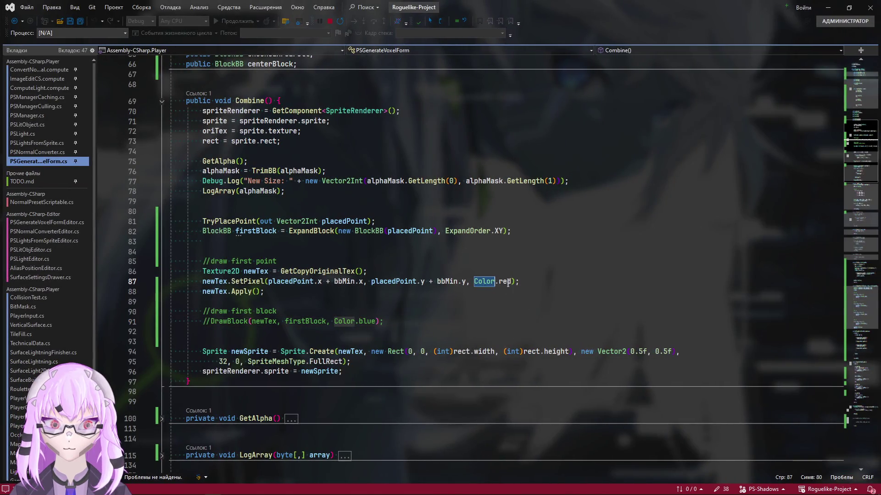
click(336, 322)
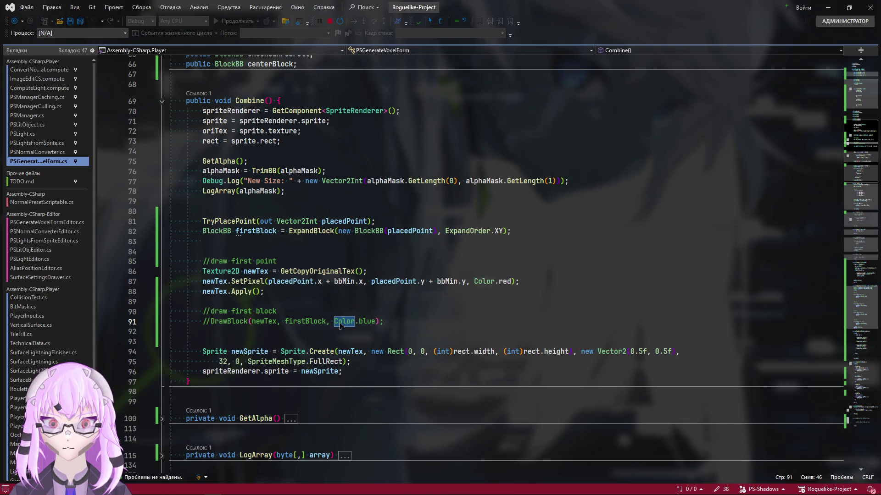
click(236, 322)
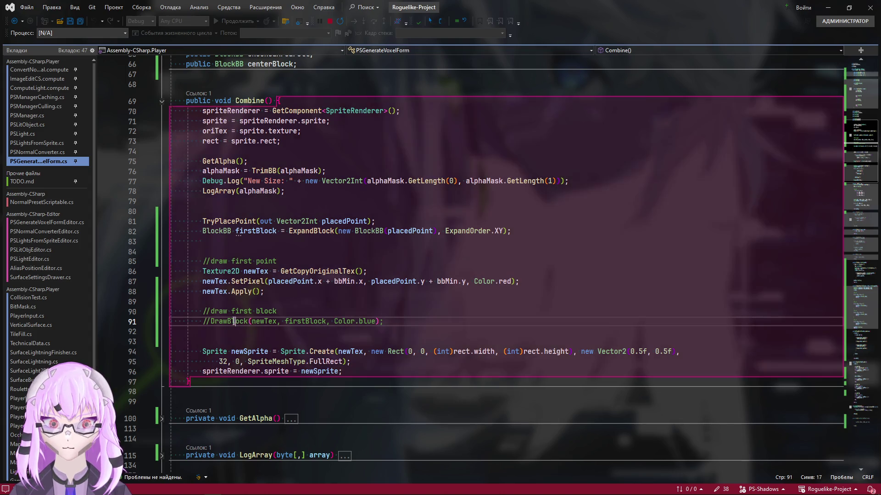
click(861, 405)
scroll(470, 347, down, 4)
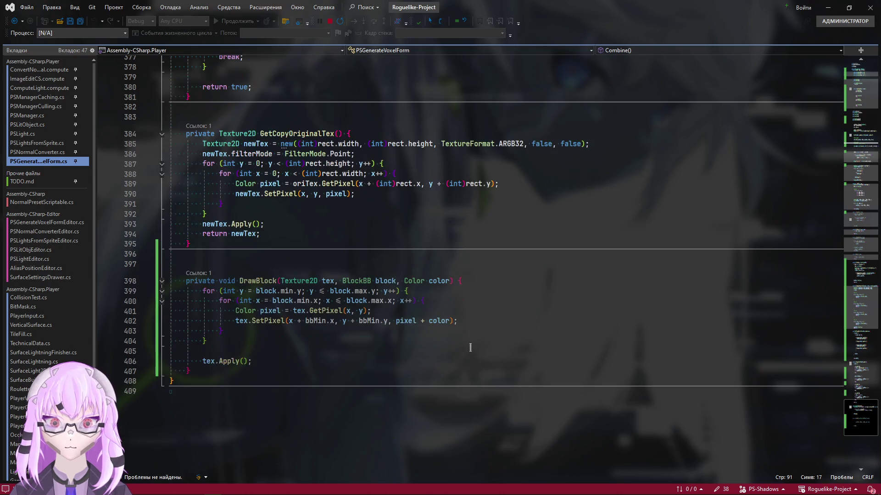
Step: Make DrawBlock's GetPixel lookup use x + bbMin.x, y + bbMin.y and save the script
click(437, 321)
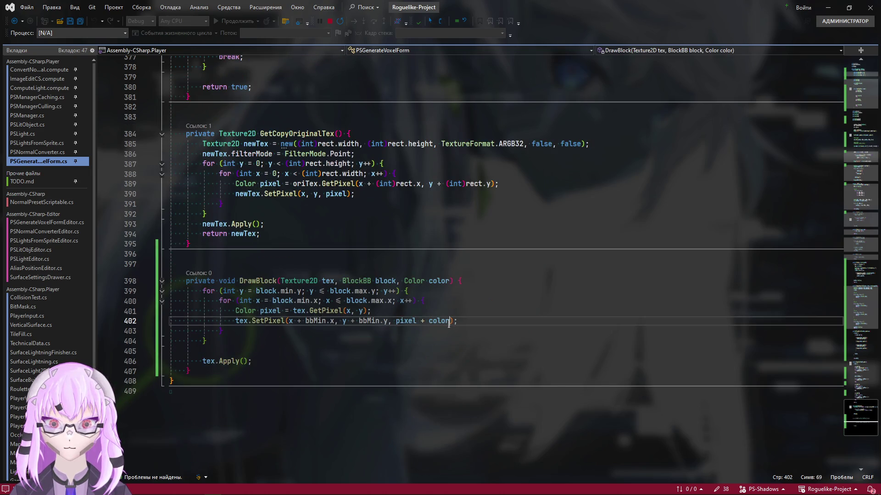
key(alt+Tab)
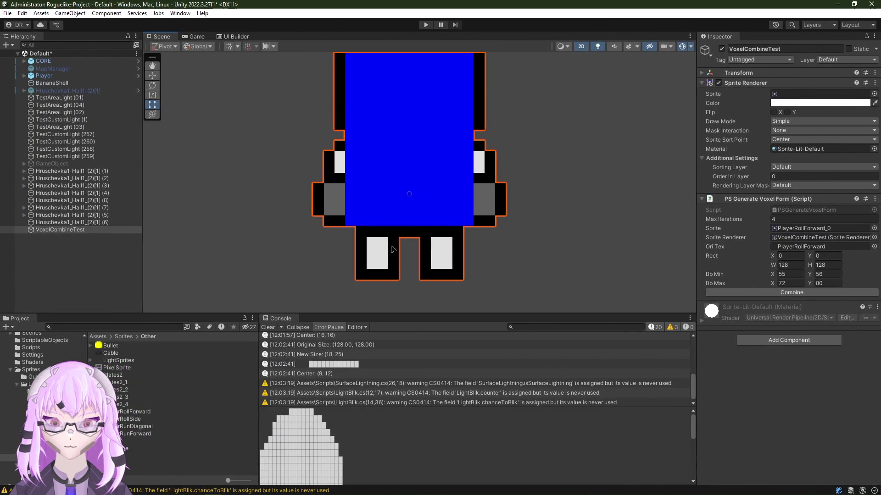
scroll(386, 251, down, 3)
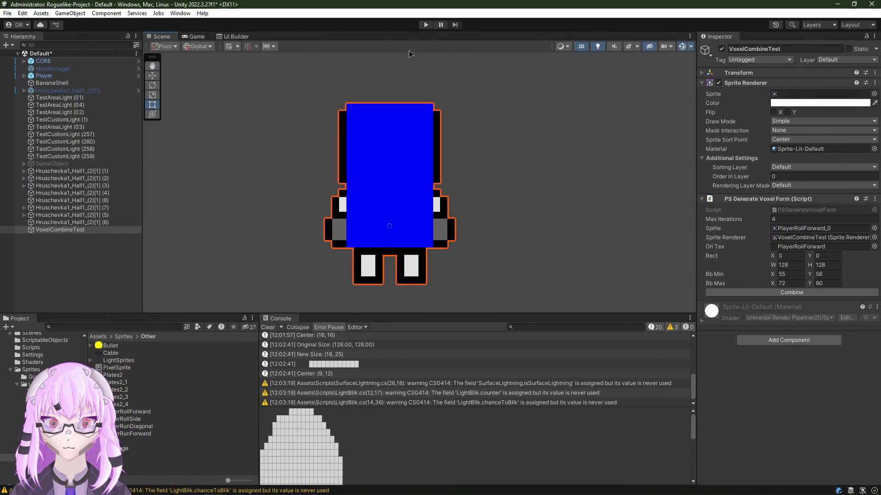
key(alt+Tab)
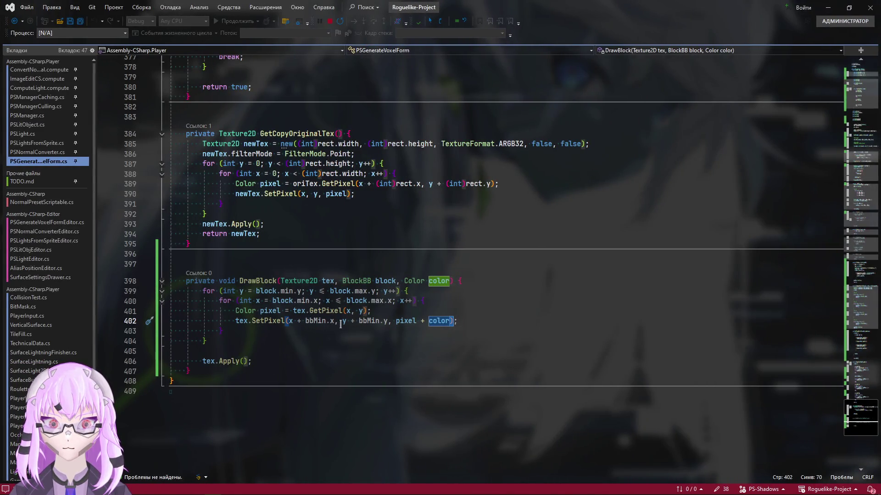
drag(390, 321, 290, 322)
key(ctrl+c)
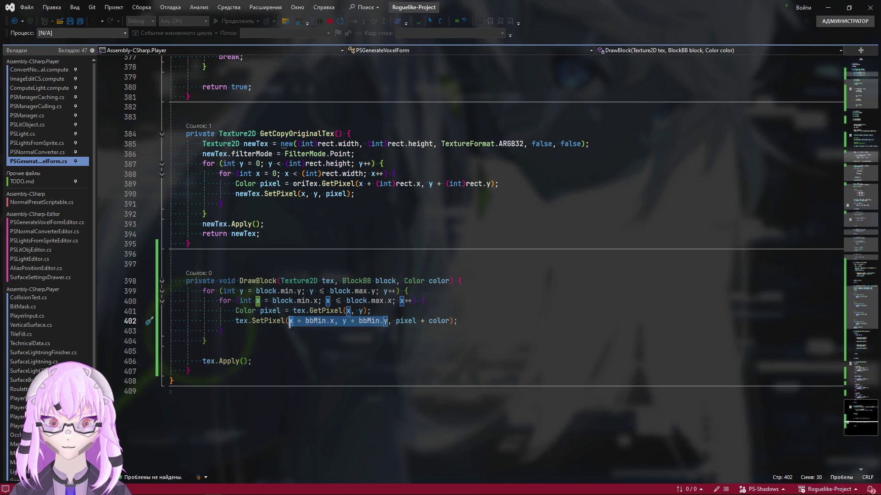
drag(365, 311, 346, 311)
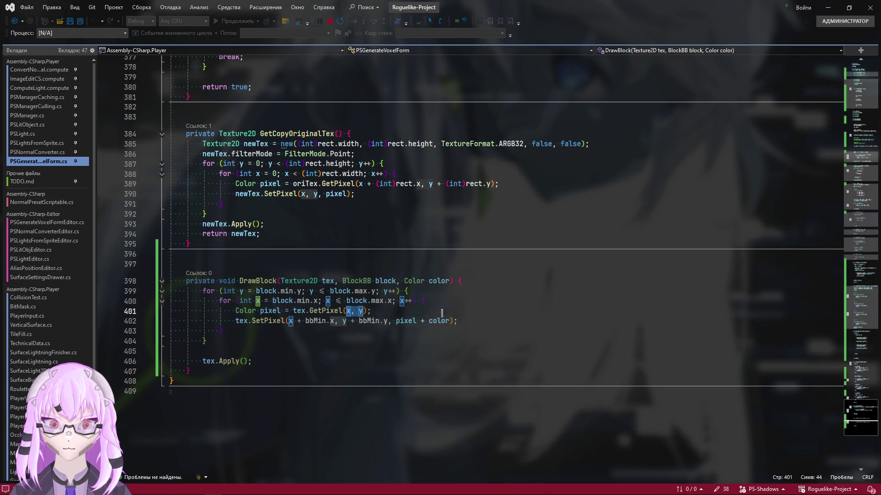
key(ctrl+v)
key(ctrl+s)
Step: Re-enable the DrawBlock call in Combine and save so Unity recompiles
key(alt+Tab)
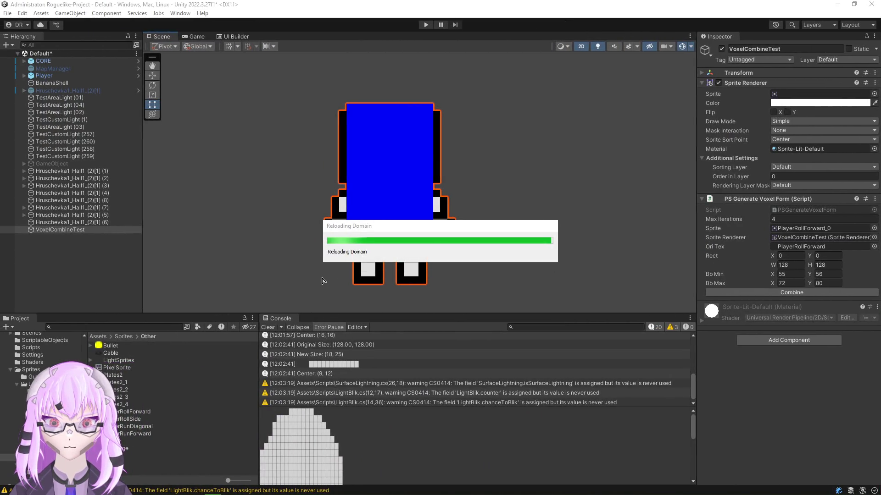
key(alt+Tab)
scroll(530, 244, up, 20)
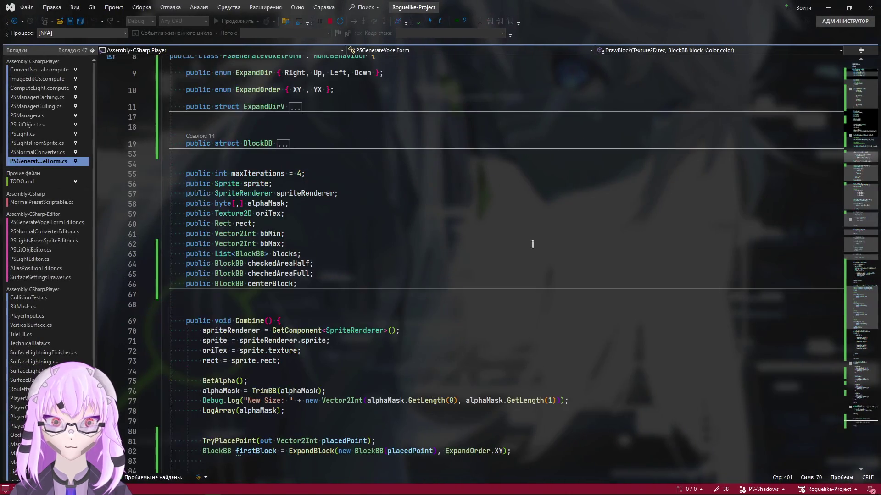
scroll(654, 308, down, 6)
scroll(274, 358, down, 9)
scroll(273, 357, up, 5)
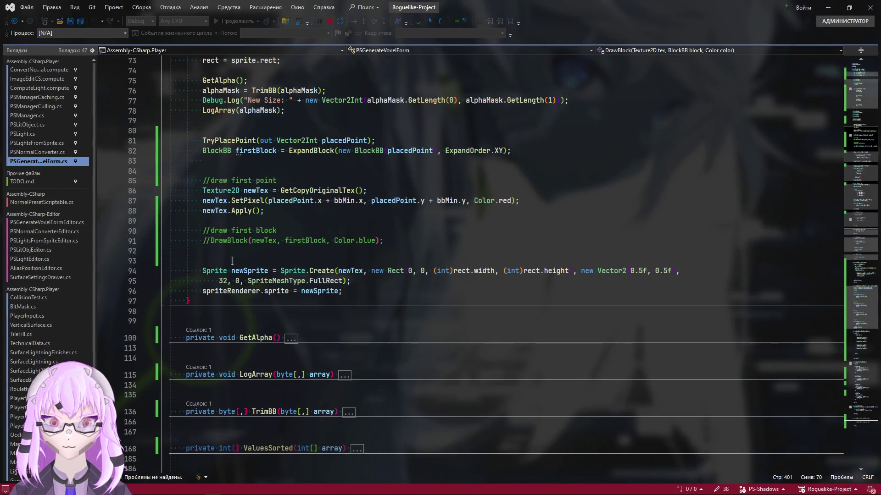
click(209, 240)
key(BackSpace)
key(BackSpace)
key(ctrl+s)
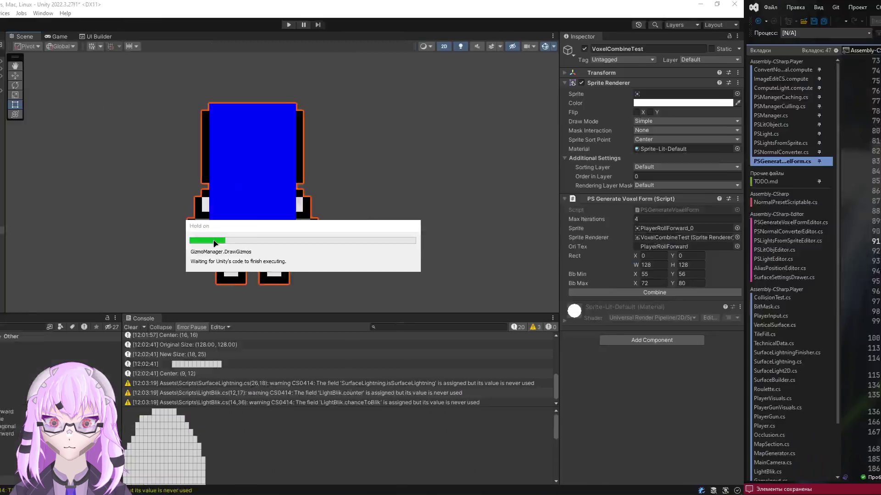
Step: Run Combine on the PlayerRollForward_0 sprite in Unity and recentre the view
key(alt+Tab)
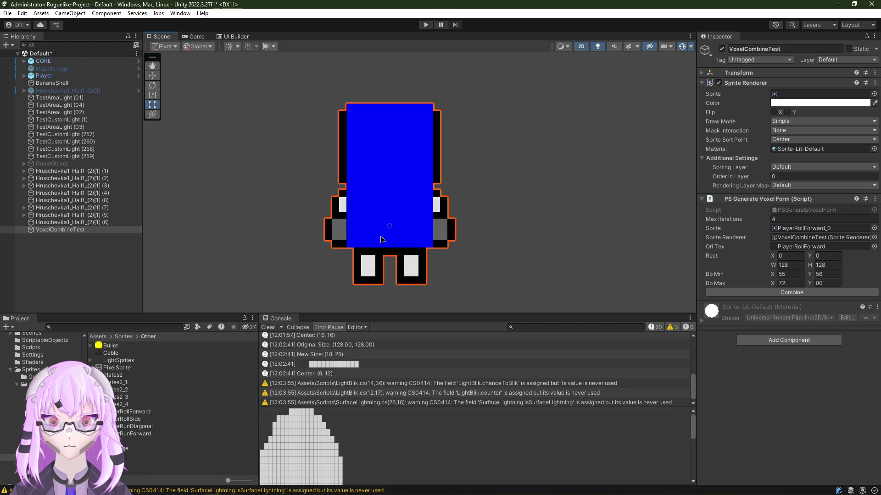
scroll(418, 244, up, 2)
scroll(417, 243, up, 3)
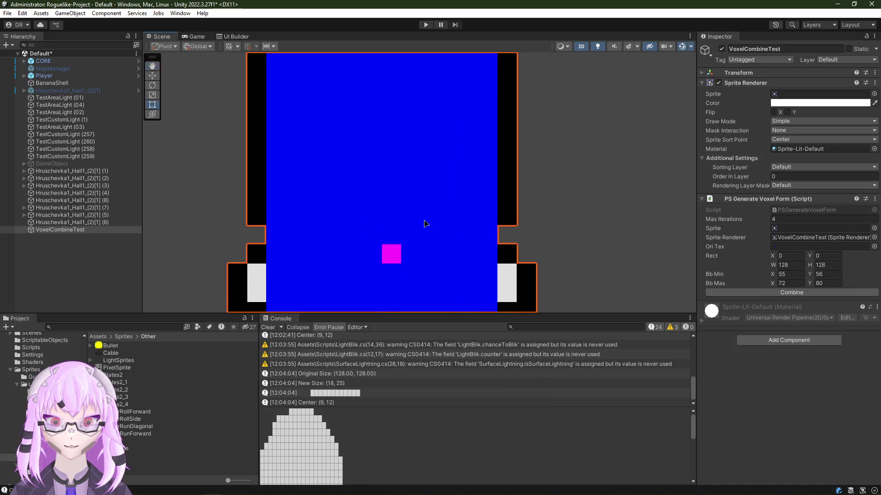
scroll(423, 223, down, 2)
scroll(368, 195, down, 2)
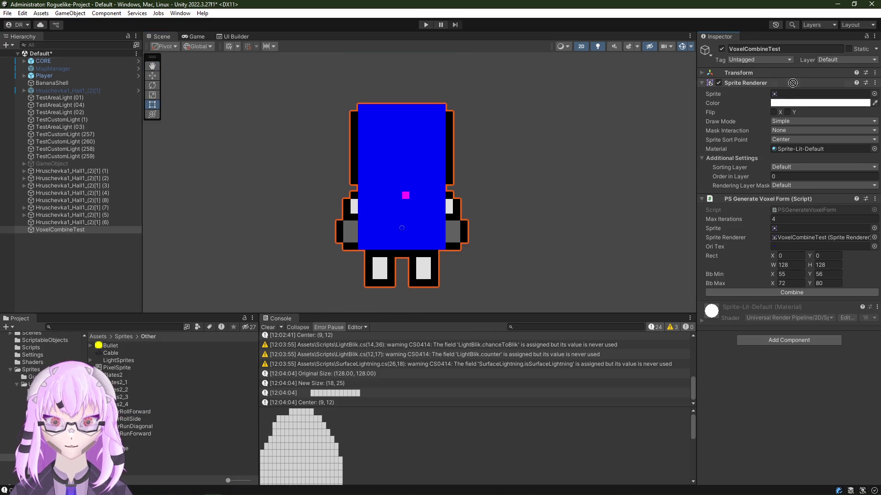
drag(127, 411, 798, 94)
click(795, 292)
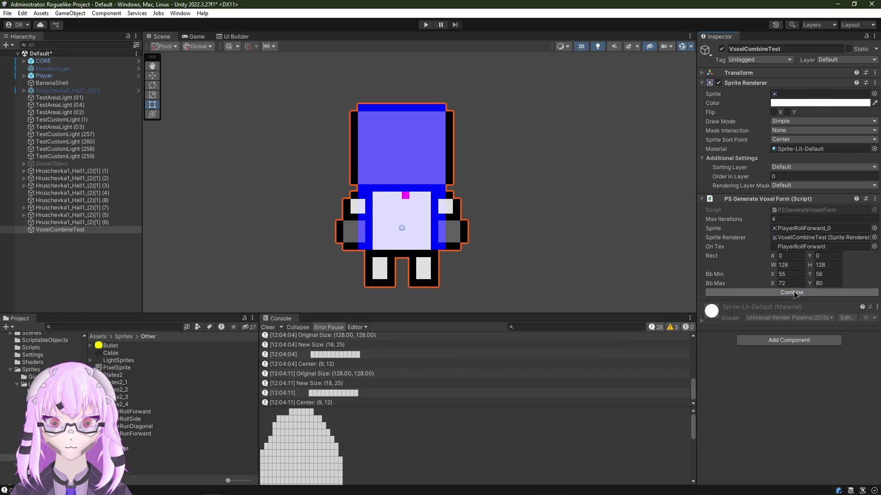
scroll(402, 137, up, 1)
scroll(454, 177, up, 2)
drag(454, 177, 449, 187)
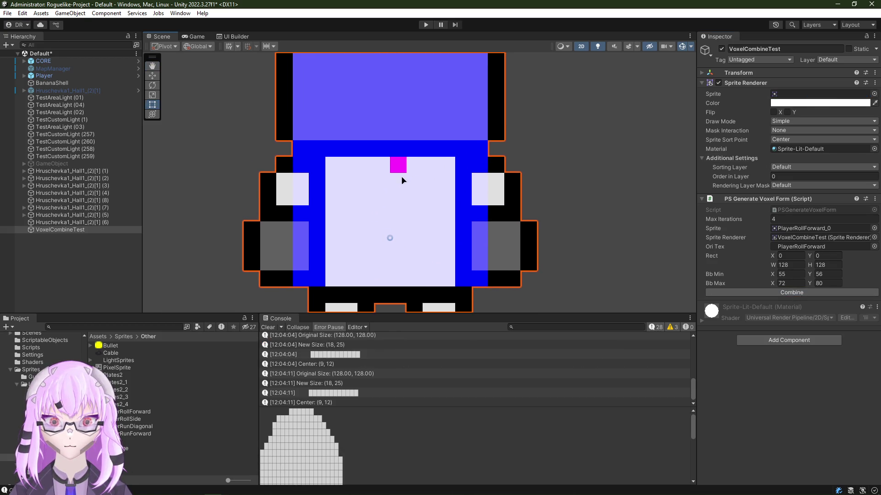
scroll(402, 180, down, 3)
scroll(373, 191, down, 2)
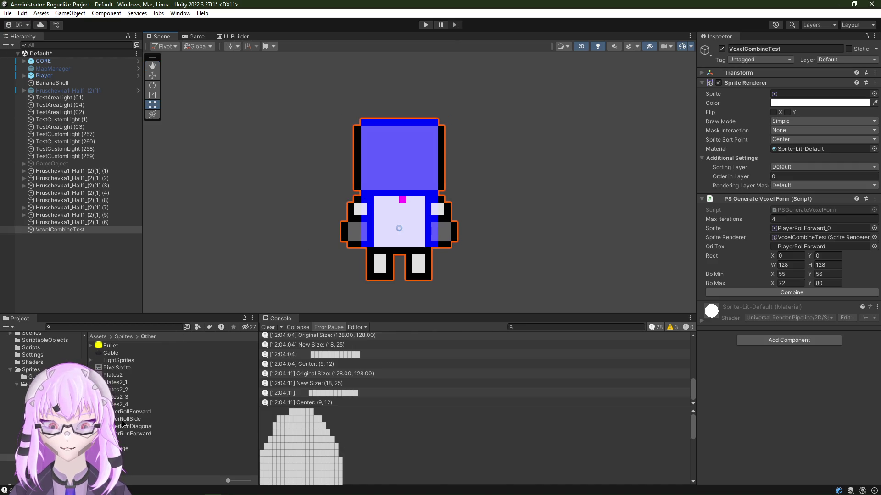
Step: Run Combine on RollSide_0 and PlayerRunForward_0, then assign the Ring sprite to the test object
drag(123, 424, 818, 94)
click(788, 293)
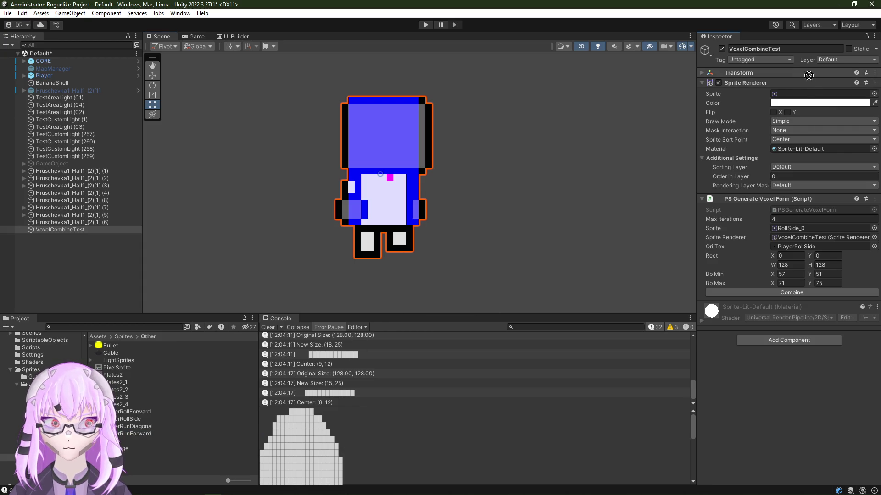
drag(808, 75, 819, 94)
click(791, 292)
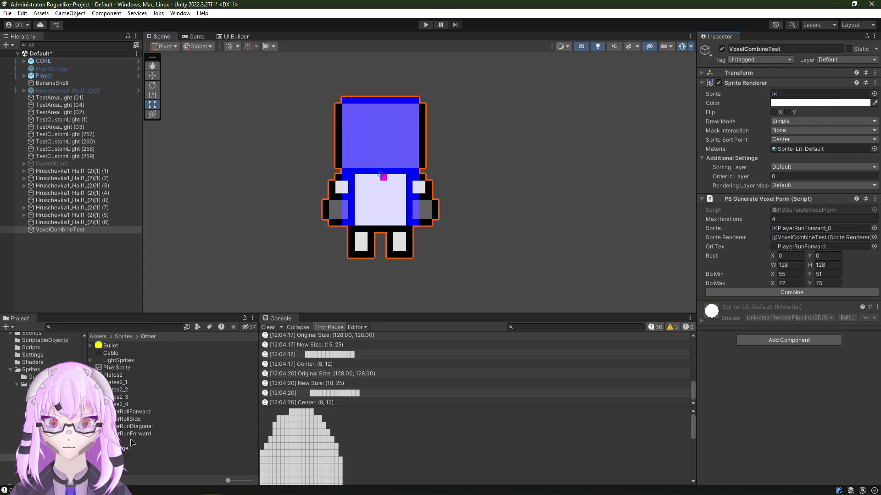
drag(117, 448, 818, 94)
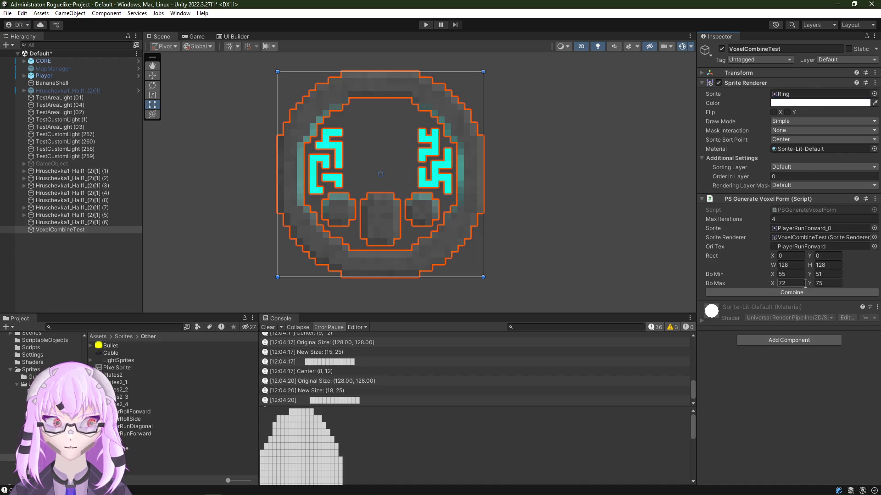
Step: Run Combine on the Ring sprite, then on LightSprites_0 after framing the test object
click(791, 293)
scroll(442, 202, up, 5)
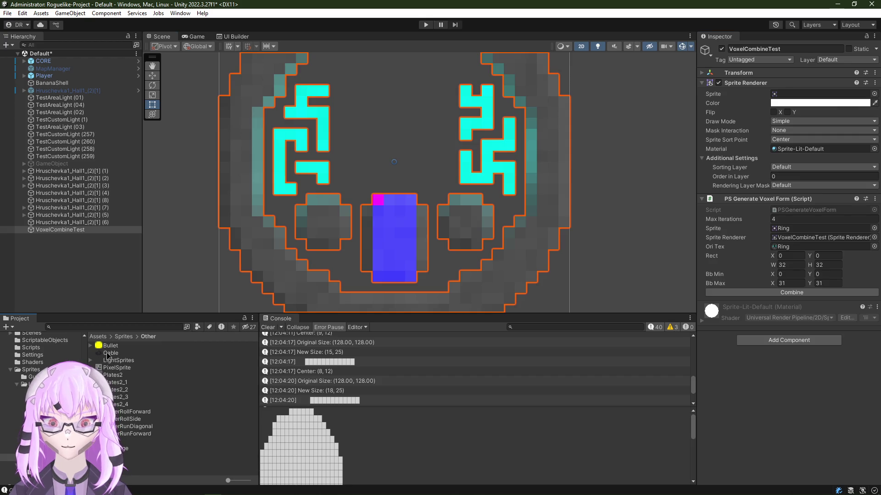
drag(117, 360, 819, 94)
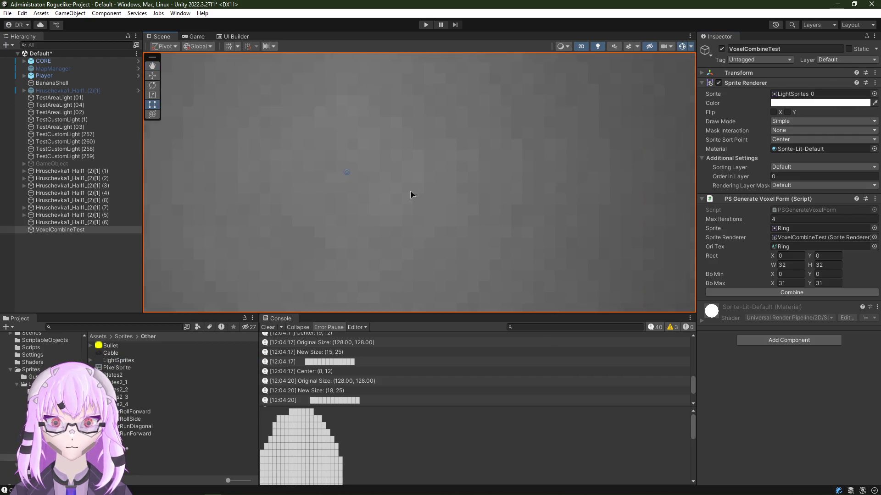
key(f)
click(746, 293)
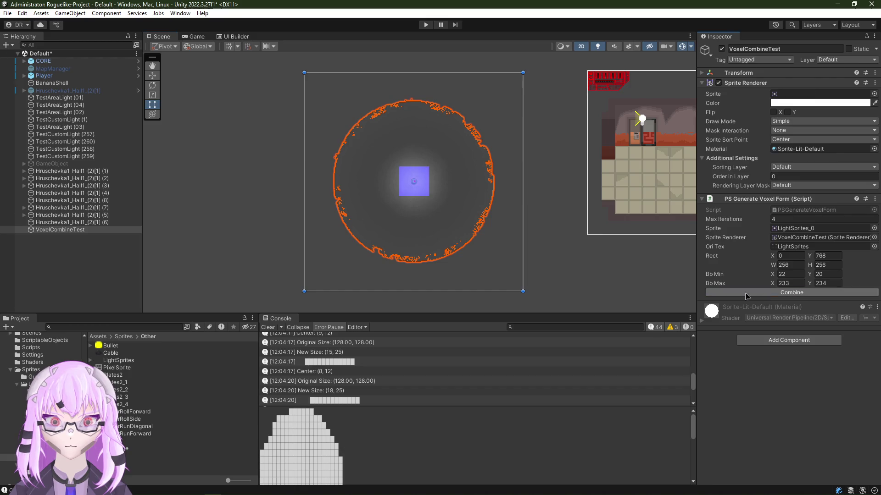
scroll(500, 194, up, 5)
scroll(392, 177, up, 2)
scroll(424, 199, up, 3)
scroll(429, 238, down, 2)
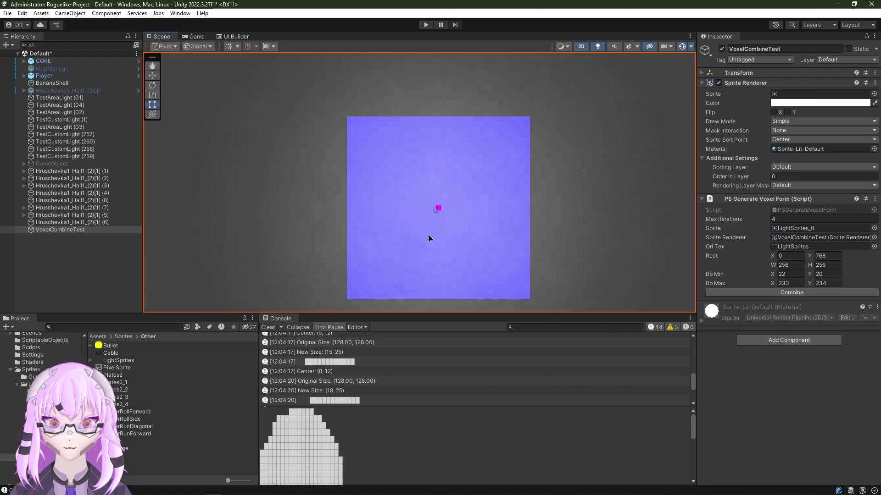
scroll(413, 228, down, 4)
scroll(350, 241, up, 2)
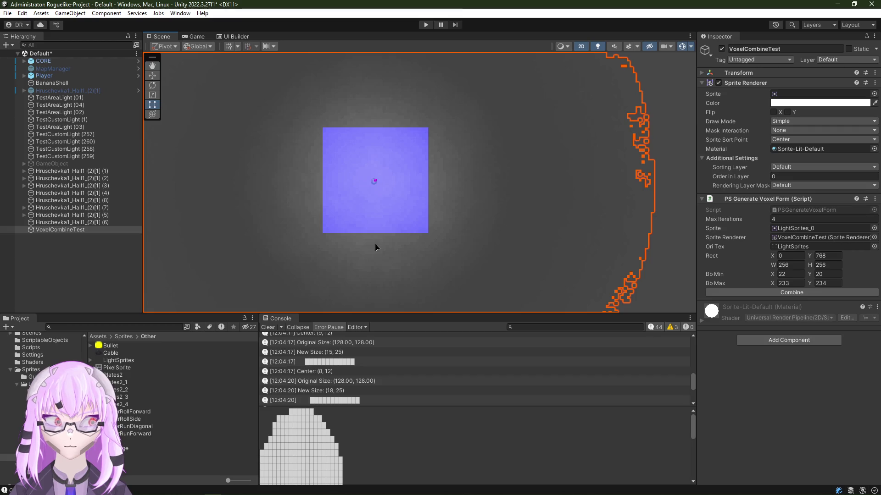
Step: Zoom and pan the Scene view to frame the large blue expanded block
drag(375, 247, 403, 241)
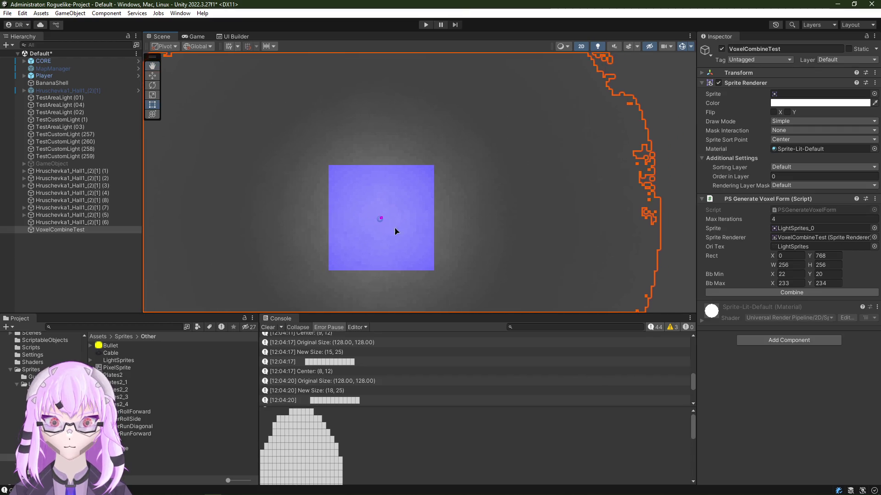
scroll(482, 158, up, 3)
drag(482, 158, 466, 175)
scroll(466, 175, up, 2)
mouse_move(399, 181)
mouse_down()
mouse_move(425, 170)
mouse_move(384, 142)
mouse_move(458, 131)
mouse_up()
scroll(422, 158, up, 2)
scroll(477, 183, up, 2)
mouse_move(477, 183)
mouse_down()
mouse_move(474, 232)
mouse_move(263, 175)
mouse_up()
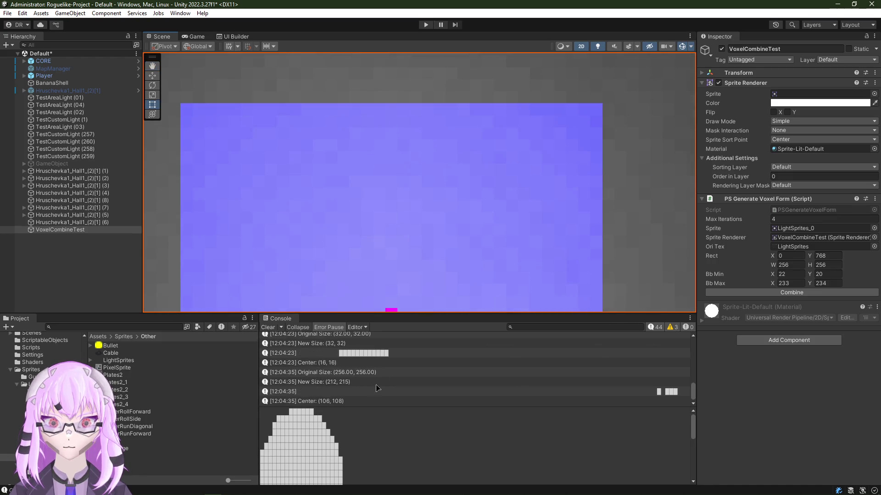
Step: Show the 12:04:35 entry's full pixel-mask printout by enlarging the Console area
click(329, 391)
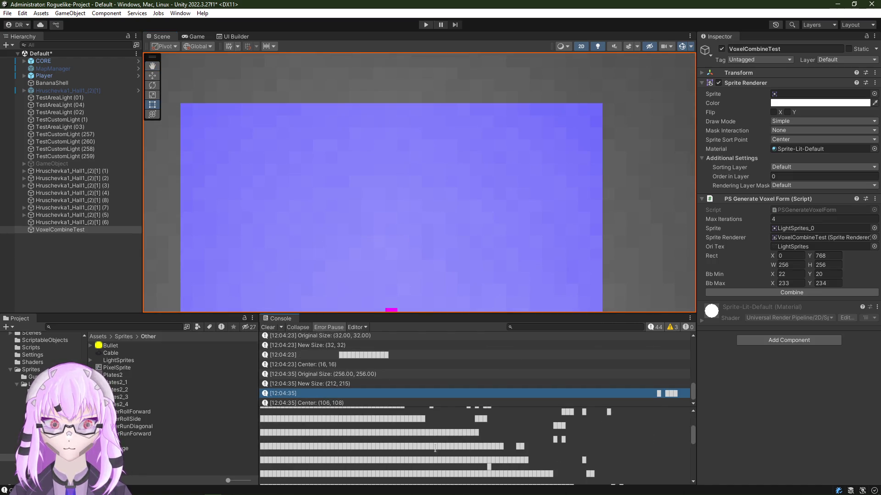
scroll(464, 433, up, 3)
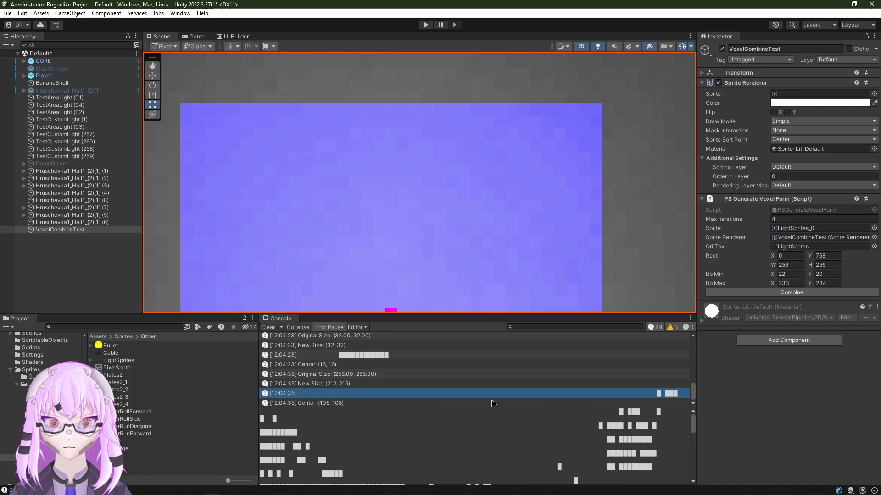
drag(491, 408, 491, 303)
drag(255, 403, 17, 423)
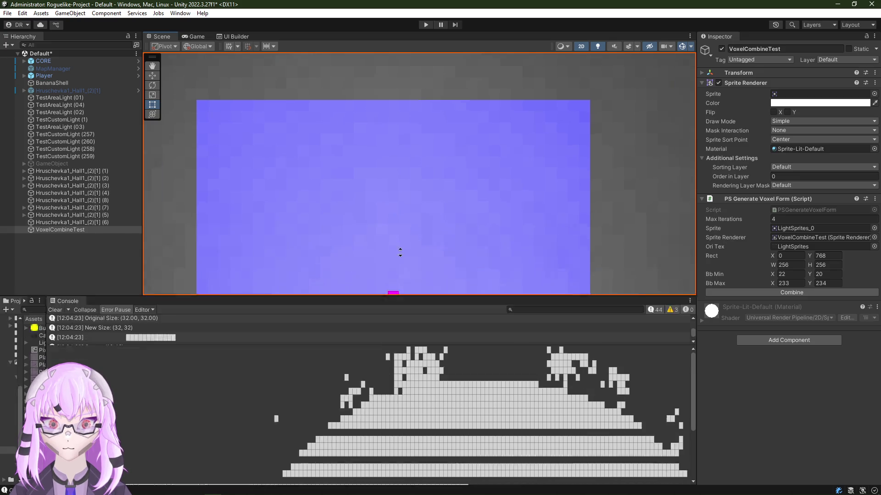
drag(397, 314, 407, 137)
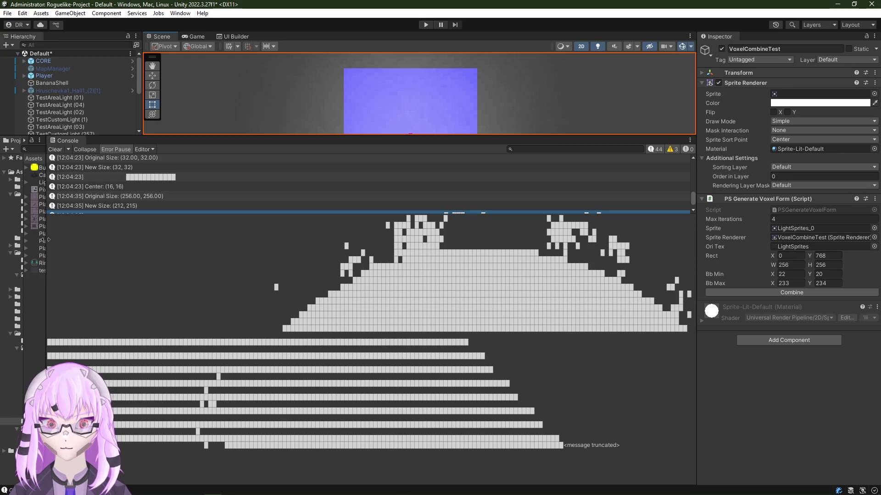
Step: Restore the Project list width and Scene view height to their original proportions
drag(47, 238, 254, 238)
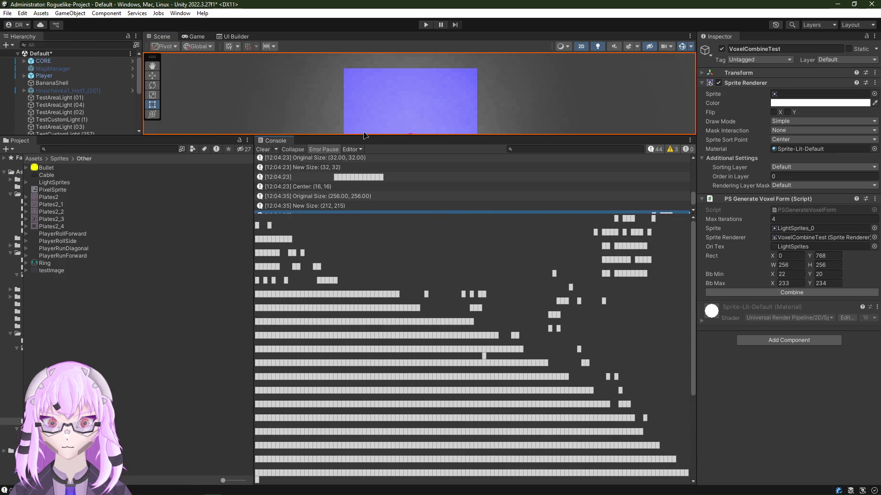
drag(365, 136, 258, 388)
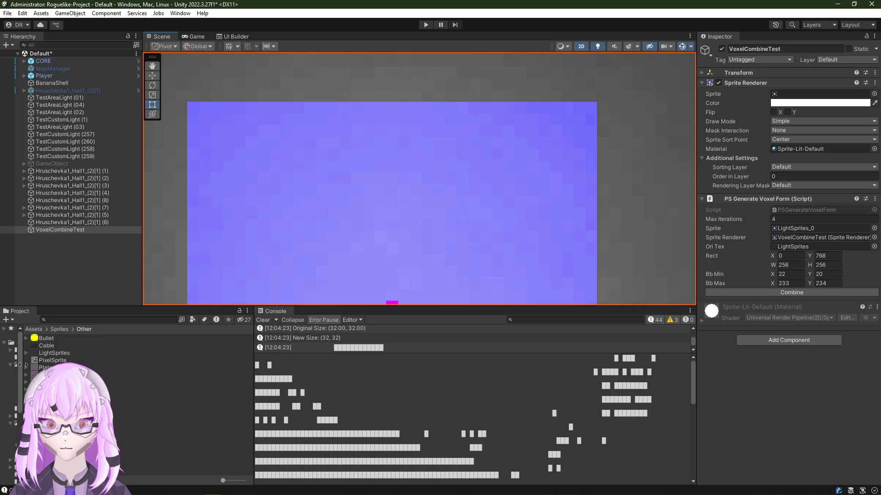
scroll(403, 193, down, 5)
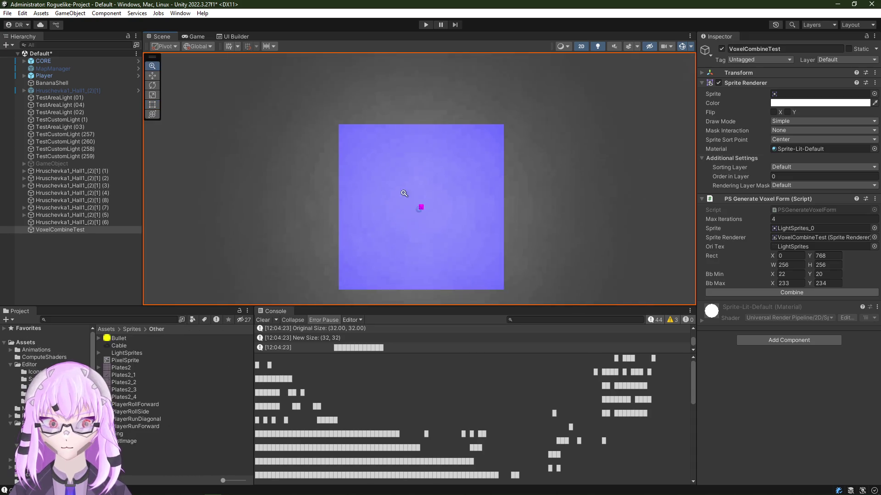
scroll(404, 194, down, 3)
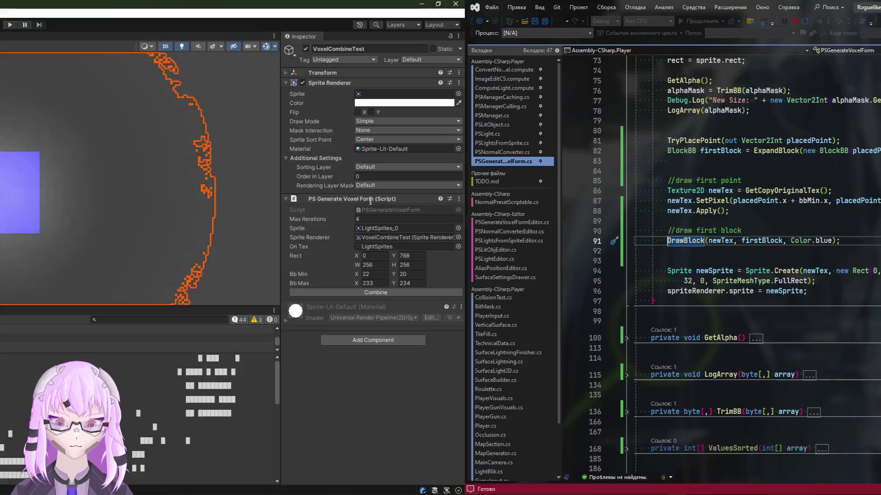
scroll(345, 307, down, 3)
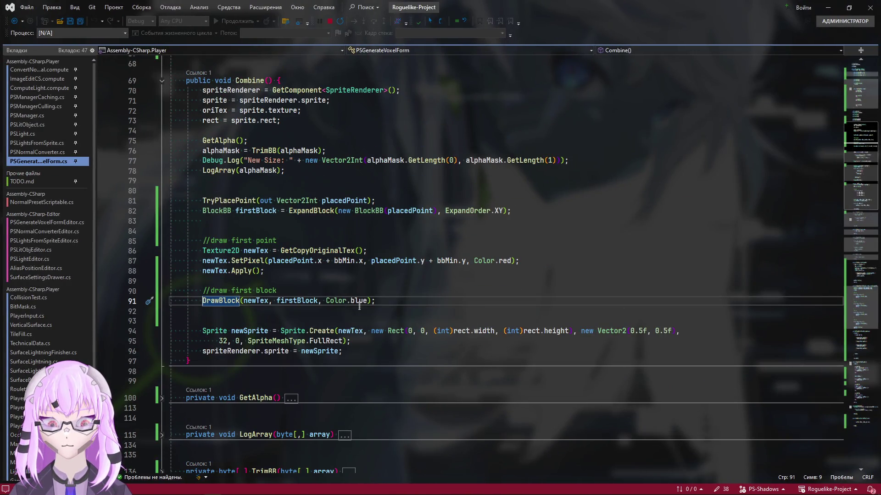
Step: Navigate from ExpandBlock to CanExpand and move the Up case's return false onto its own line
click(864, 311)
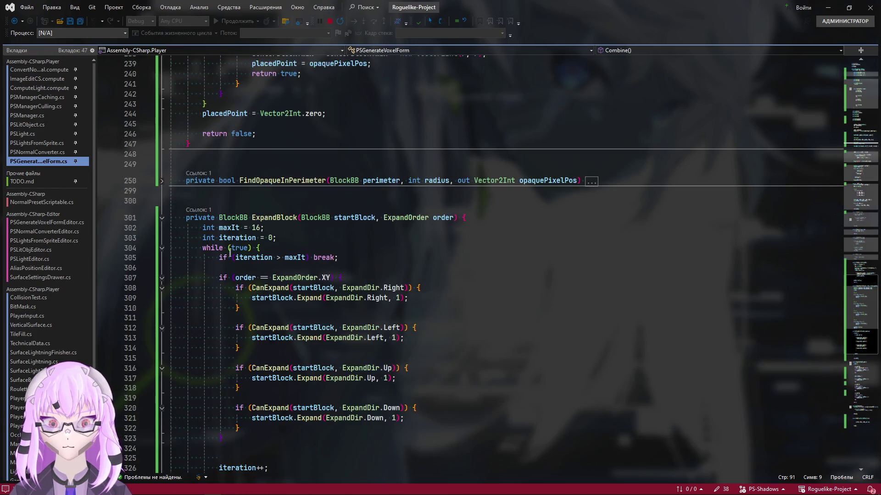
scroll(230, 253, down, 4)
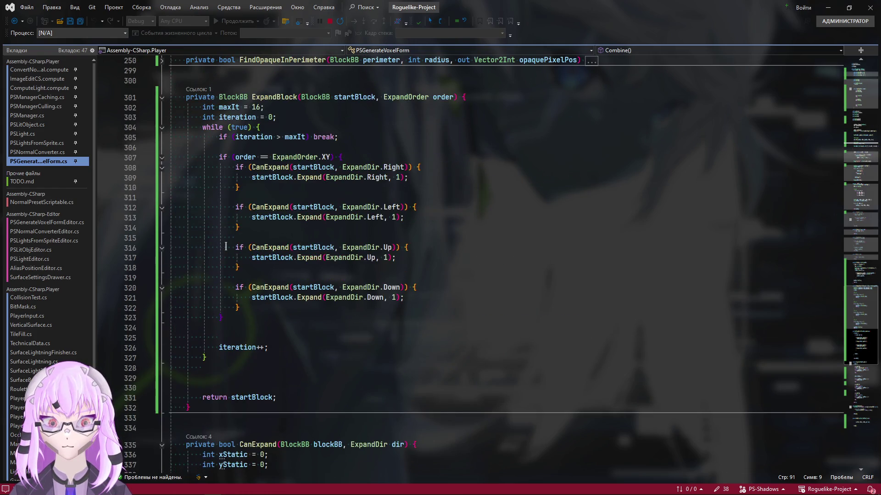
ctrl+click(269, 208)
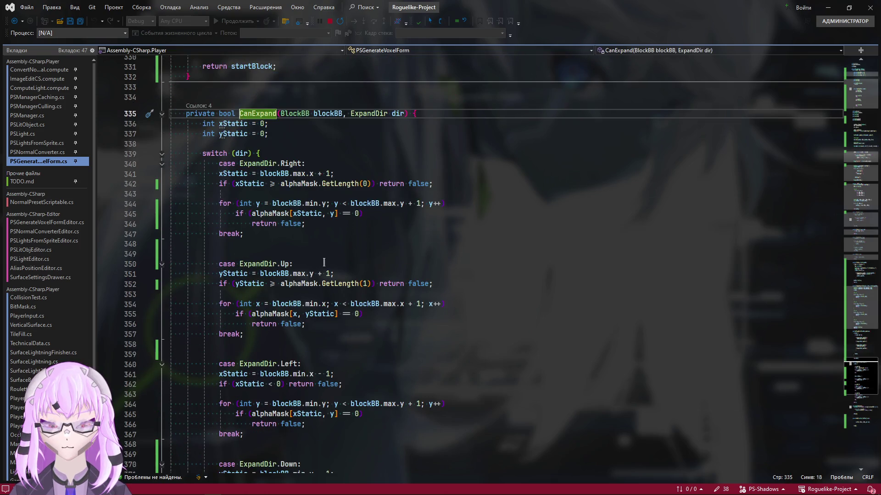
scroll(325, 259, down, 3)
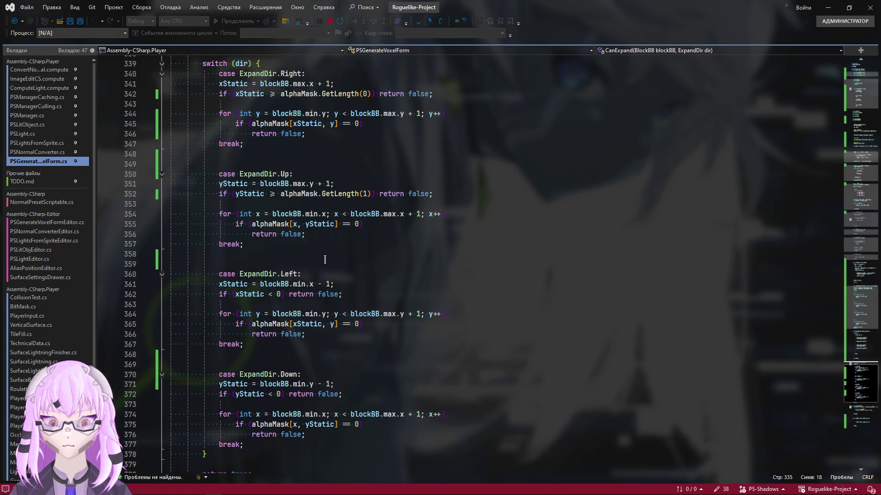
scroll(324, 259, up, 1)
click(307, 226)
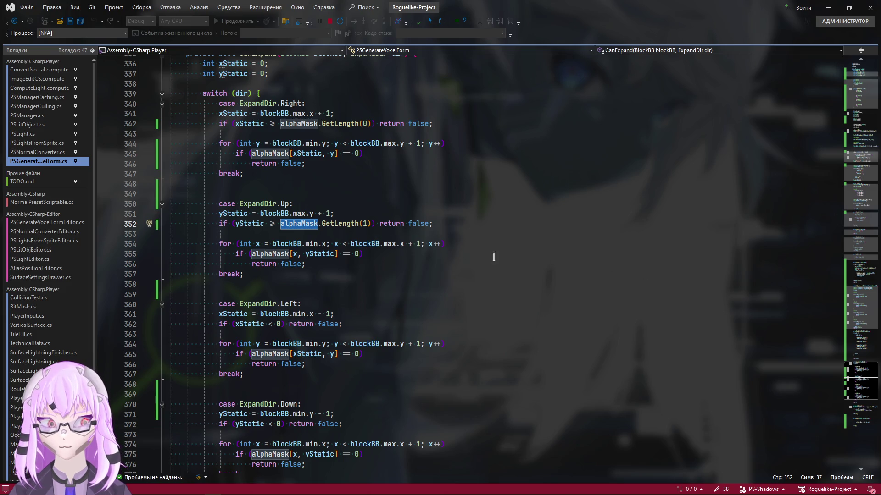
click(454, 222)
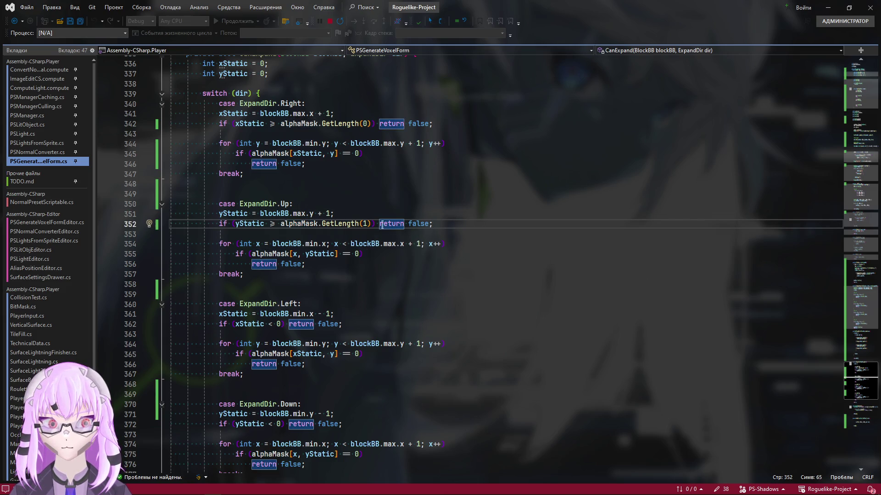
key(Return)
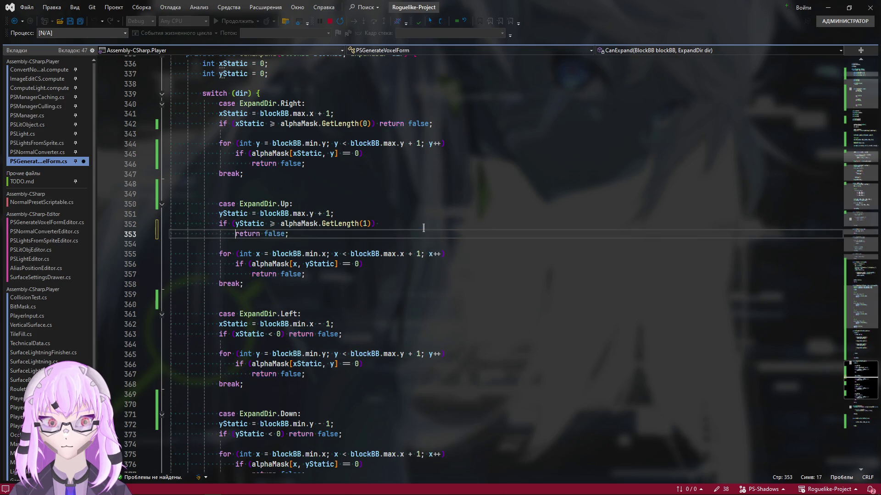
Step: Set a breakpoint on the Up case's return false line 353 and switch to Unity to recompile
click(101, 234)
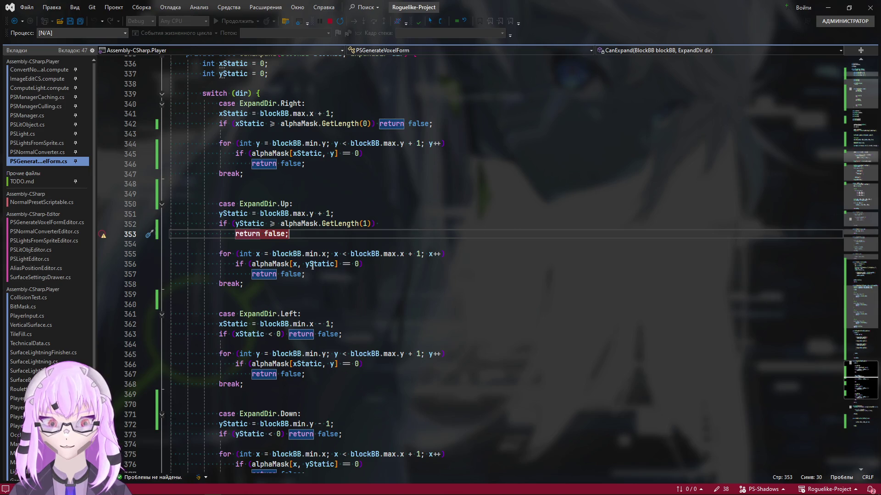
key(alt+Tab)
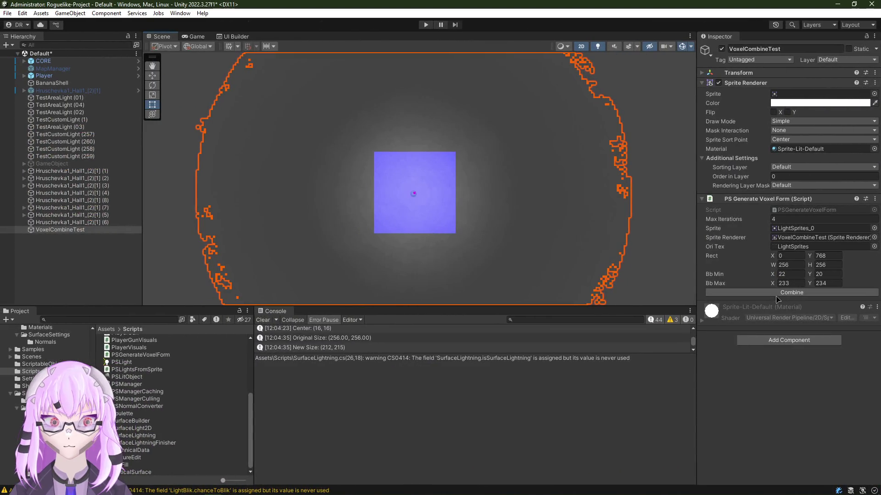
Step: Rerun Combine to test the breakpoint and show more Console log entries
click(779, 292)
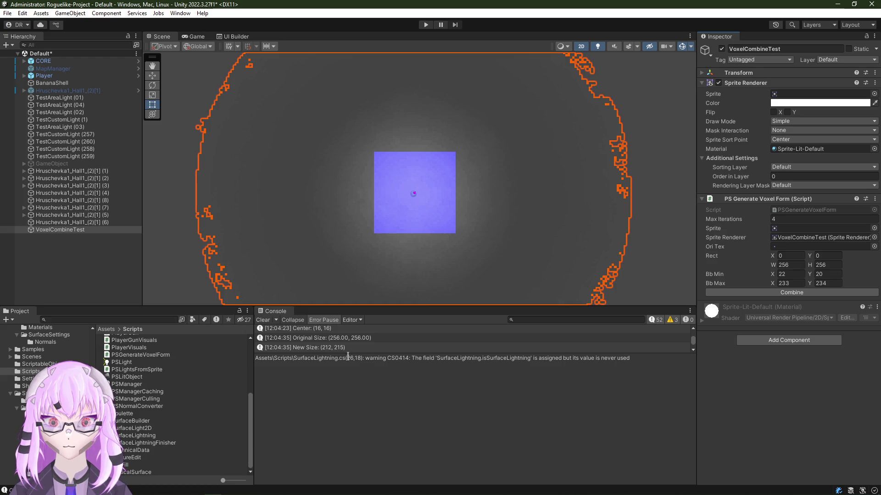
drag(348, 351, 348, 458)
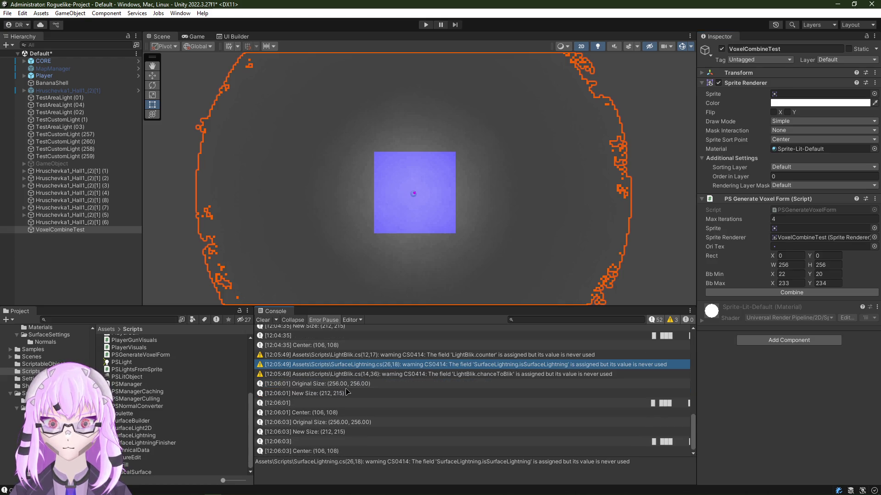
key(alt+Tab)
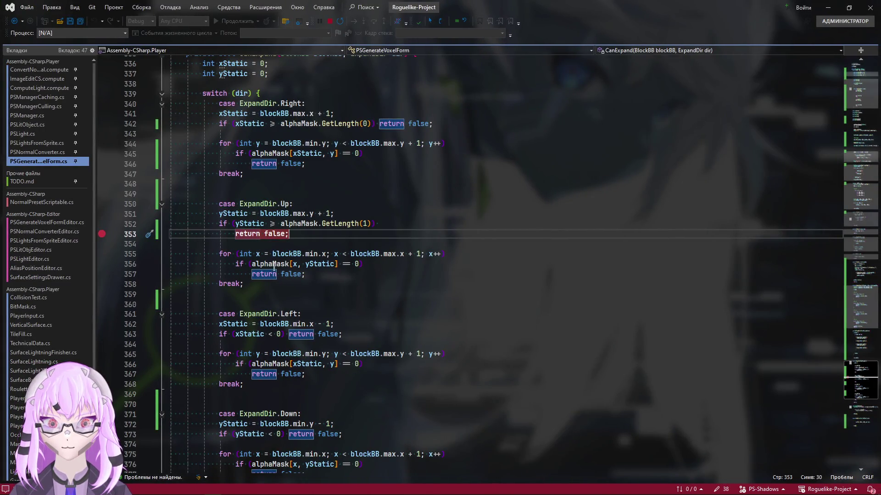
Step: Rejoin return false back onto line 352 and let Unity reload the script
key(Home)
key(BackSpace)
key(End)
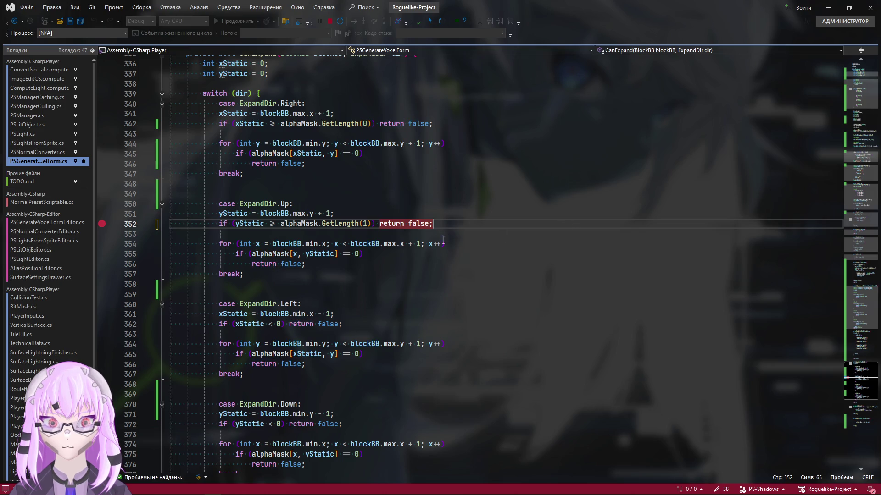
key(alt+Tab)
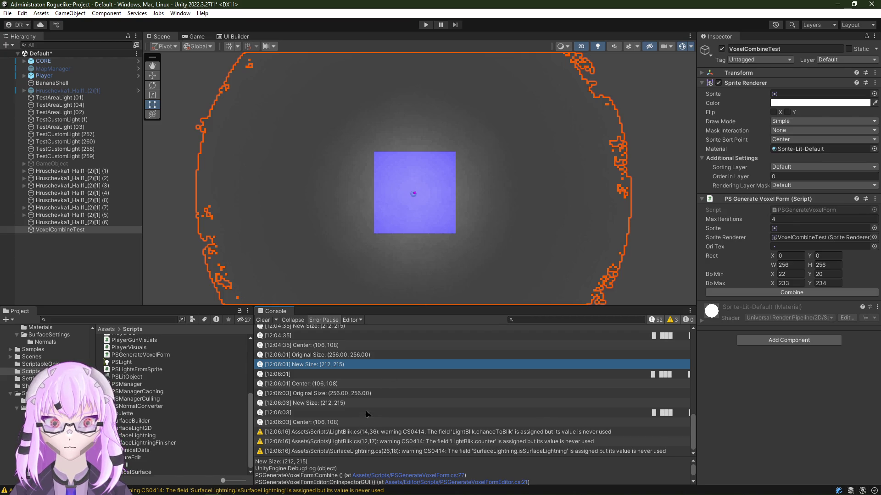
key(alt+Tab)
scroll(829, 47, up, 15)
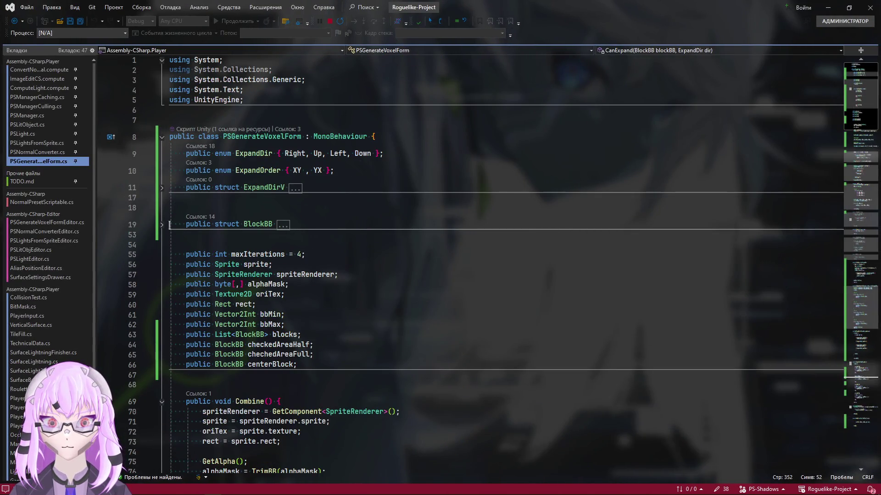
Step: Add a LogBlock method to BlockBB with a Debug.Log of "Min Point: " + min
double_click(282, 225)
click(281, 225)
scroll(307, 258, down, 3)
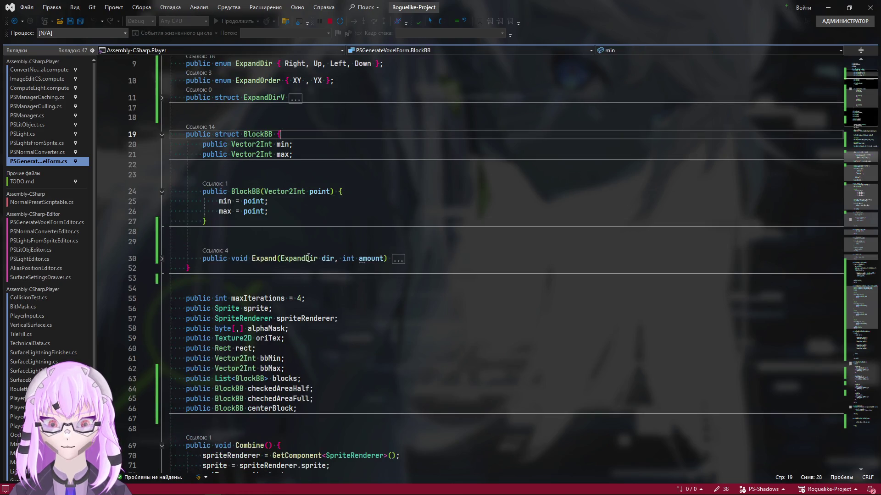
click(162, 259)
scroll(234, 323, down, 3)
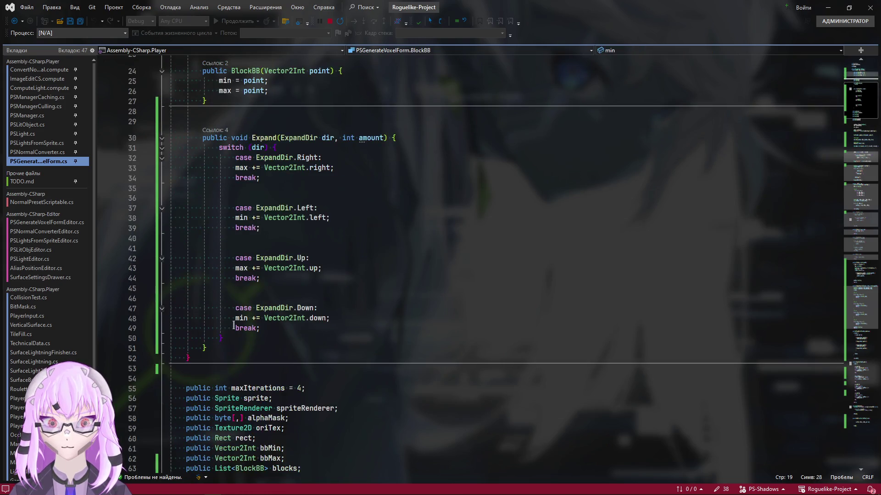
click(161, 138)
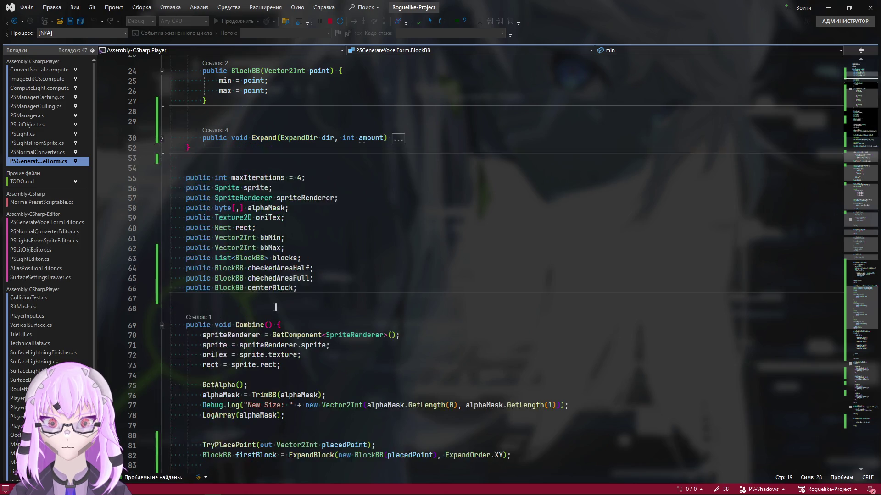
scroll(475, 226, up, 3)
click(474, 228)
key(Return)
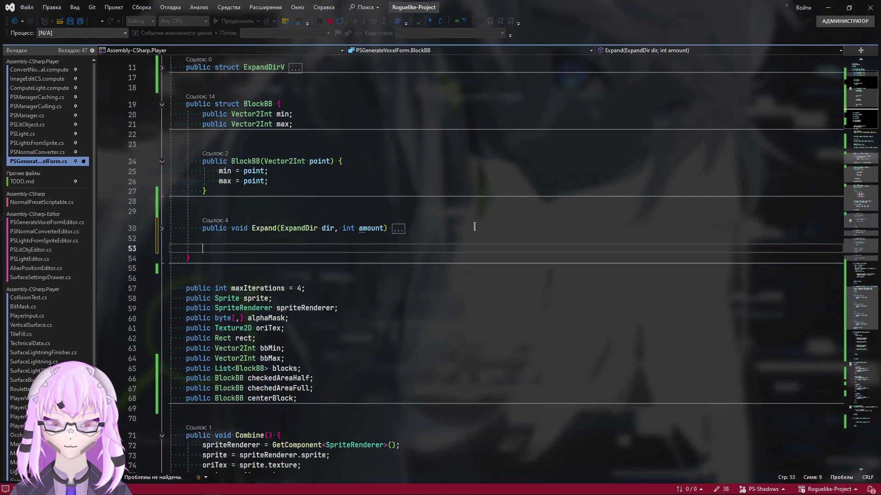
key(Return)
text(public )
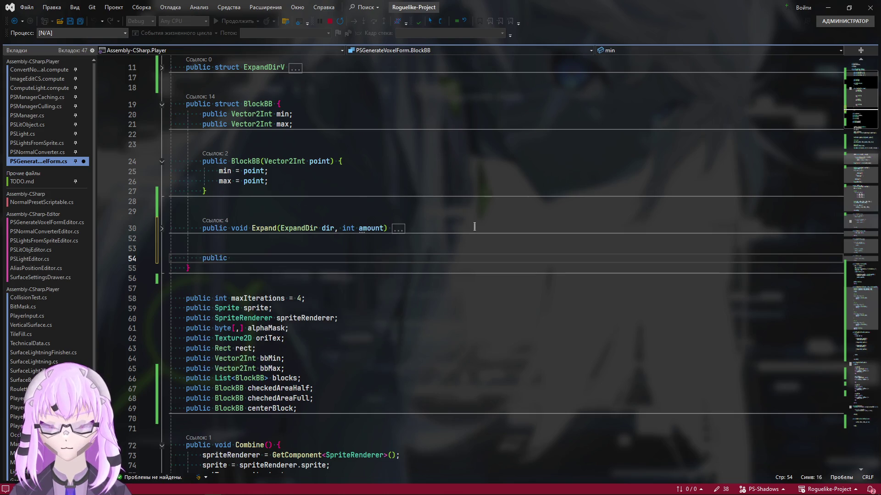
text(void LogB)
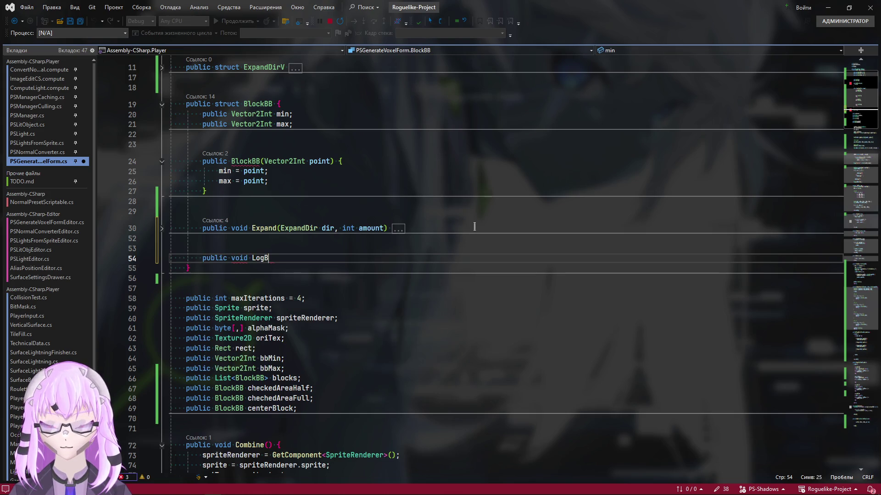
text(lock()
scroll(482, 234, up, 1)
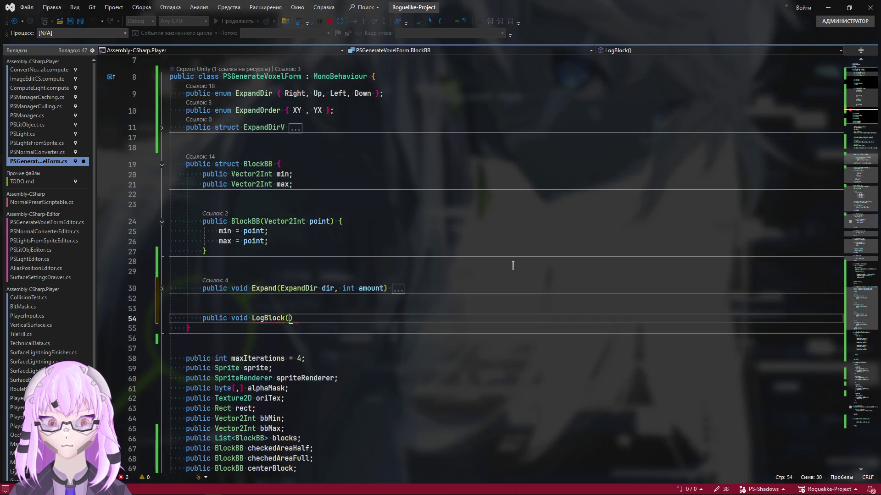
scroll(527, 258, down, 1)
scroll(532, 258, up, 1)
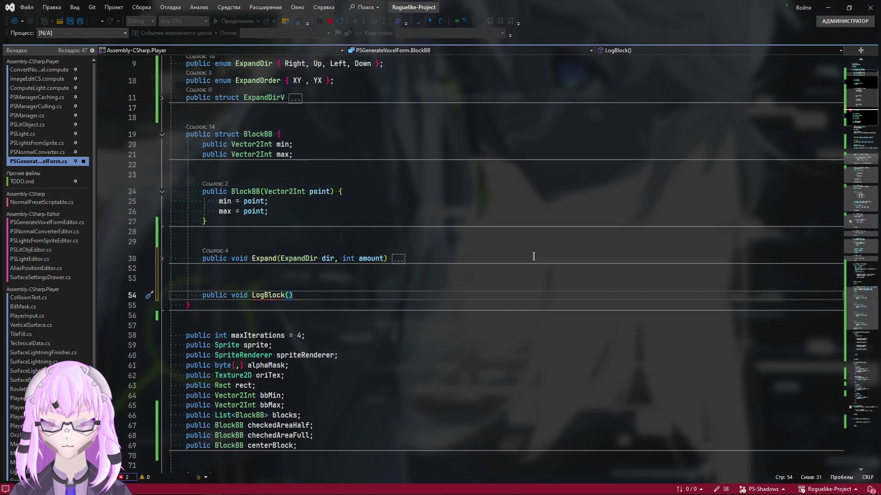
text({ })
key(Return)
text(Debug)
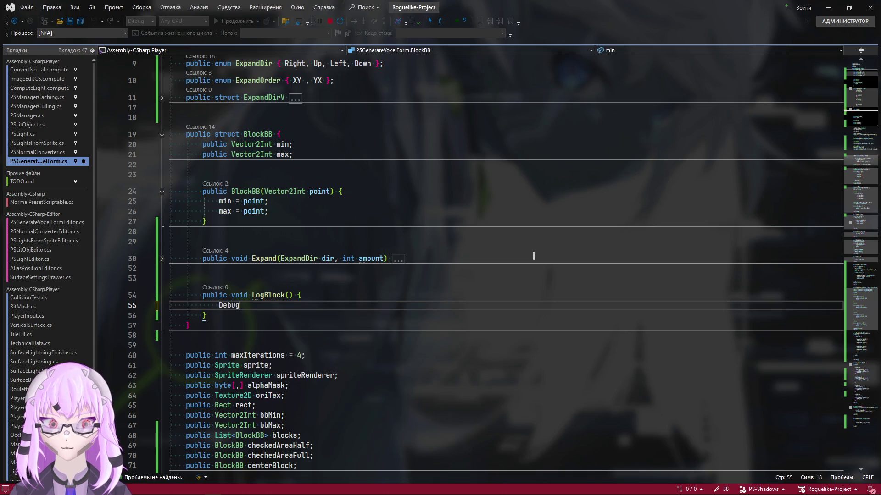
text(.)
key(BackSpace)
key(BackSpace)
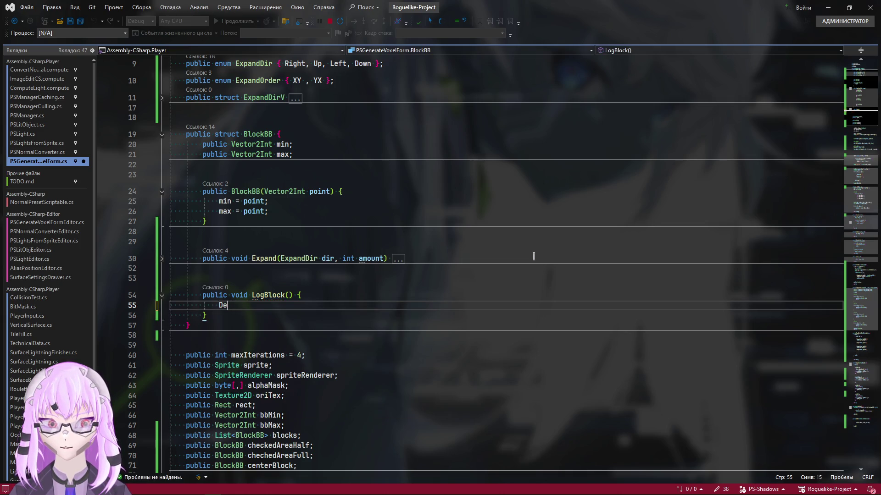
text(bu)
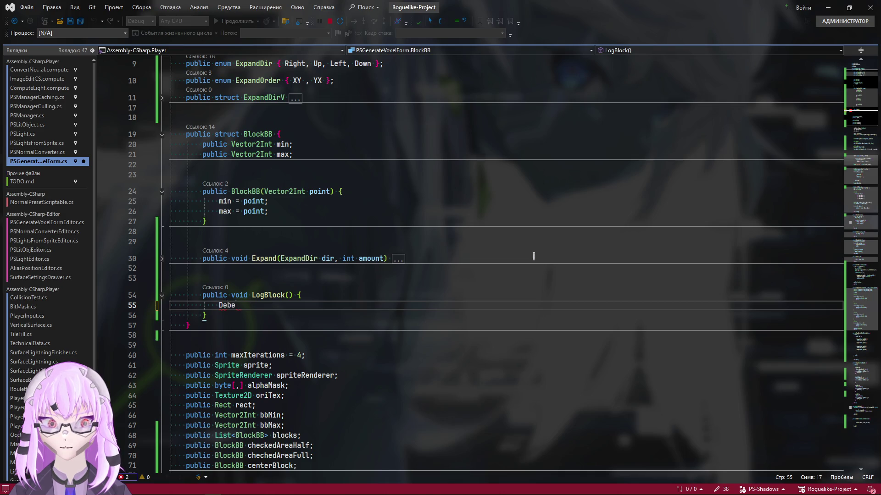
text(g.)
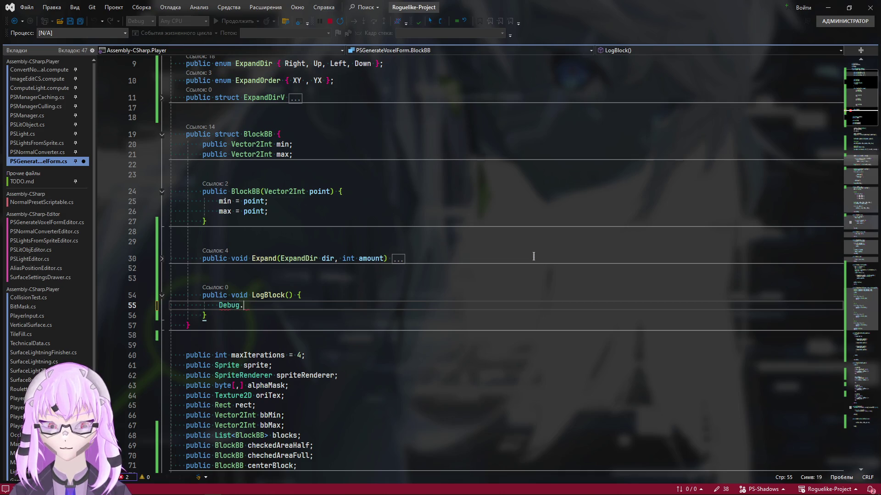
text(Log()
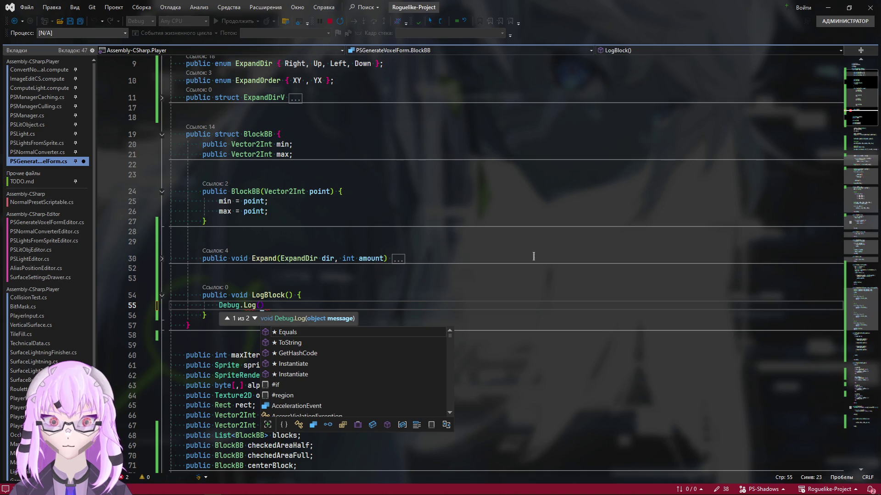
text(mi)
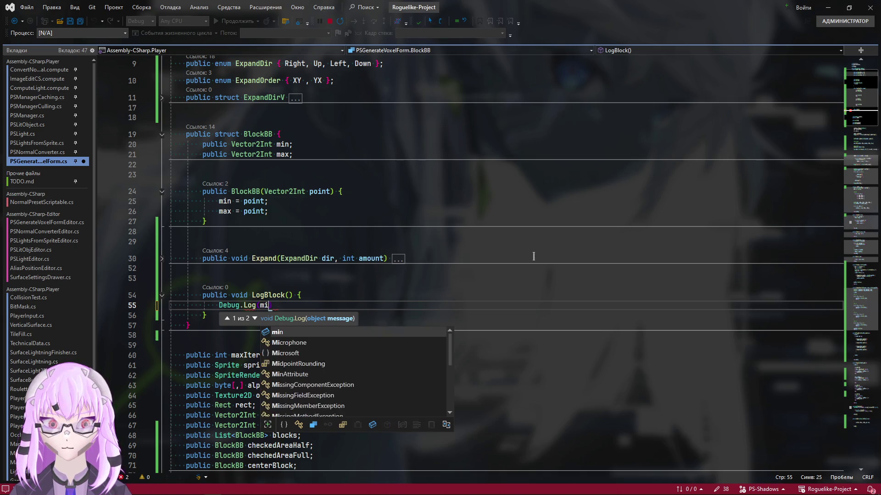
text(n);)
key(ctrl+Left)
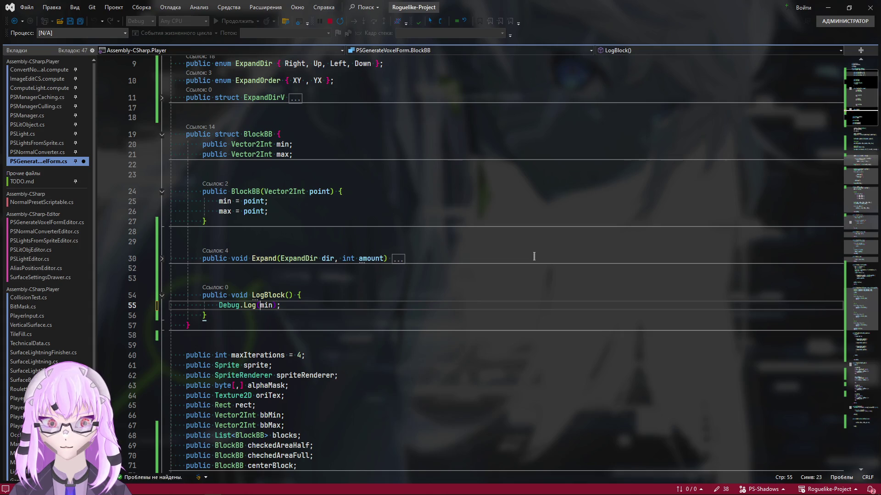
text(")
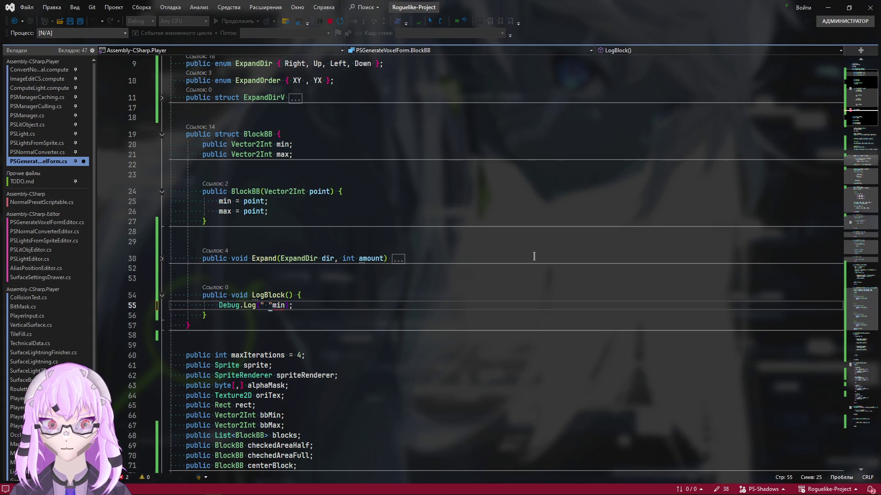
text( " +)
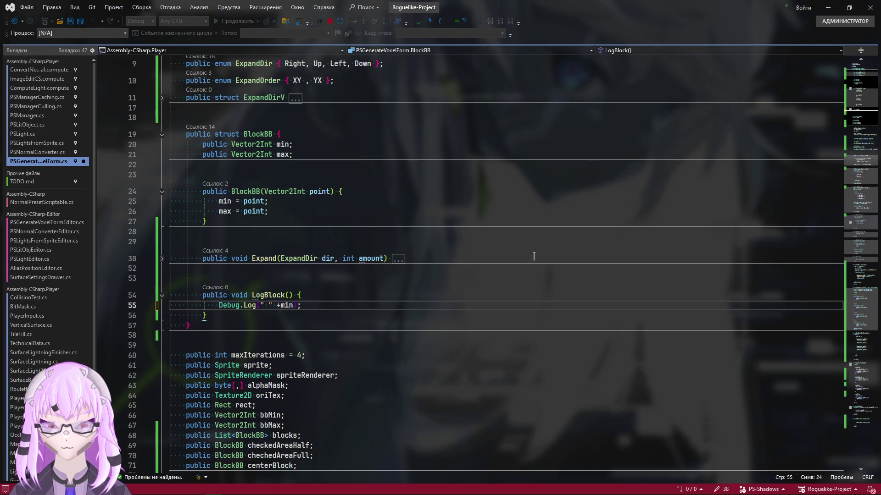
text(Min Point)
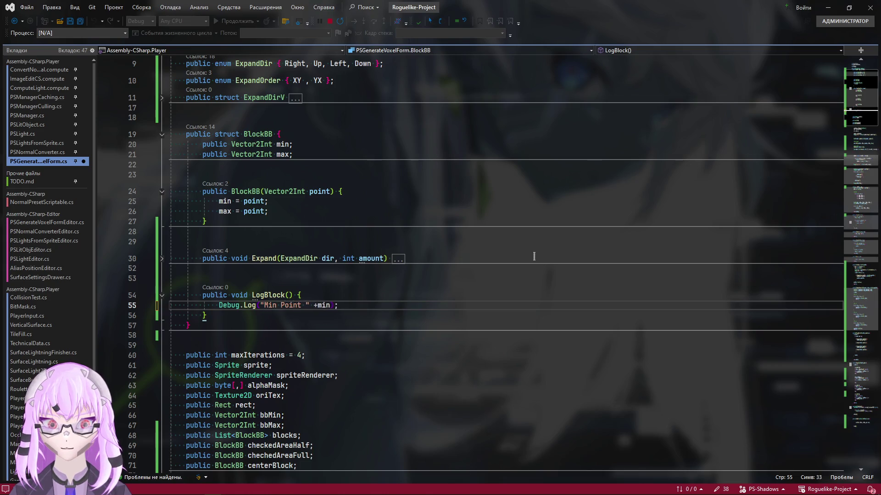
text(:)
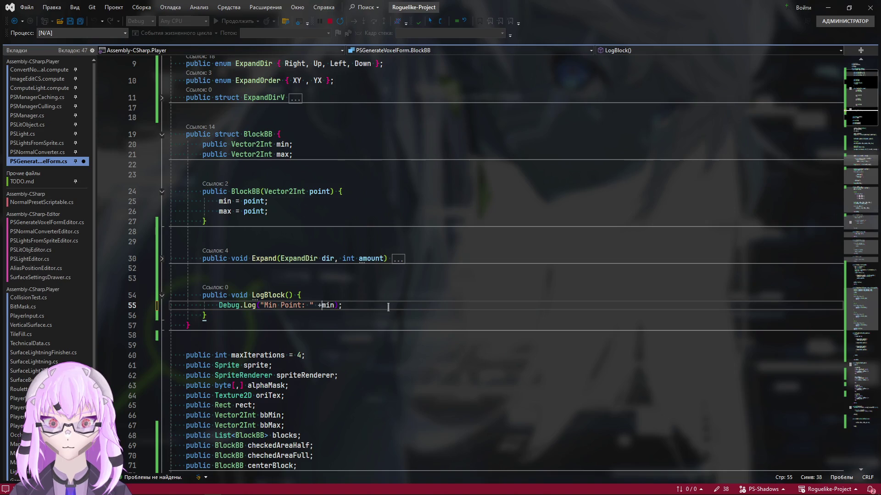
click(390, 295)
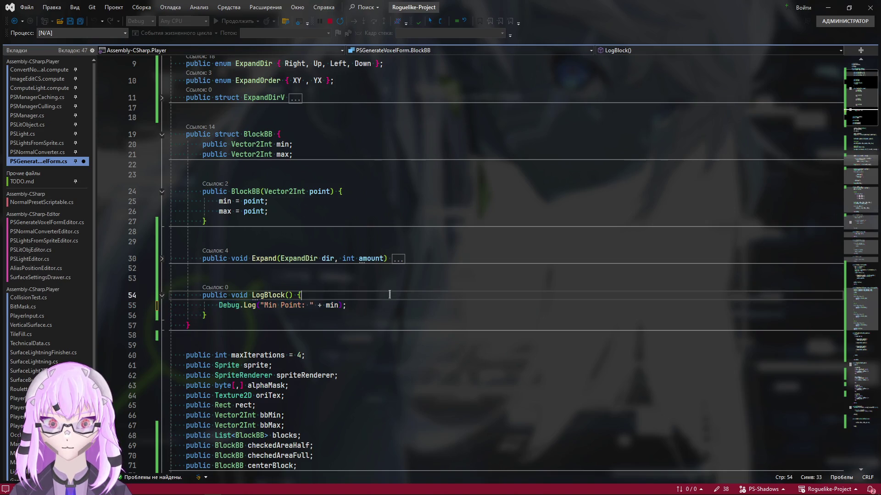
Step: Duplicate the line as "Max Point: " + max, fold LogBlock and scroll back to Combine
key(ctrl+d)
double_click(270, 315)
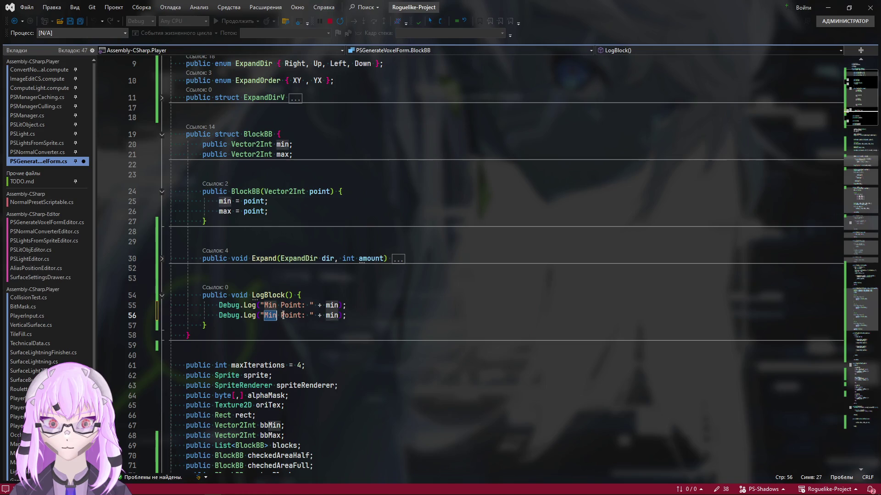
text(Max)
double_click(335, 316)
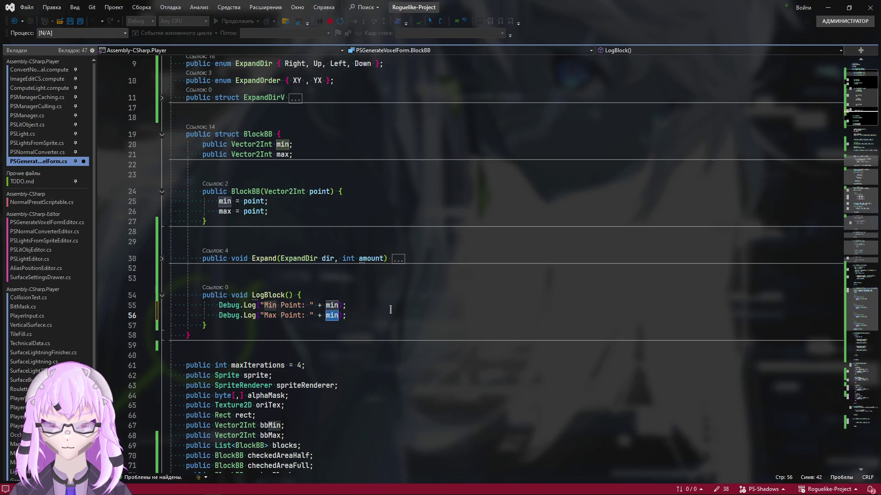
text(max)
click(391, 309)
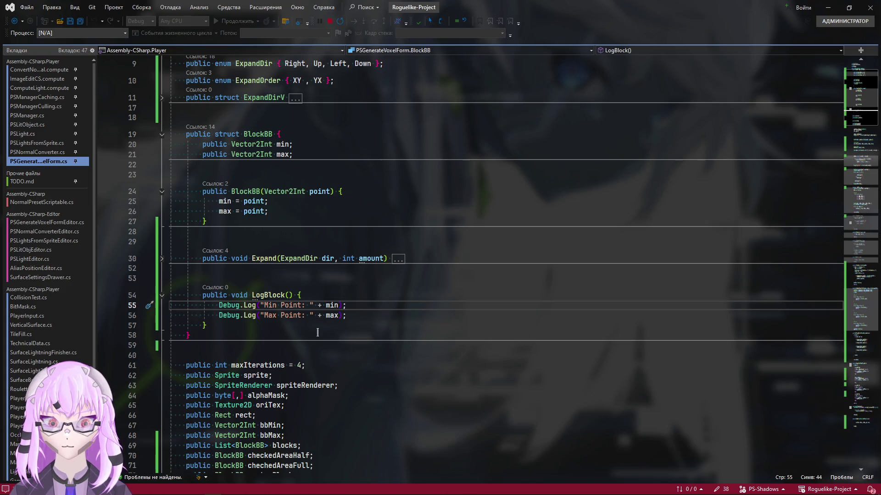
click(163, 296)
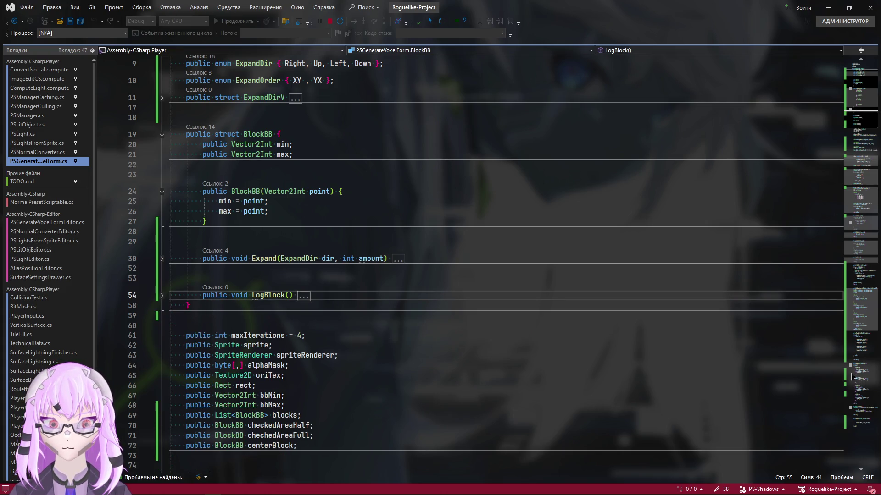
click(852, 376)
click(855, 275)
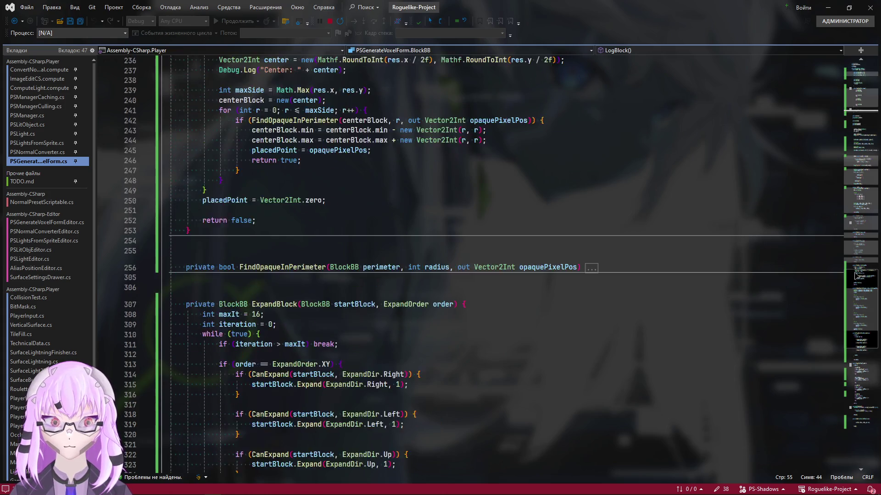
scroll(855, 275, up, 5)
scroll(261, 250, up, 5)
scroll(260, 250, up, 5)
scroll(261, 250, up, 5)
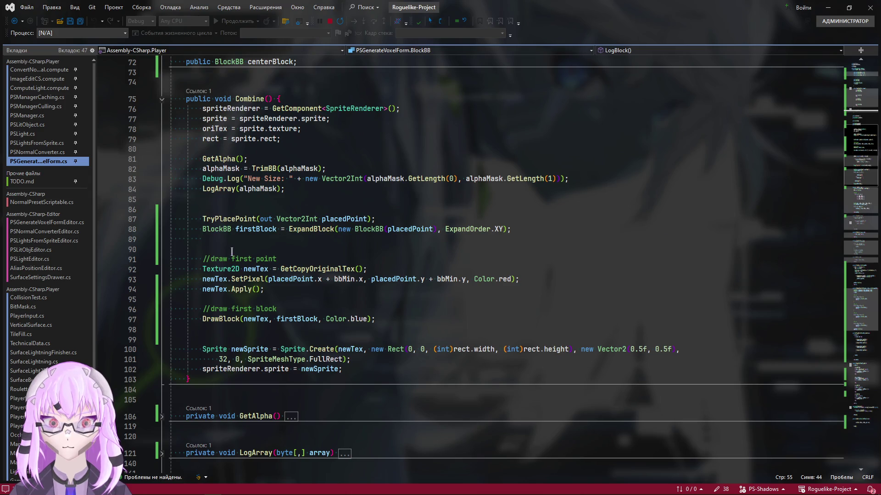
Step: Insert firstBlock.LogBlock(); after the ExpandBlock call in Combine, save and switch to Unity
click(311, 230)
double_click(311, 229)
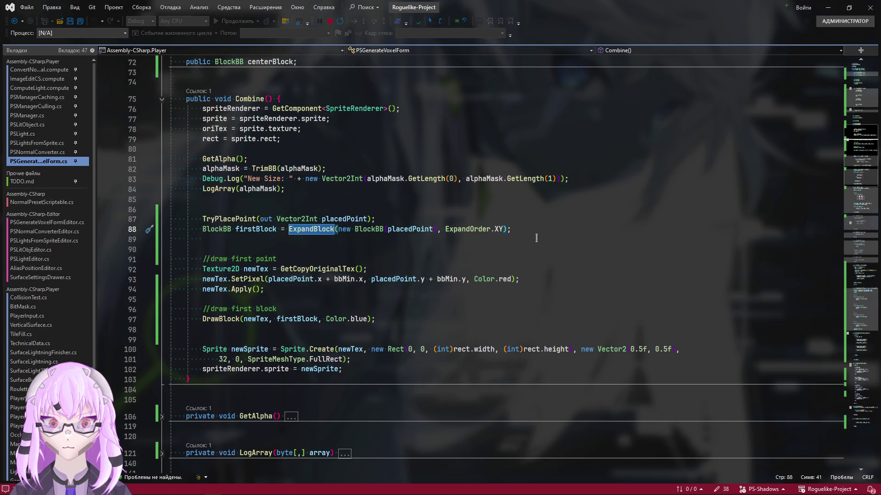
click(536, 238)
key(Return)
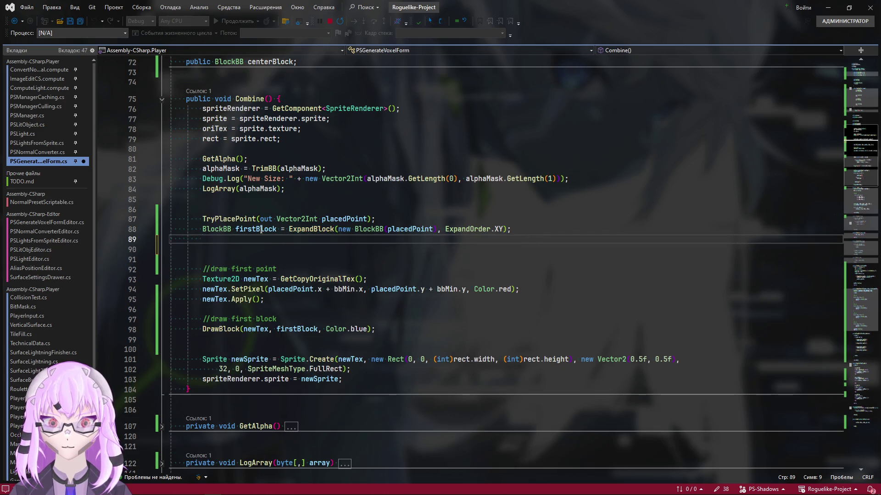
double_click(260, 229)
key(ctrl+c)
click(381, 239)
key(ctrl+v)
text(.L)
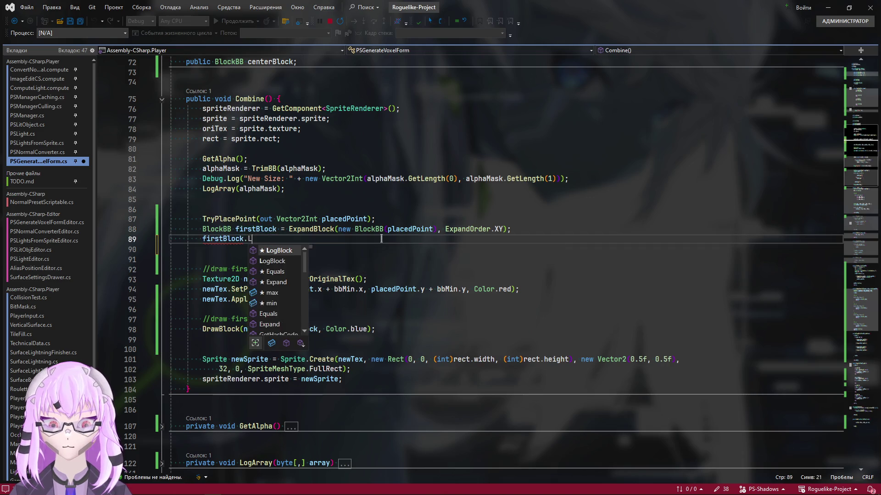
text(ogBlock();)
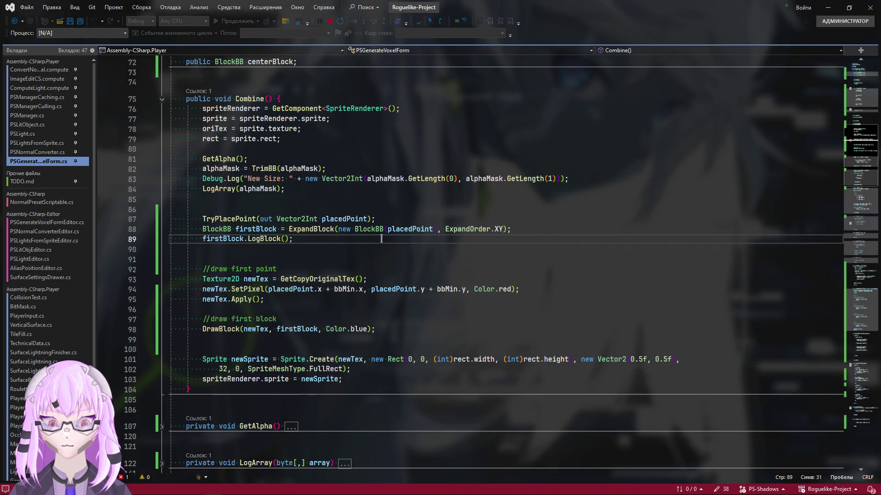
key(ctrl+s)
key(alt+Tab)
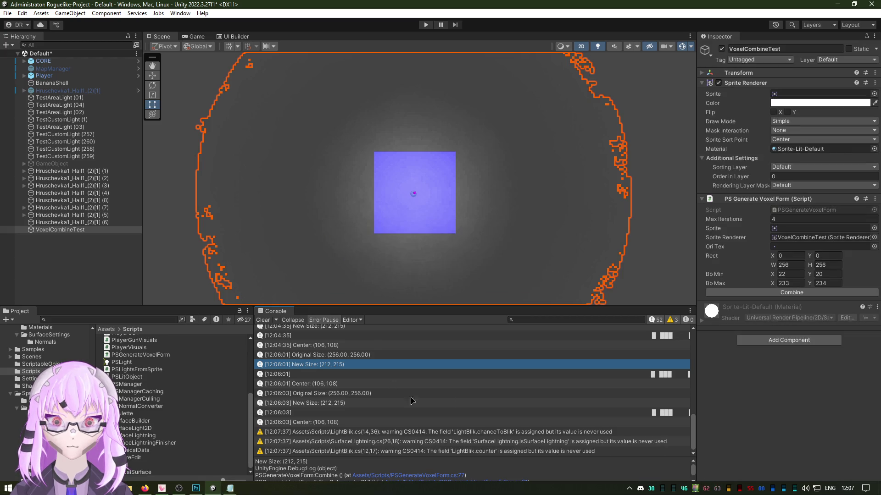
Step: Rerun Combine and read the logged Min Point (89, 91) and Max Point (123, 125) entries
click(263, 320)
click(791, 292)
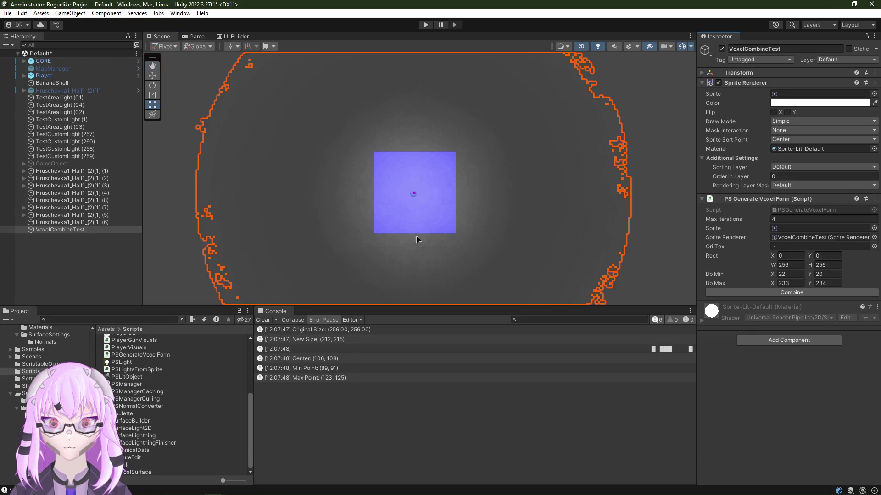
scroll(415, 239, up, 1)
scroll(408, 172, up, 3)
scroll(419, 199, up, 2)
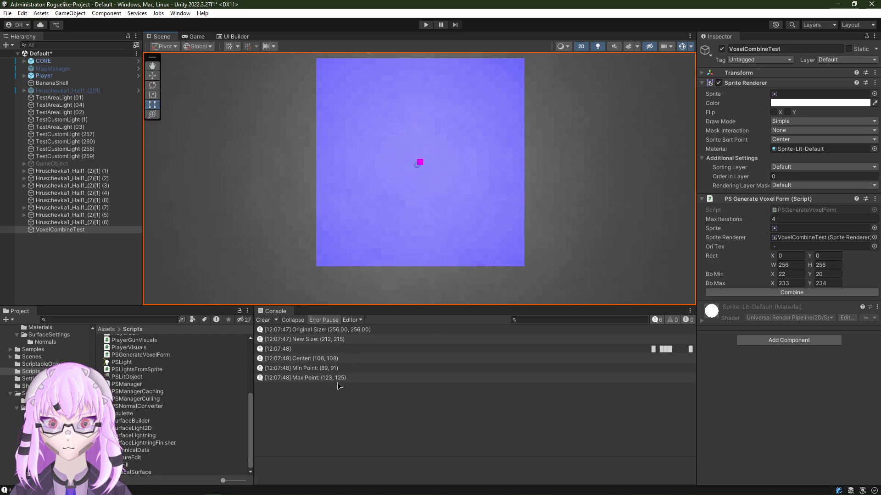
scroll(403, 210, down, 2)
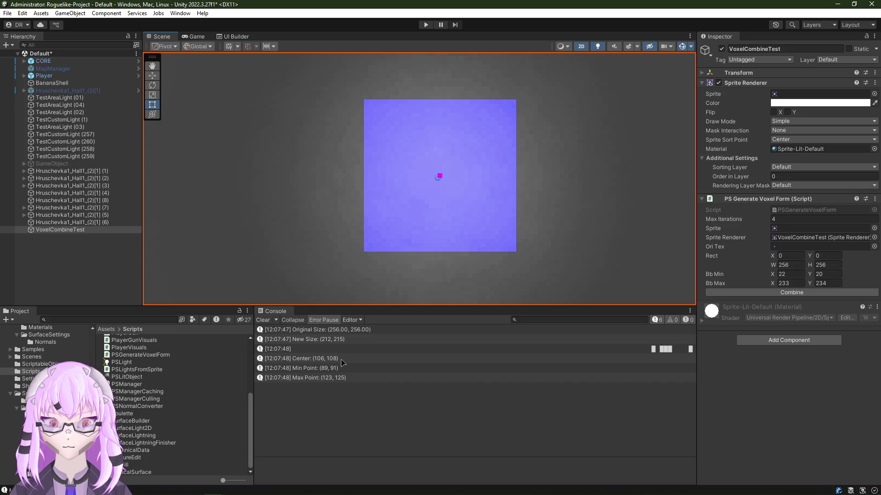
click(318, 377)
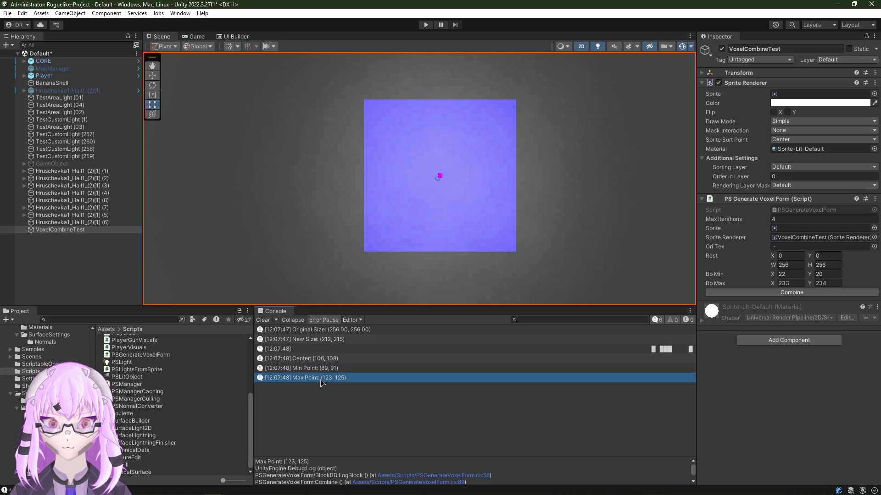
click(320, 372)
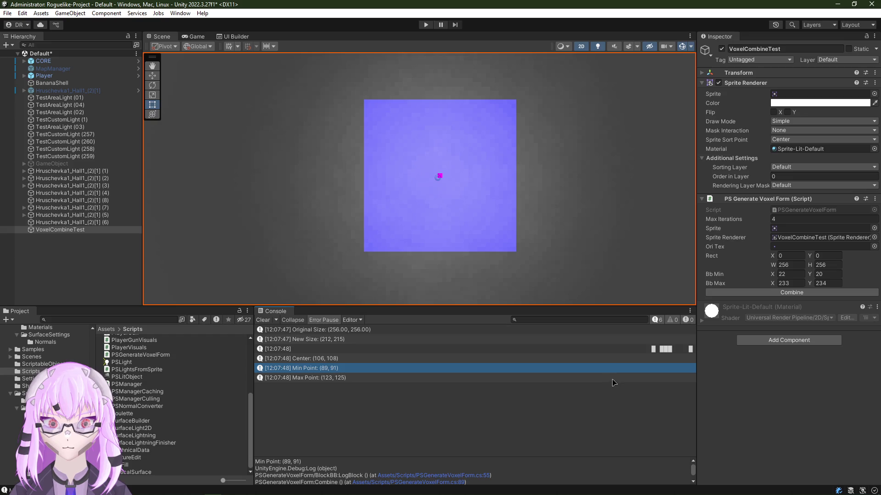
click(433, 350)
click(350, 369)
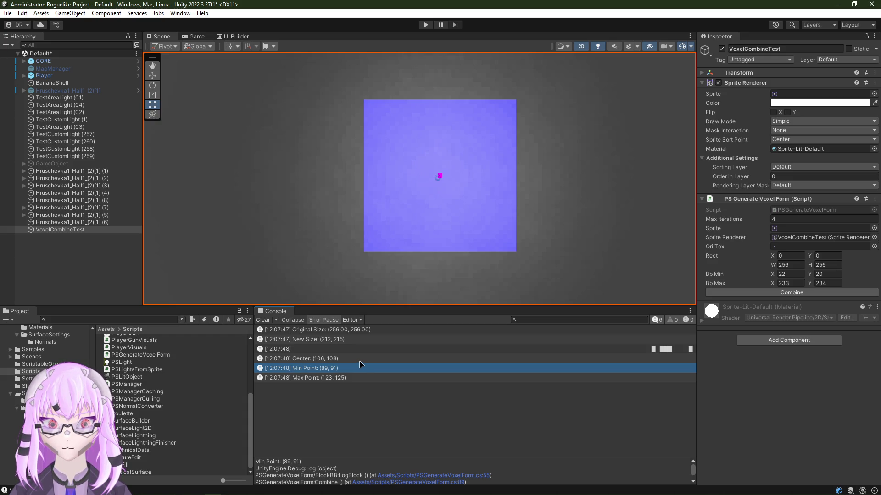
mouse_move(516, 235)
mouse_down()
mouse_move(472, 241)
mouse_move(467, 225)
mouse_up()
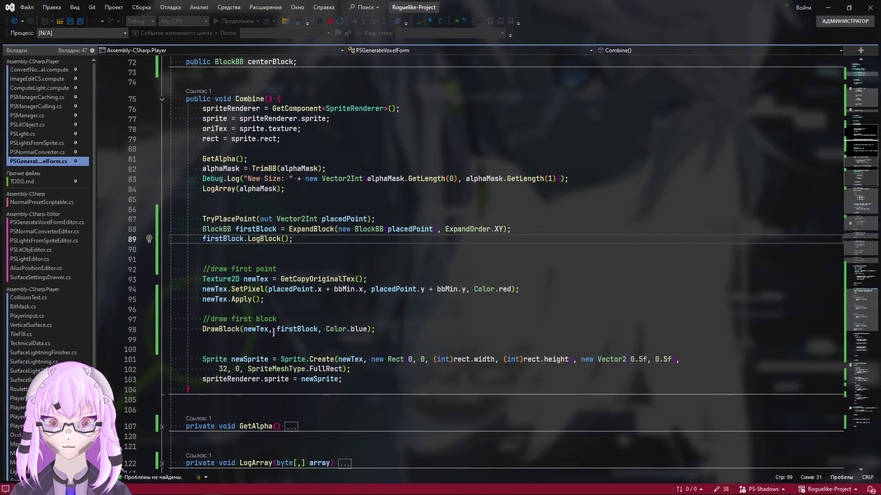
scroll(468, 261, down, 5)
scroll(469, 262, down, 5)
scroll(309, 381, down, 1)
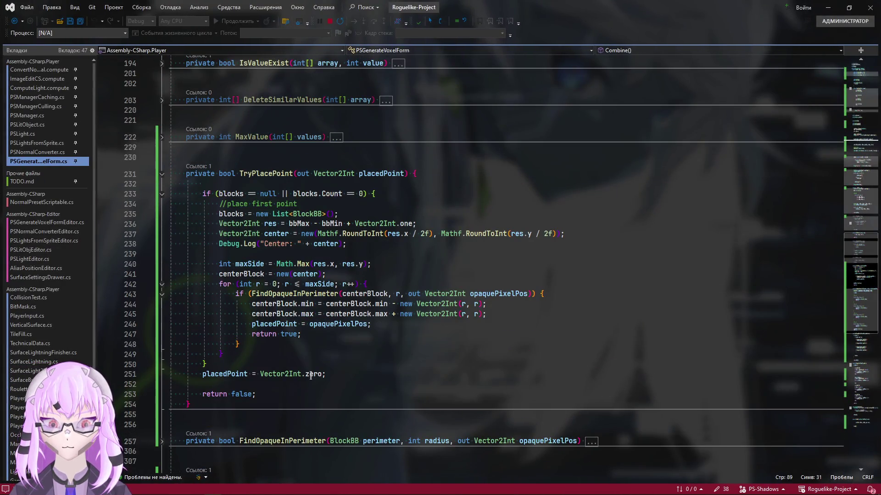
scroll(309, 375, down, 6)
scroll(311, 371, down, 2)
scroll(311, 372, down, 6)
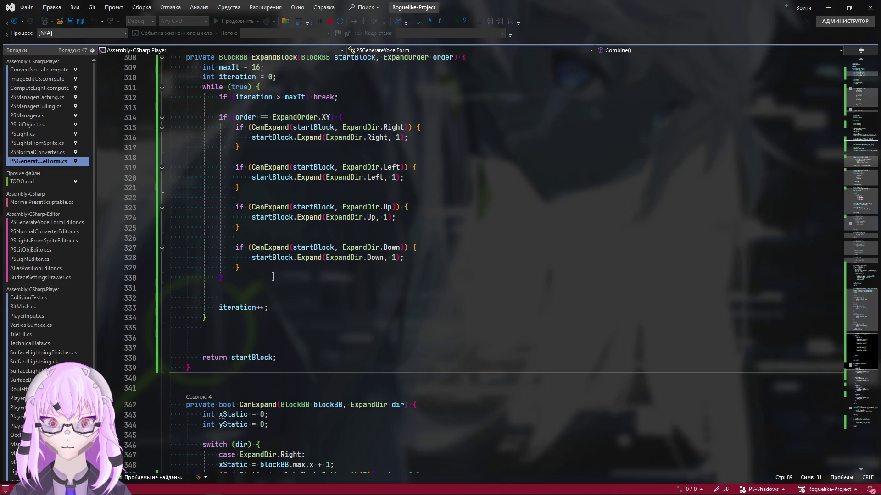
scroll(272, 277, up, 1)
Step: Raise ExpandBlock's maxIt limit from 16 to 120, save the script and return to Unity
click(254, 97)
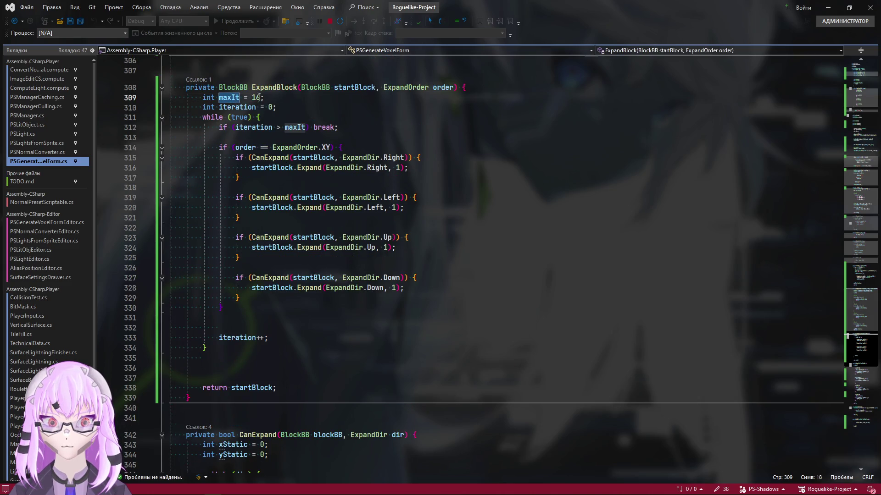
key(Delete)
text(0)
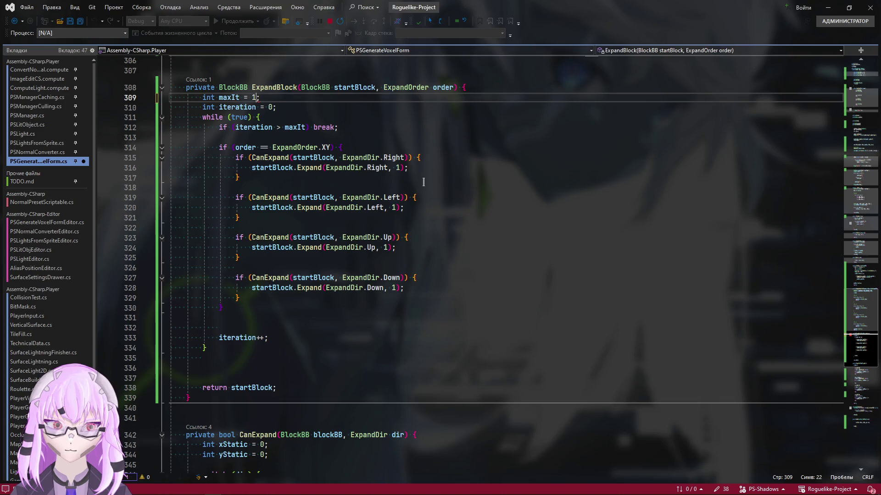
text(28)
key(ctrl+s)
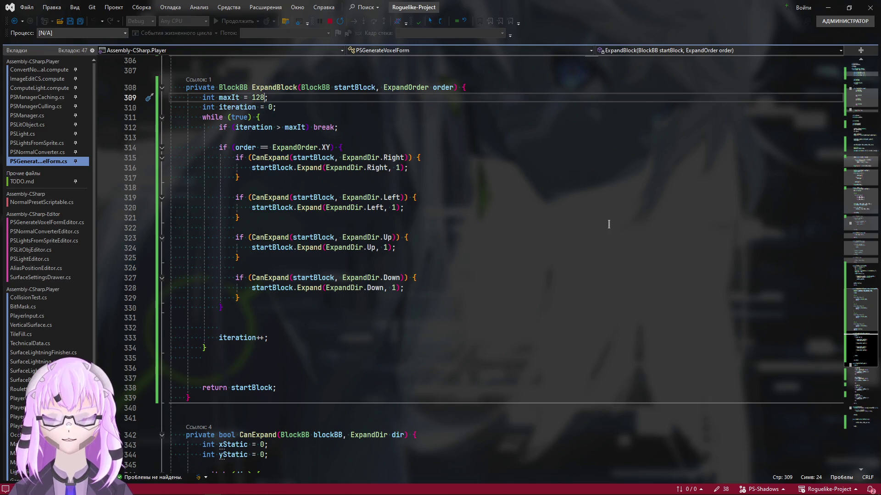
key(alt+Tab)
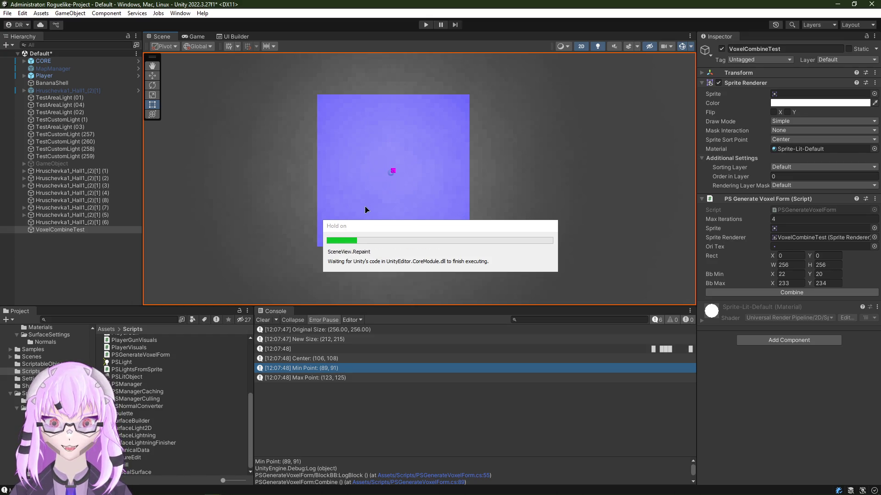
Step: Regenerate the voxel form with the new limit and inspect the enlarged blue block
click(753, 293)
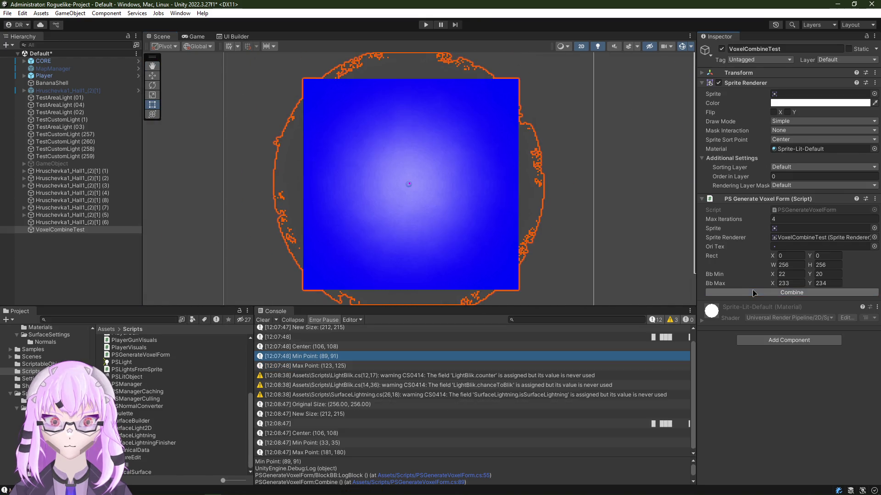
mouse_move(410, 166)
mouse_down()
mouse_move(406, 123)
mouse_move(355, 212)
mouse_up()
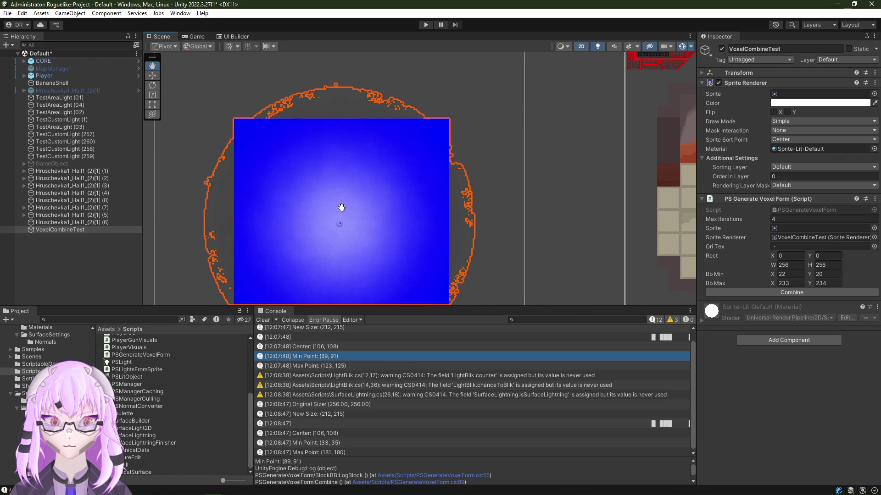
key(Up)
key(Right)
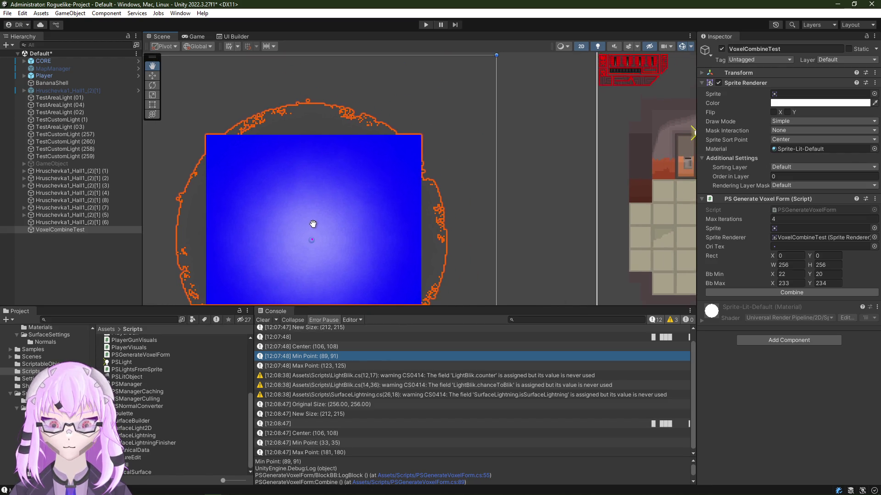
scroll(413, 165, up, 2)
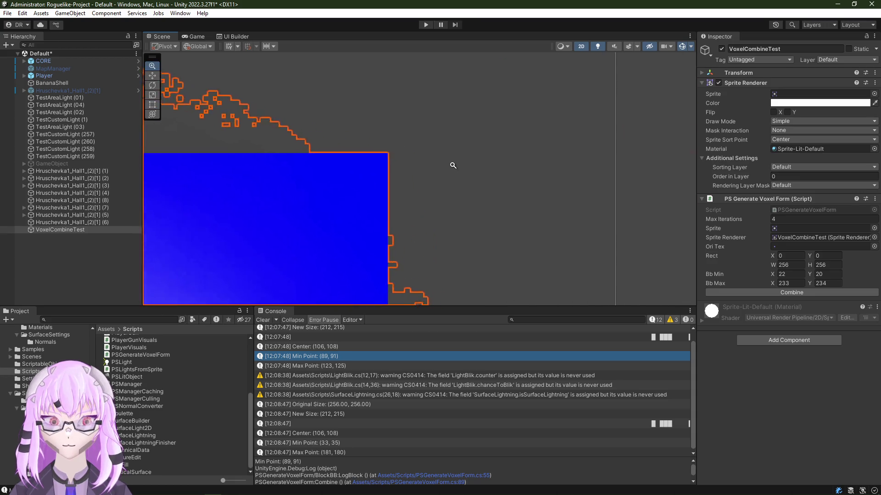
scroll(440, 165, up, 2)
scroll(441, 166, down, 6)
key(t)
key(f)
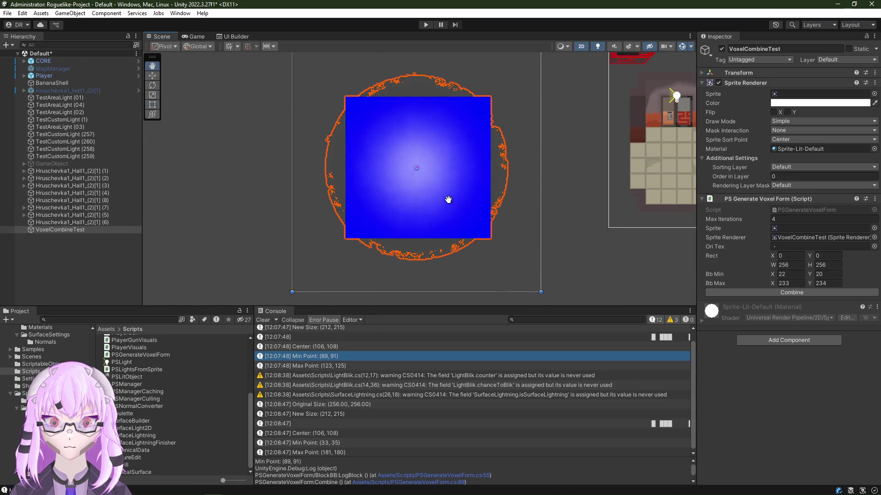
scroll(45, 365, down, 2)
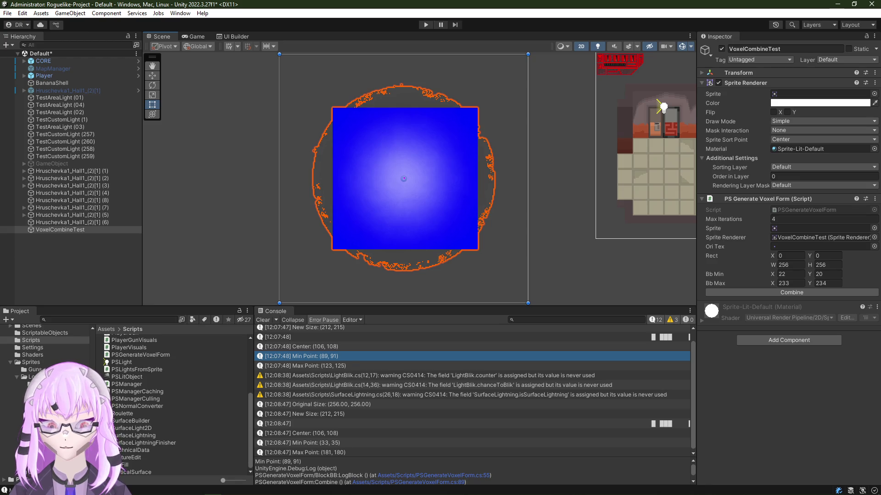
Step: Run Combine on LightSprites_0, then assign PlayerRollForward_0 to the Sprite Renderer
click(34, 450)
drag(126, 353, 798, 93)
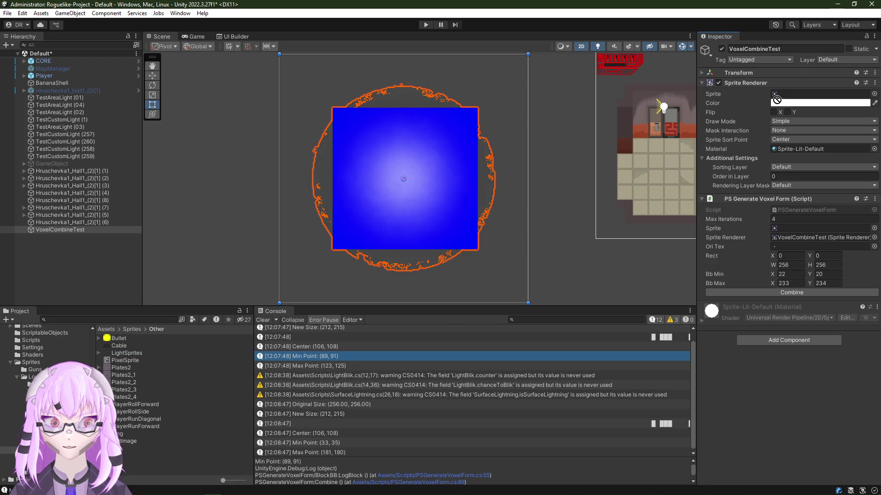
click(786, 292)
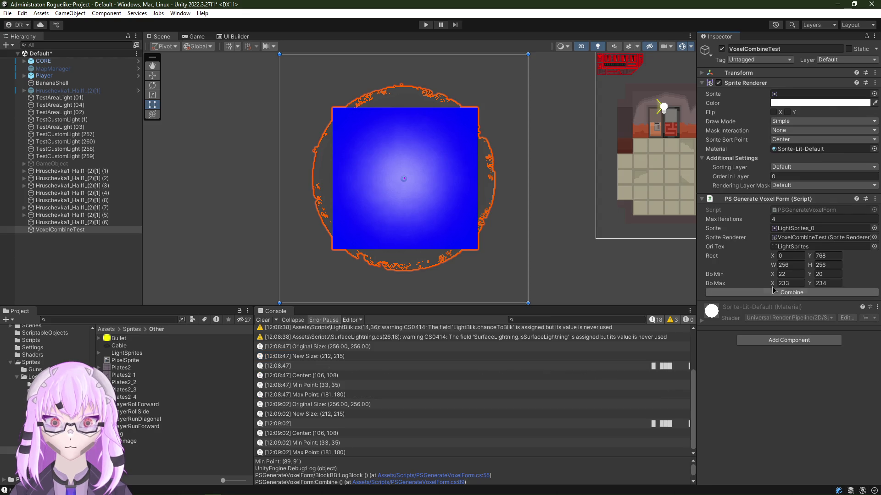
scroll(472, 132, up, 3)
scroll(509, 153, up, 3)
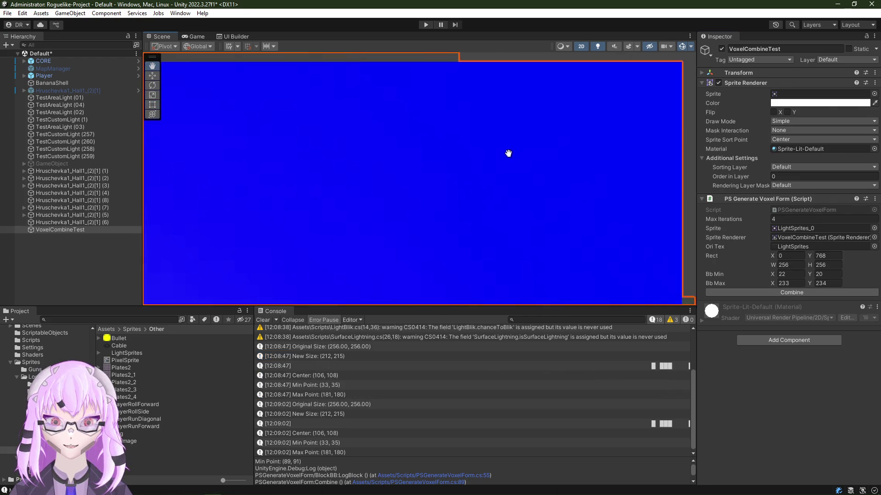
scroll(509, 153, down, 2)
scroll(478, 222, down, 3)
scroll(413, 221, up, 3)
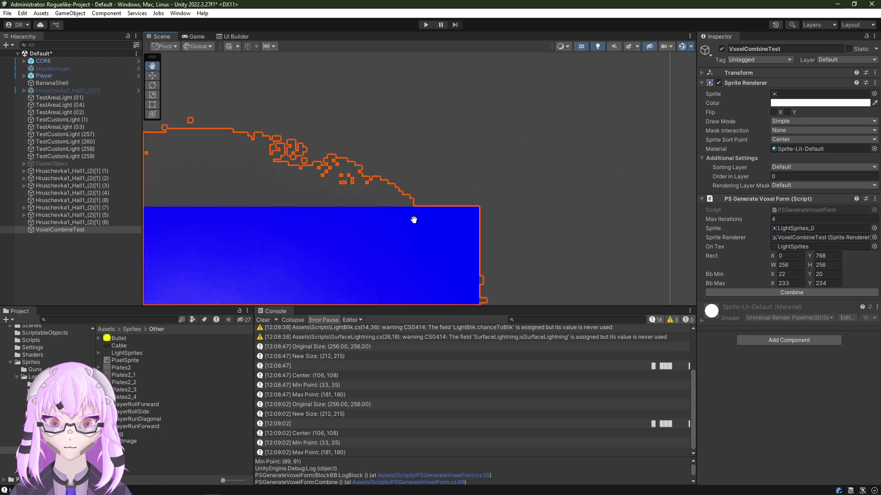
scroll(397, 192, up, 2)
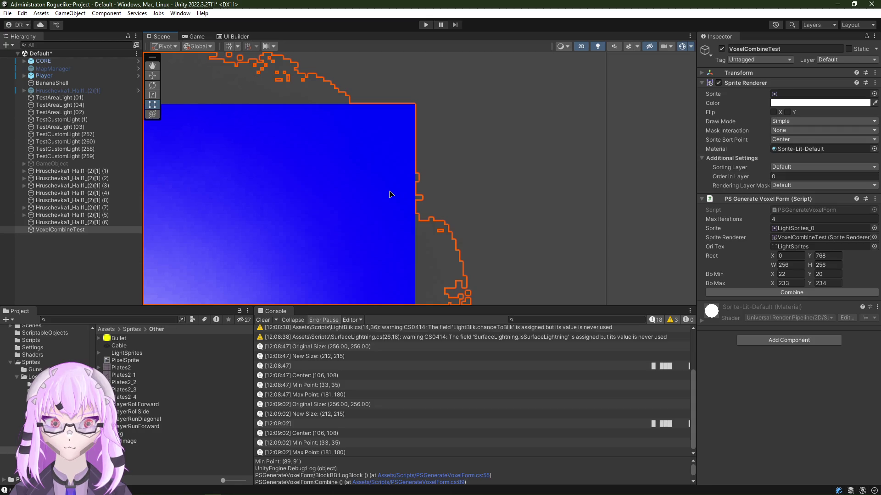
drag(387, 193, 383, 197)
scroll(385, 196, down, 3)
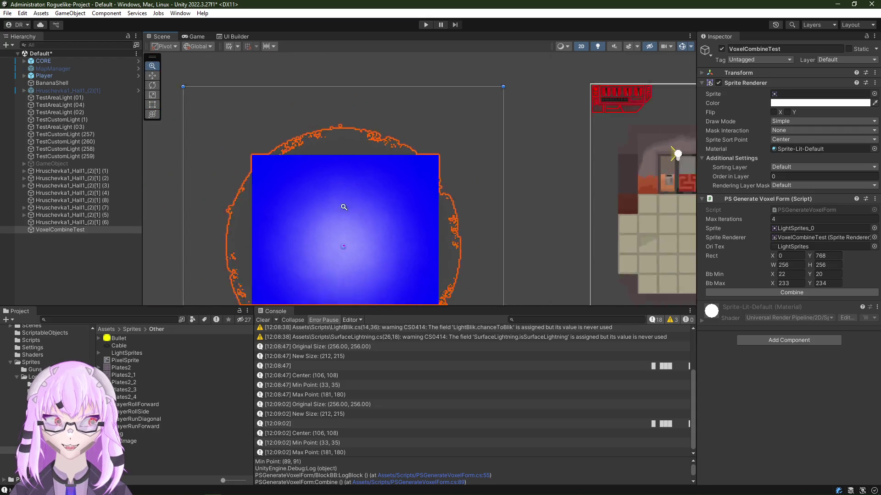
scroll(330, 206, down, 1)
scroll(513, 239, up, 5)
scroll(512, 239, down, 3)
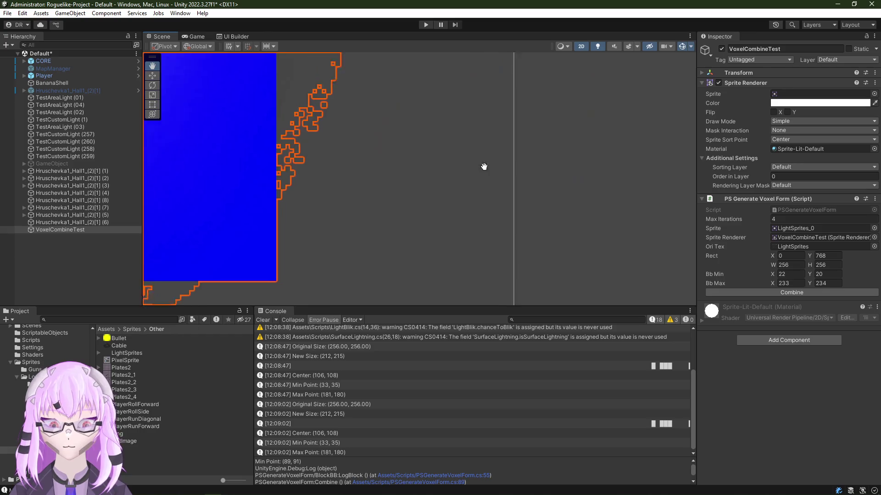
scroll(483, 165, up, 2)
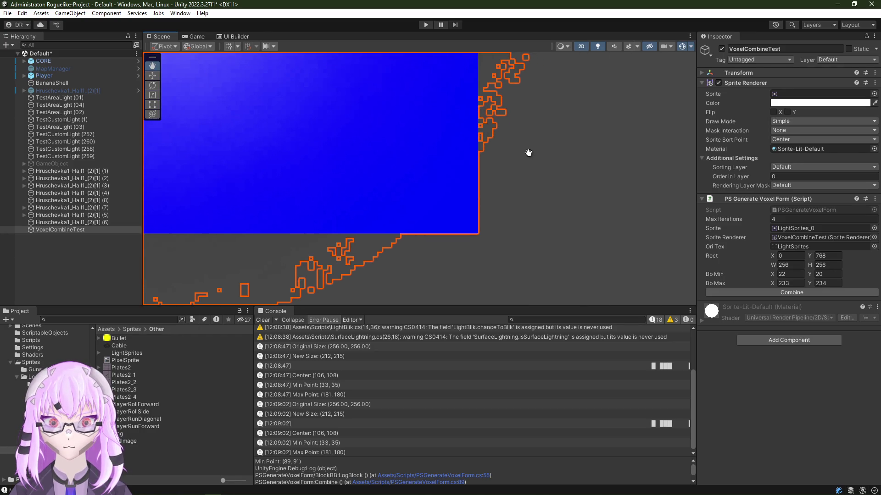
scroll(529, 153, down, 2)
scroll(449, 191, down, 2)
scroll(458, 181, up, 3)
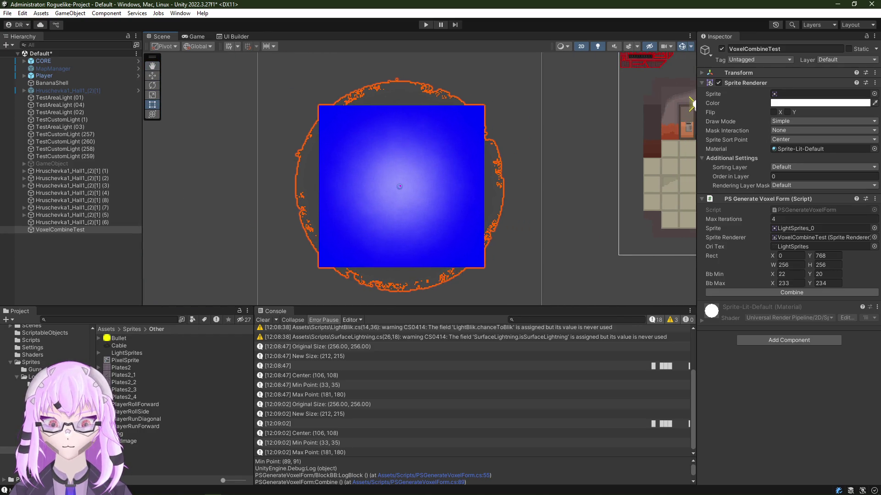
drag(136, 405, 805, 94)
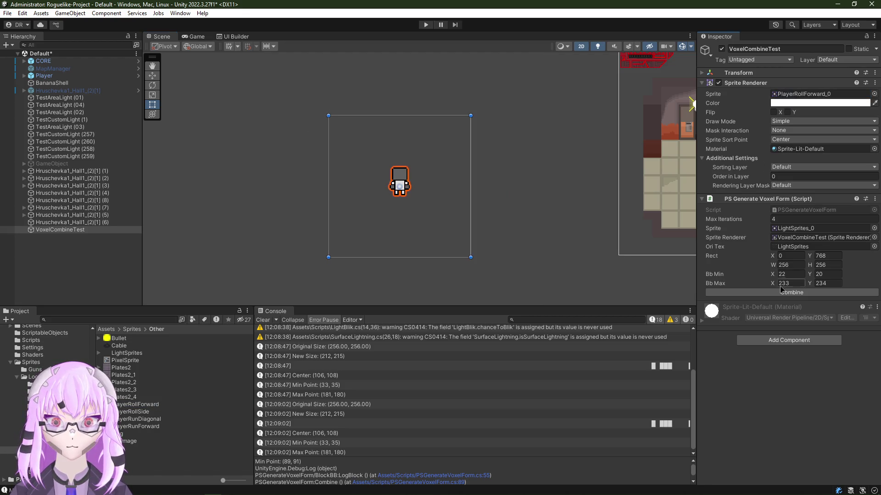
Step: Run Combine on the player sprite, the Ring sprite and RunningDOWN_0 in turn
click(790, 292)
scroll(440, 173, up, 3)
scroll(438, 181, up, 1)
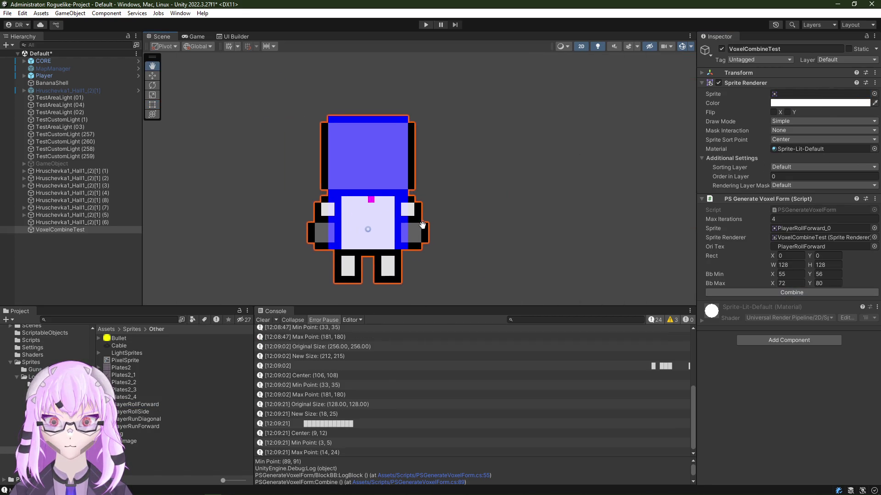
scroll(421, 226, down, 2)
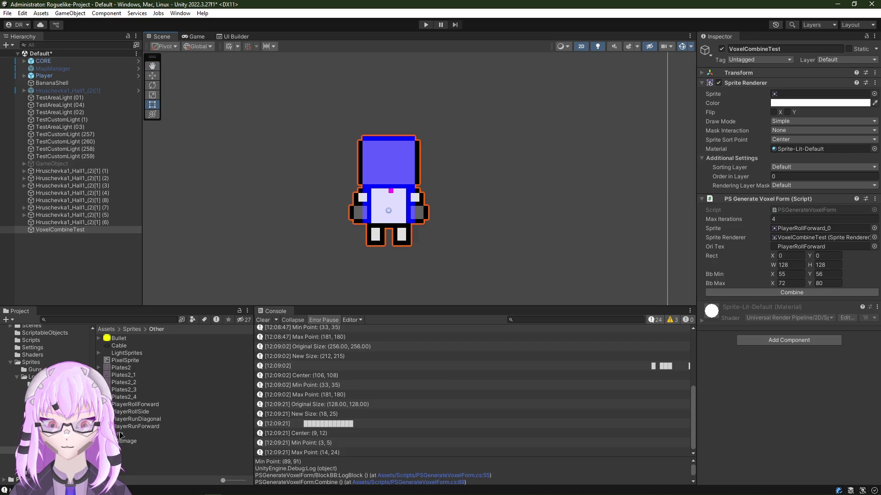
drag(120, 434, 804, 94)
click(790, 293)
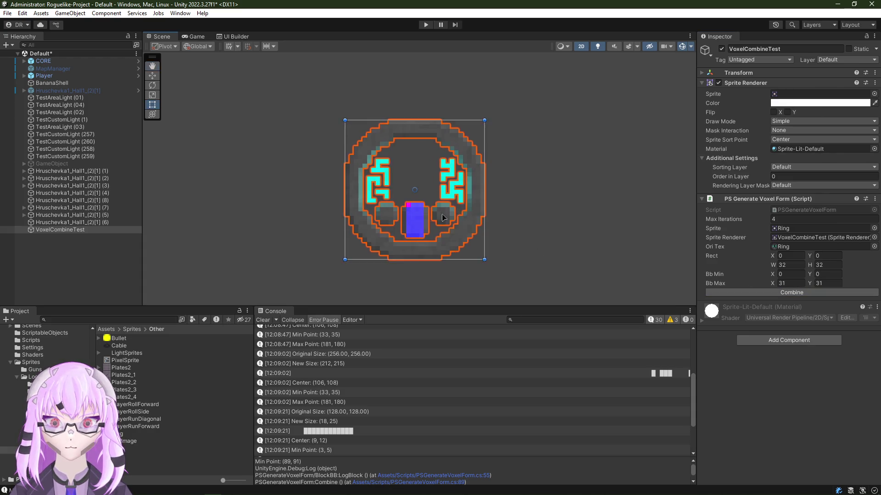
scroll(443, 217, up, 3)
scroll(443, 218, down, 2)
scroll(440, 218, down, 1)
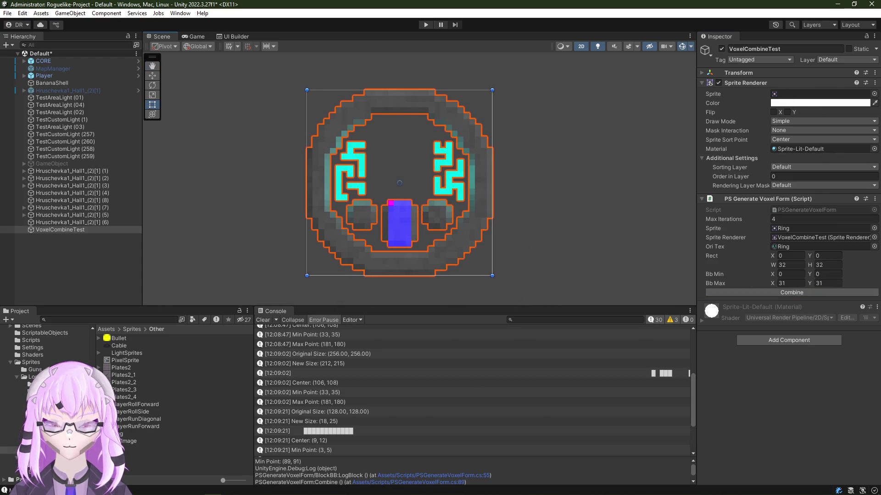
key(Down)
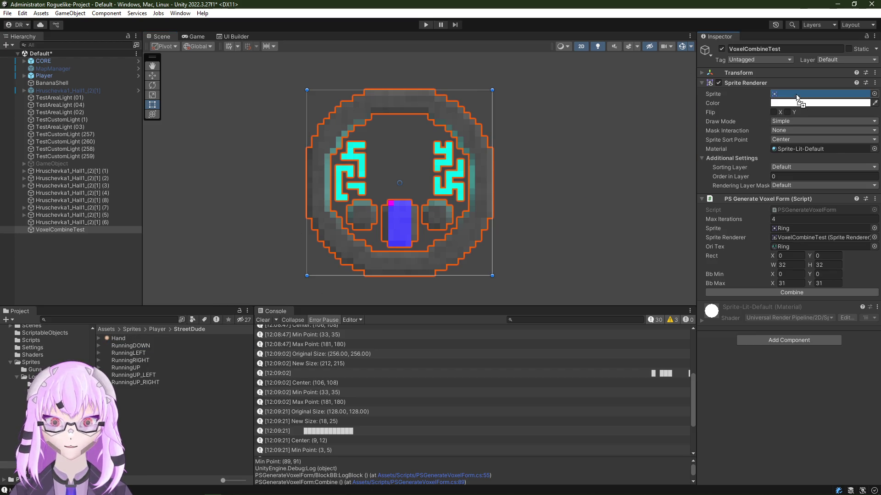
drag(138, 346, 819, 93)
click(782, 293)
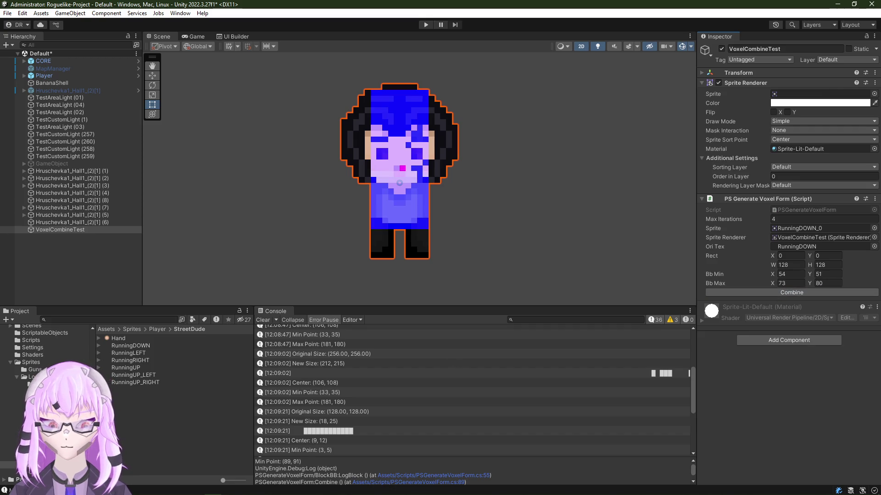
Step: Run Combine on RunningUP_RIGHT_5, RunningUP_LEFT_0 and RunningRIGHT_0, then bring Photoshop forward
drag(135, 382, 819, 93)
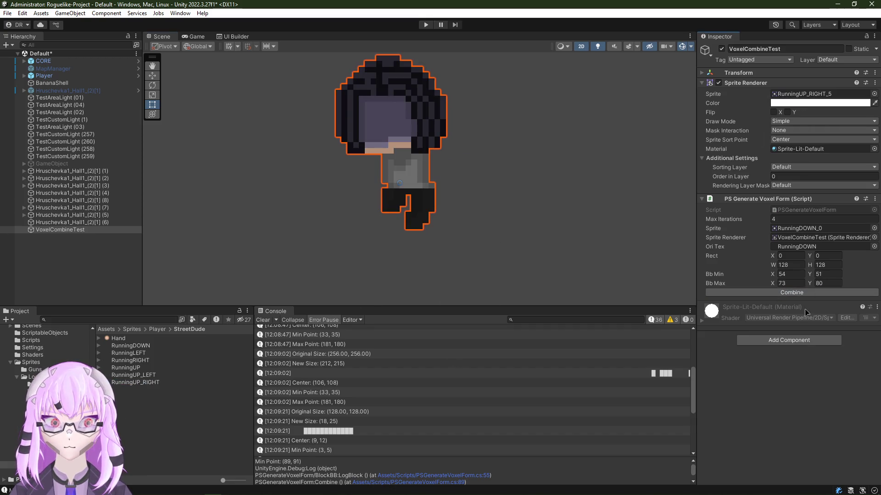
click(802, 292)
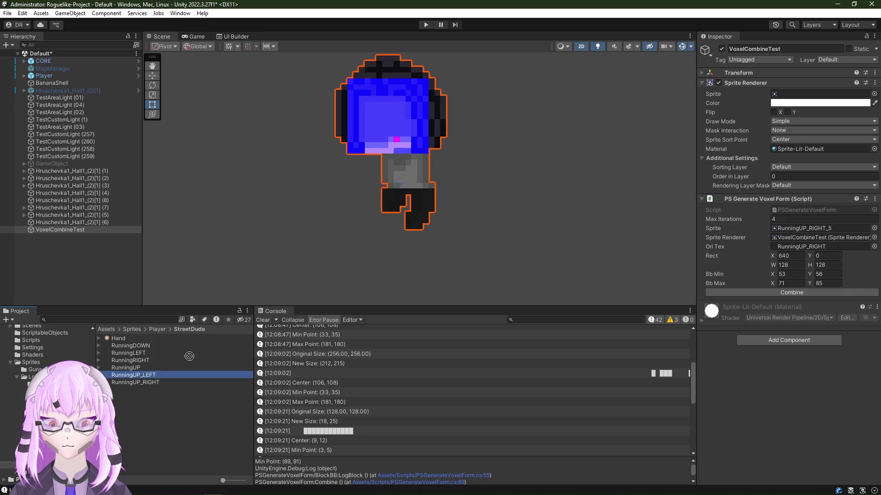
drag(134, 375, 819, 94)
click(796, 292)
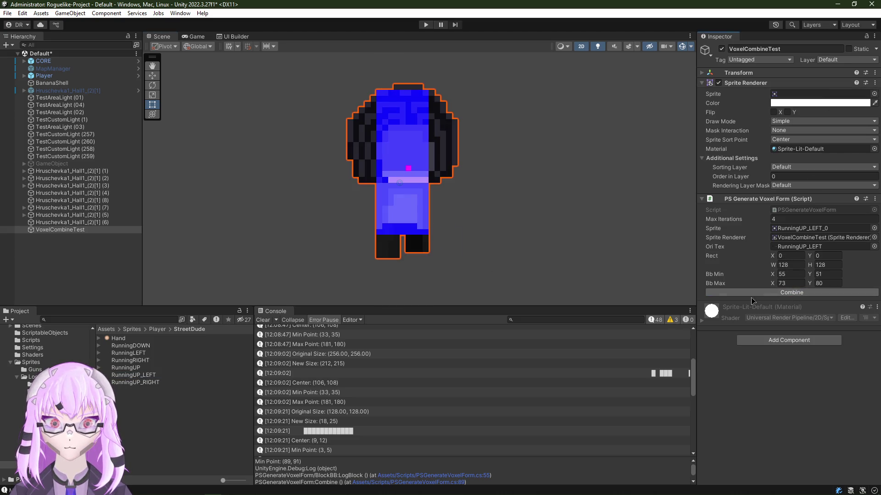
drag(131, 355, 796, 98)
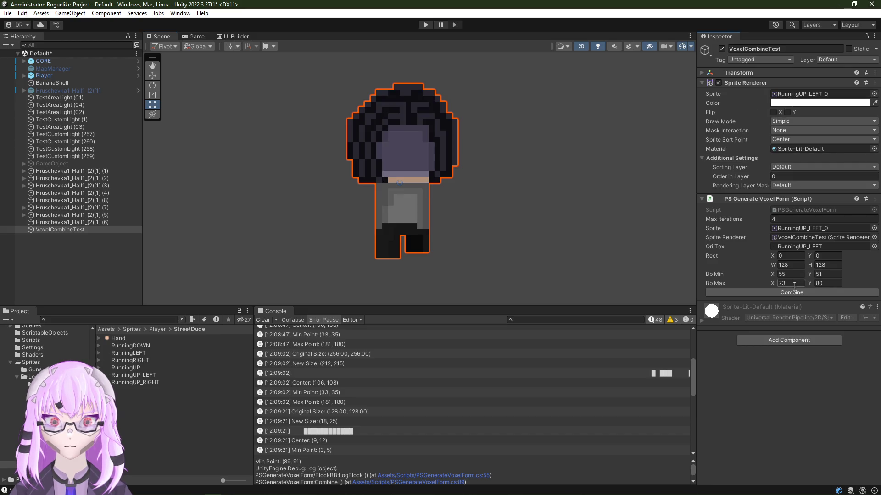
click(791, 292)
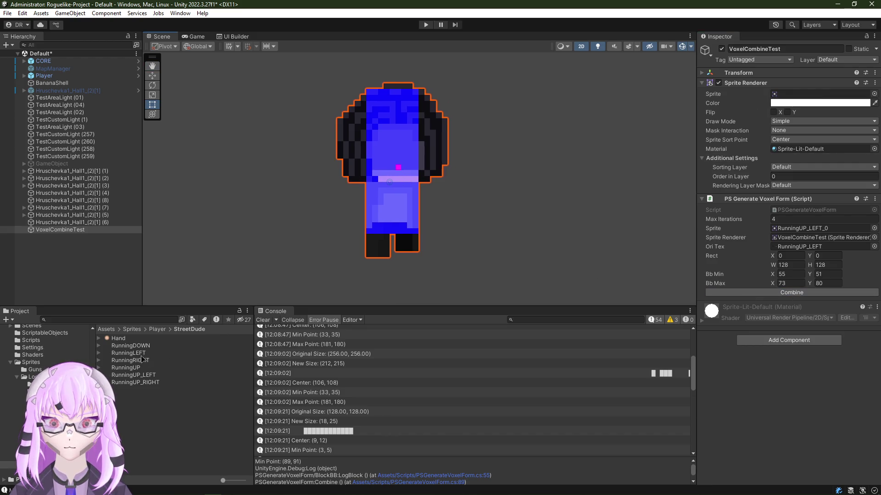
drag(141, 358, 796, 98)
click(800, 292)
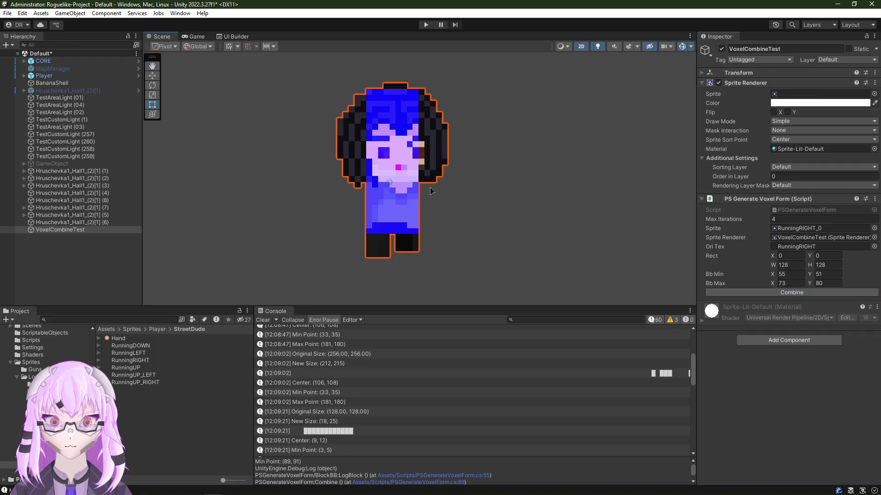
scroll(431, 191, up, 3)
scroll(413, 182, down, 2)
scroll(406, 177, up, 1)
scroll(398, 172, up, 1)
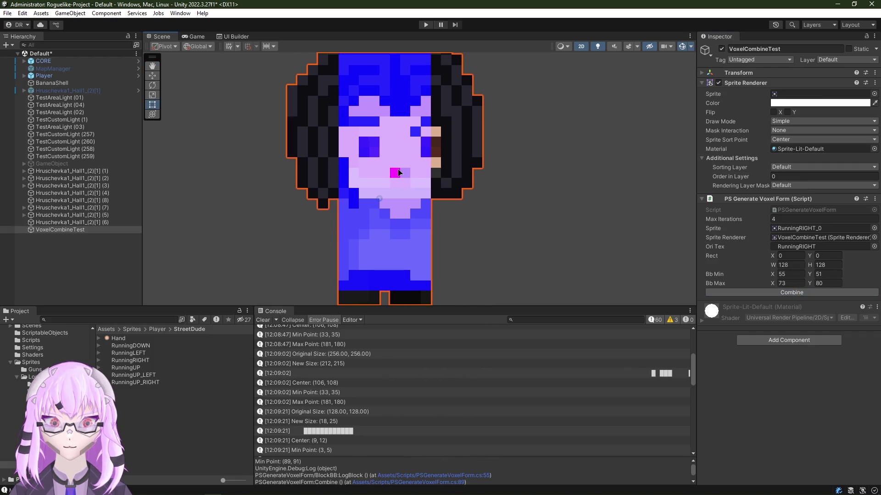
scroll(398, 172, up, 2)
scroll(372, 200, down, 2)
scroll(341, 219, down, 2)
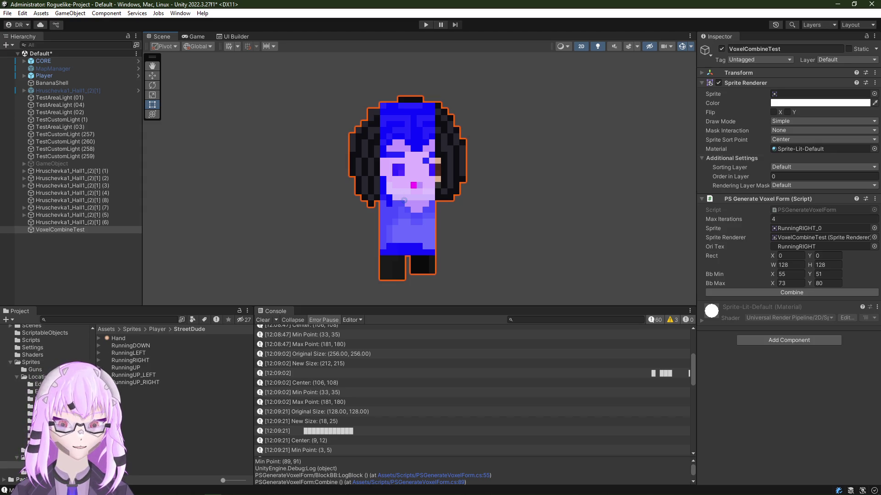
key(alt+Tab)
double_click(642, 137)
scroll(383, 171, down, 5)
scroll(383, 172, down, 1)
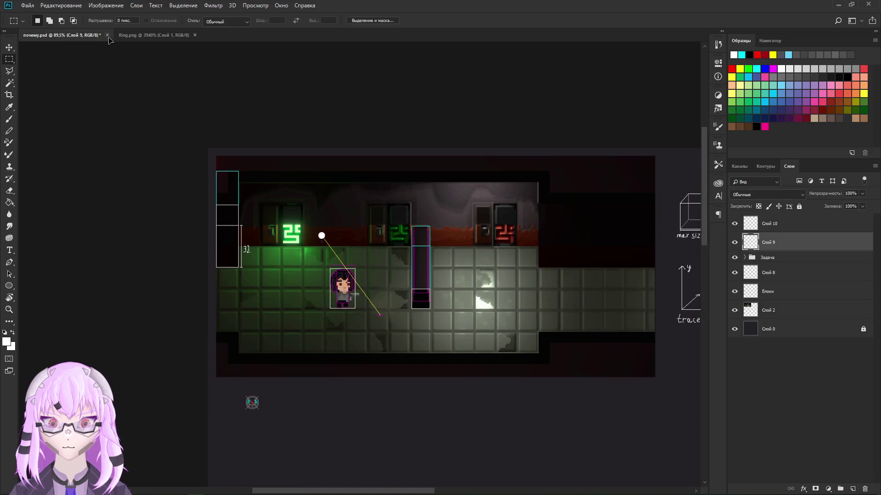
Step: Create a new 40 × 40 pixel document from the preset and zoom in on its canvas
click(157, 34)
scroll(374, 266, down, 3)
scroll(358, 248, up, 2)
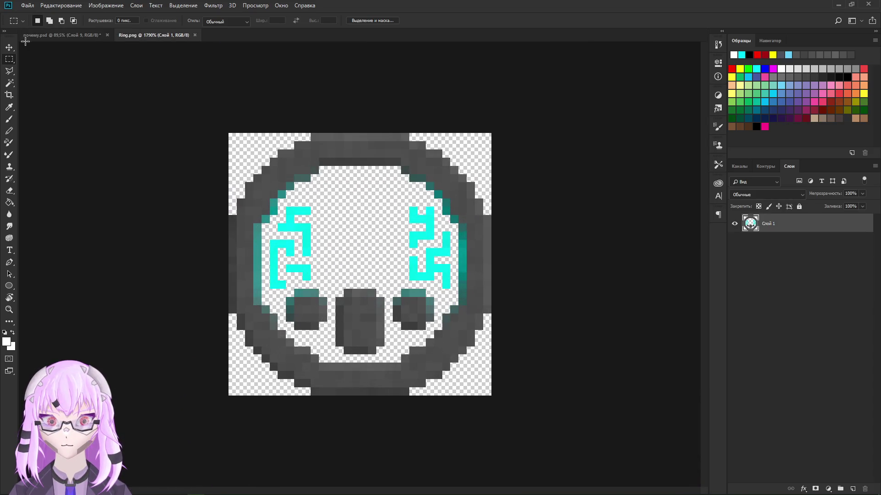
click(27, 6)
mouse_move(56, 60)
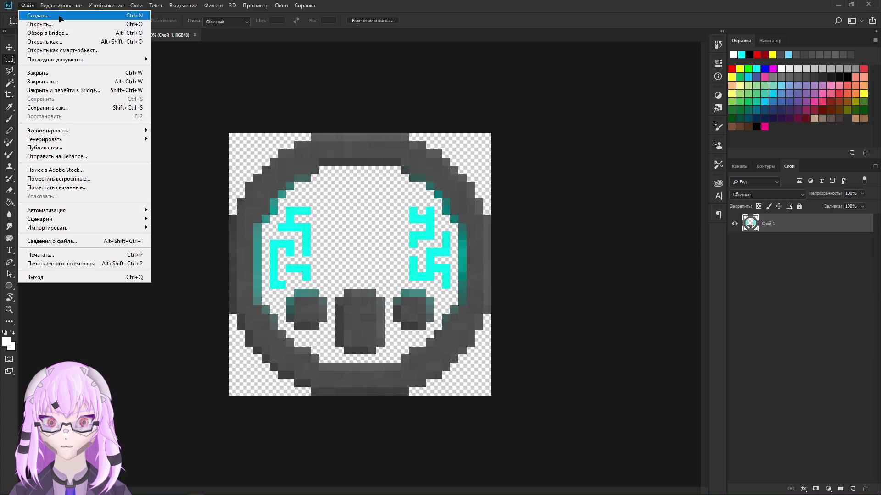
click(41, 15)
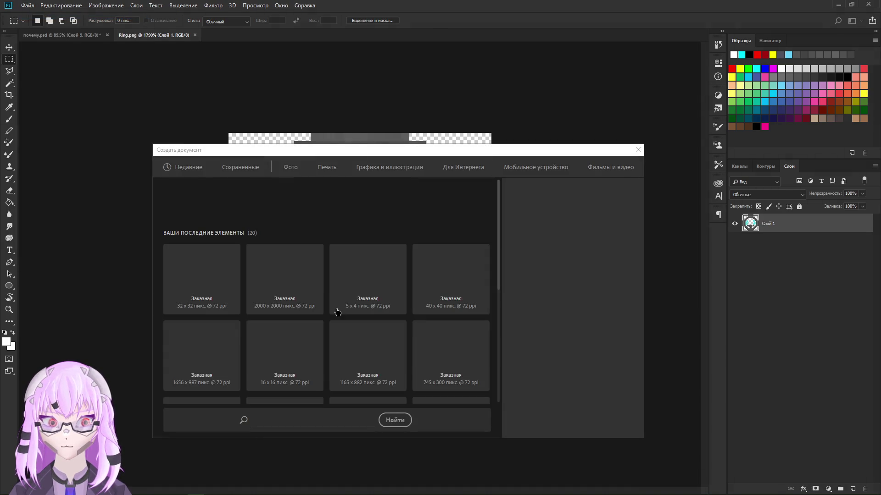
click(451, 347)
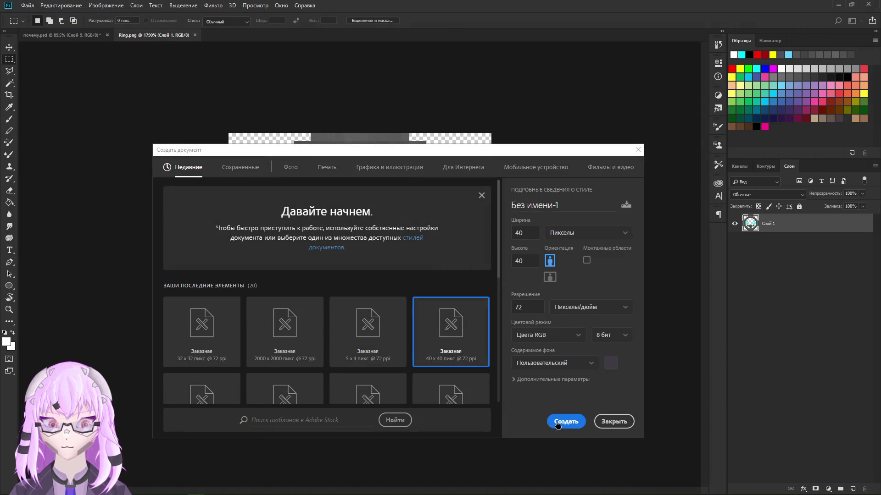
click(575, 421)
drag(328, 296, 448, 282)
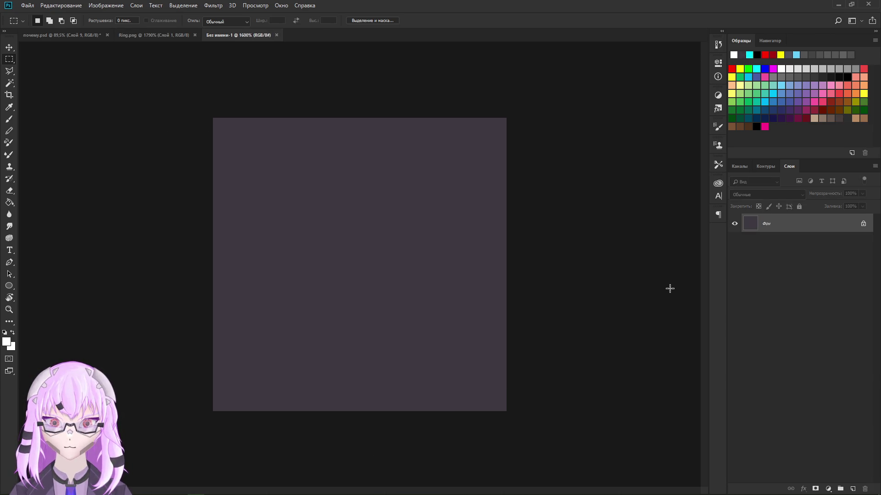
Step: Unlock the background into a regular layer and add a new empty layer for Pencil drawing
click(863, 225)
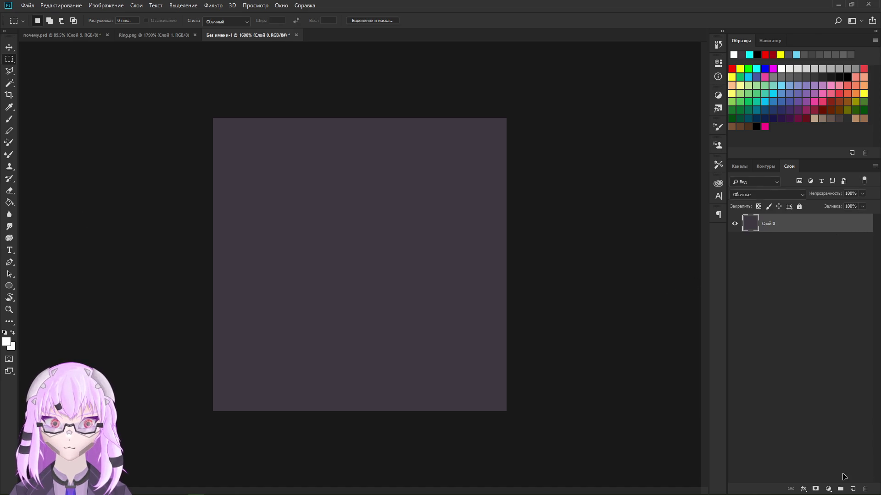
click(854, 488)
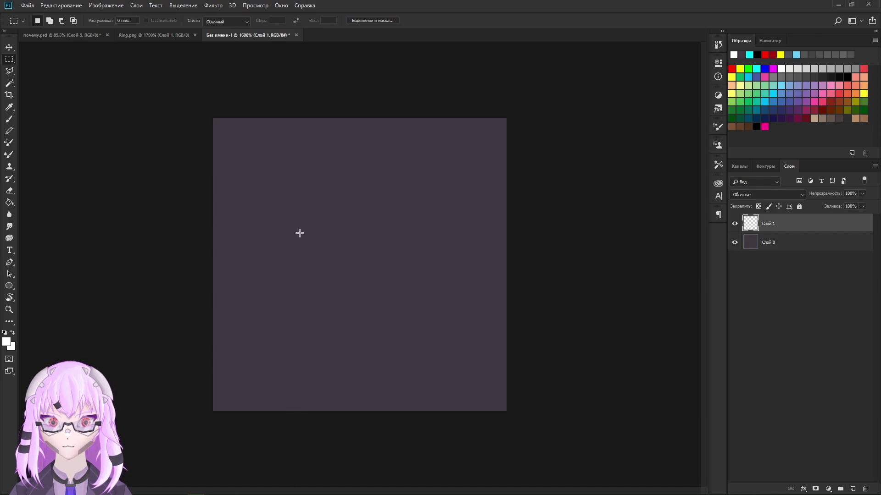
key(b)
Step: Paint three white blobs and an L-shaped white line on the new layer
click(290, 275)
key(ctrl+z)
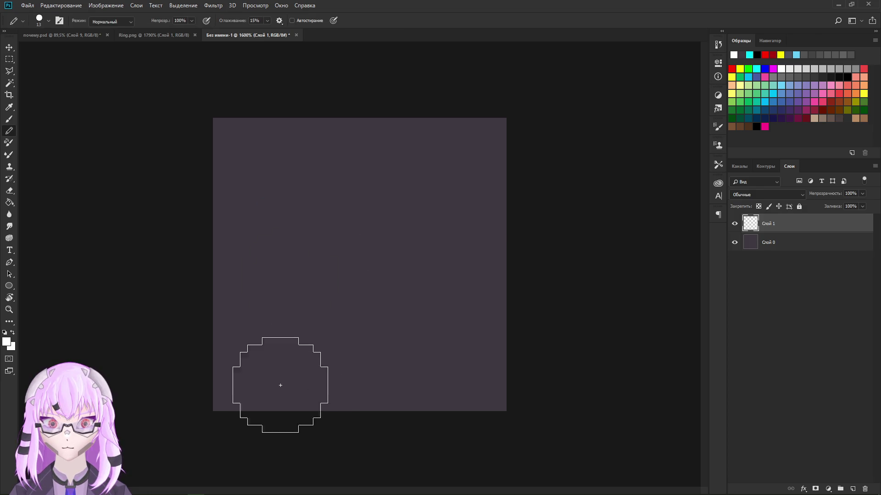
click(278, 356)
key(ctrl+z)
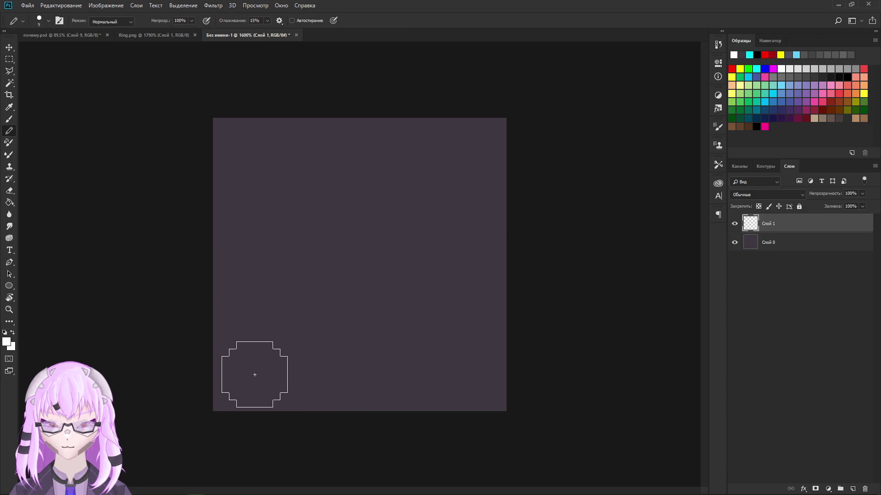
click(235, 382)
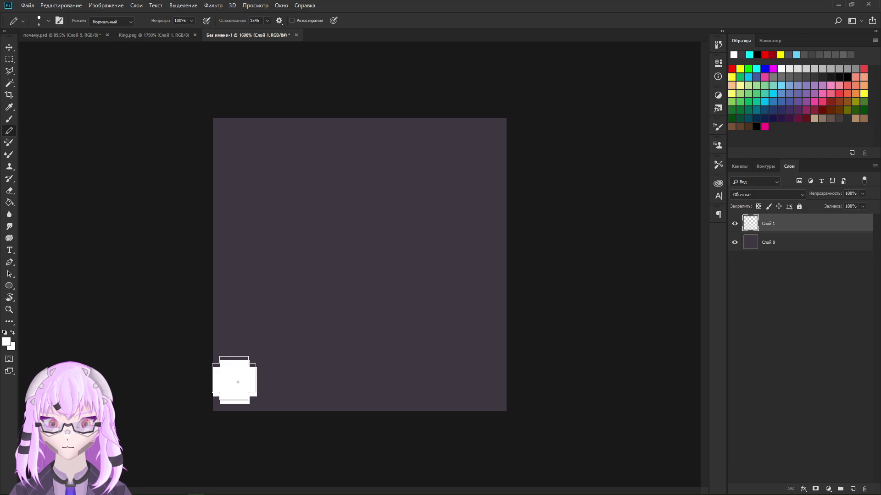
click(293, 169)
click(477, 353)
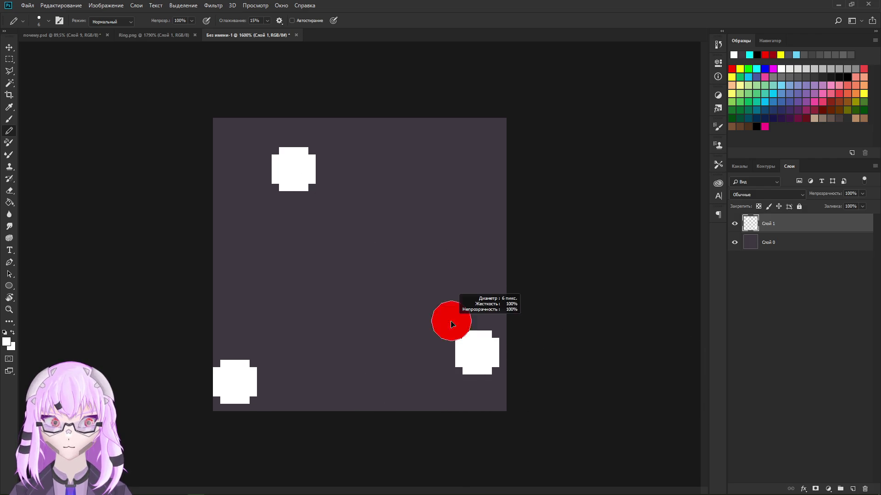
mouse_move(438, 319)
mouse_down()
mouse_move(436, 205)
mouse_move(337, 216)
mouse_move(425, 279)
mouse_up()
key(ctrl+z)
shift+click(417, 376)
scroll(379, 346, up, 1)
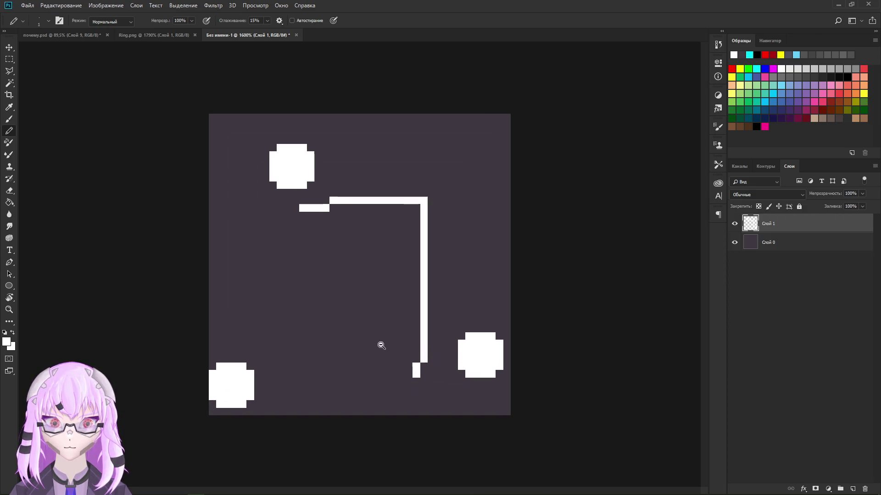
Step: Delete the Слой 0 background layer for transparency and start saving the drawing
click(799, 241)
key(Delete)
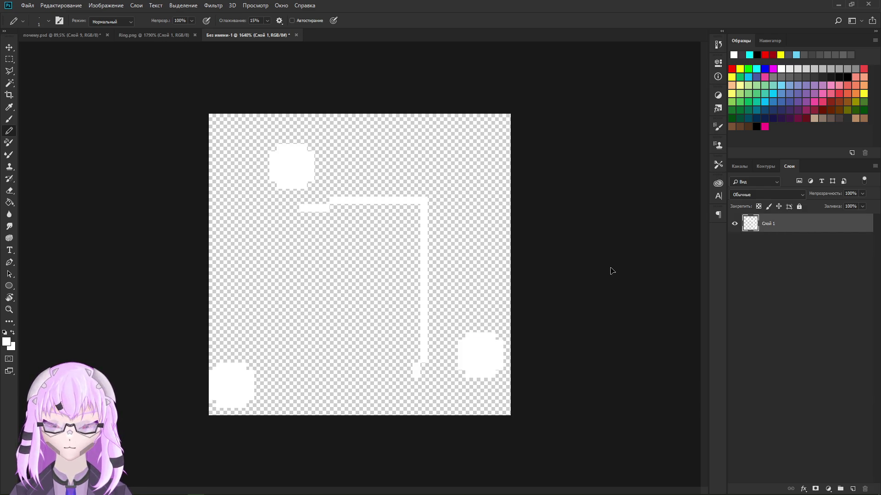
key(ctrl+s)
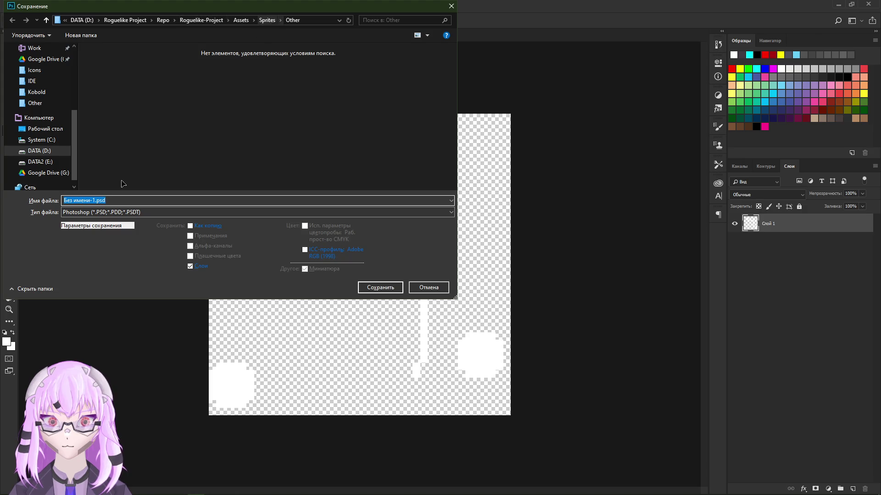
Step: Save the drawing as a renamed PNG in Sprites/Other, accept the PNG options and return to Unity
click(111, 212)
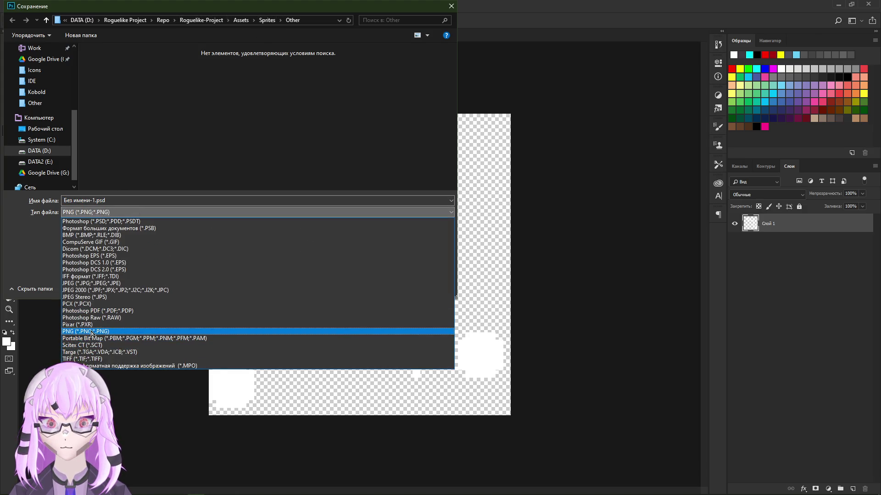
click(104, 332)
key(shift+Home)
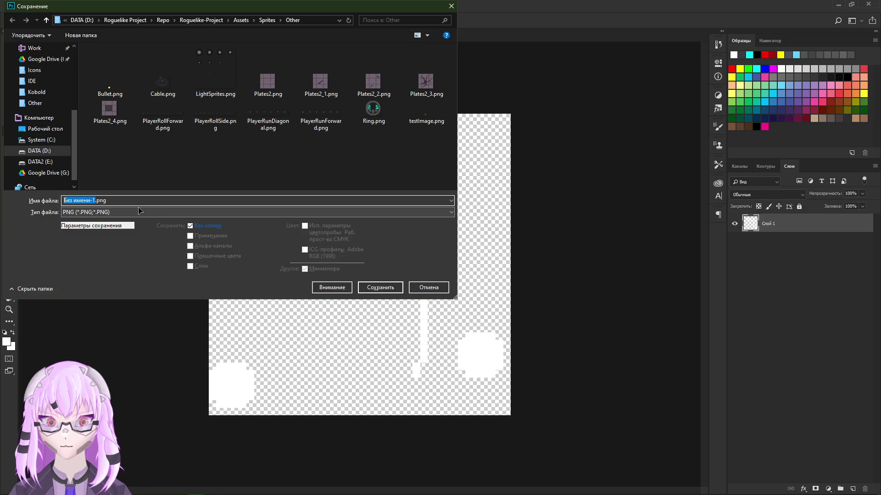
text(zal)
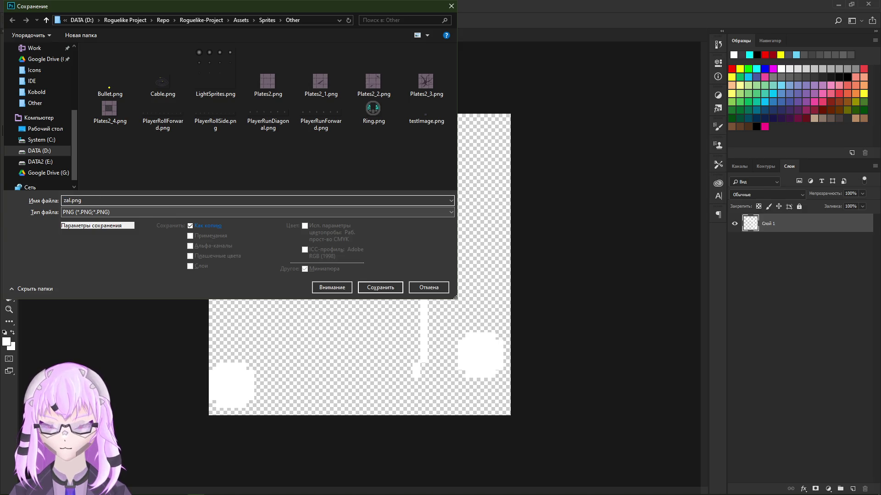
text(a)
key(Return)
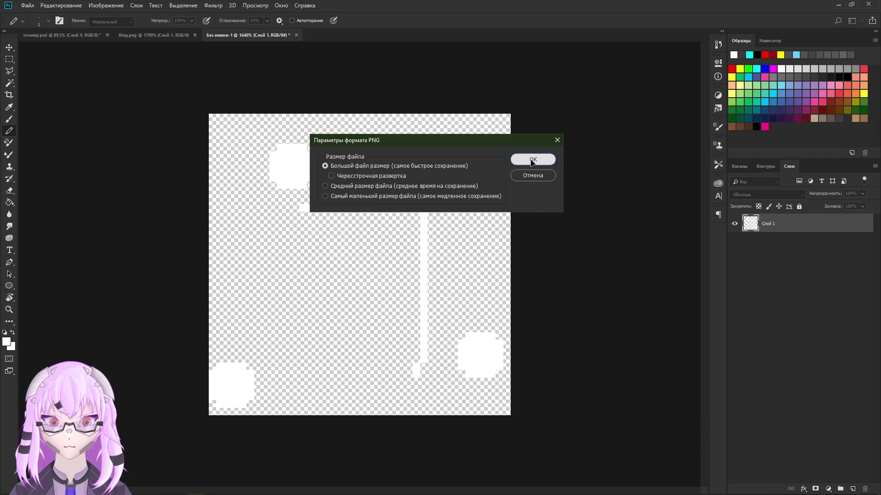
click(531, 161)
click(838, 5)
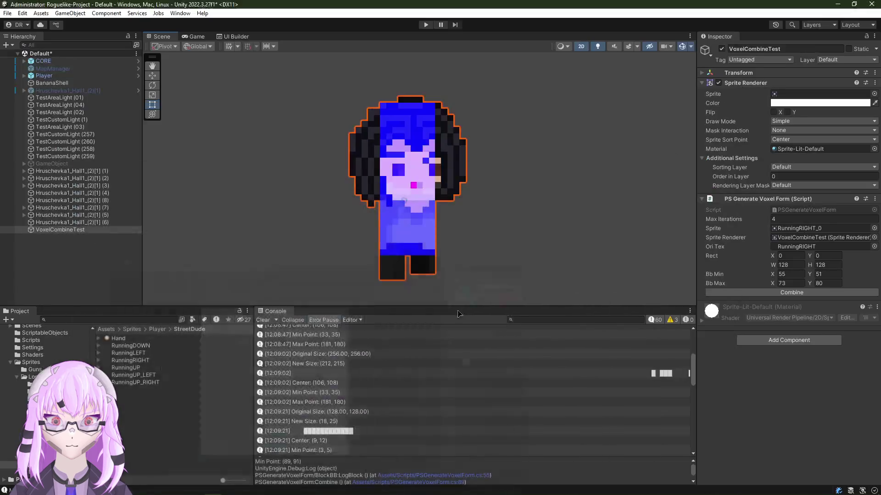
Step: Import the new zalupa image as a Single sprite and assign it to VoxelCombineTest
click(157, 329)
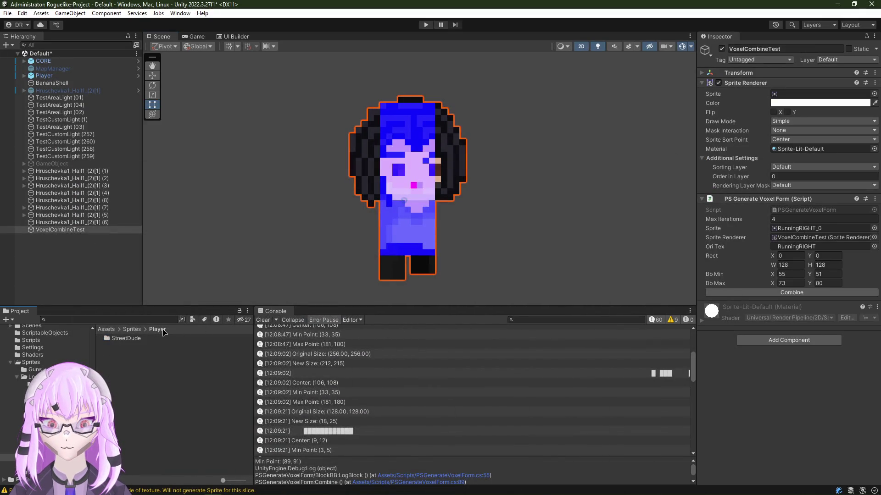
click(38, 385)
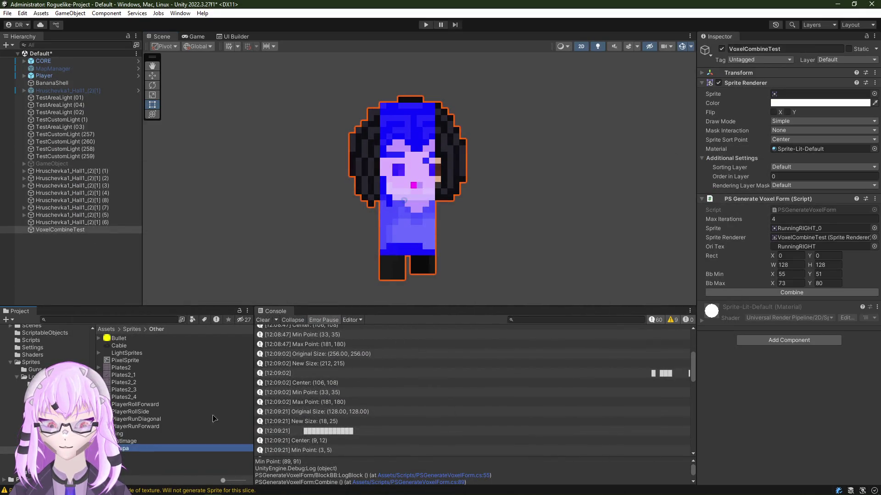
click(165, 448)
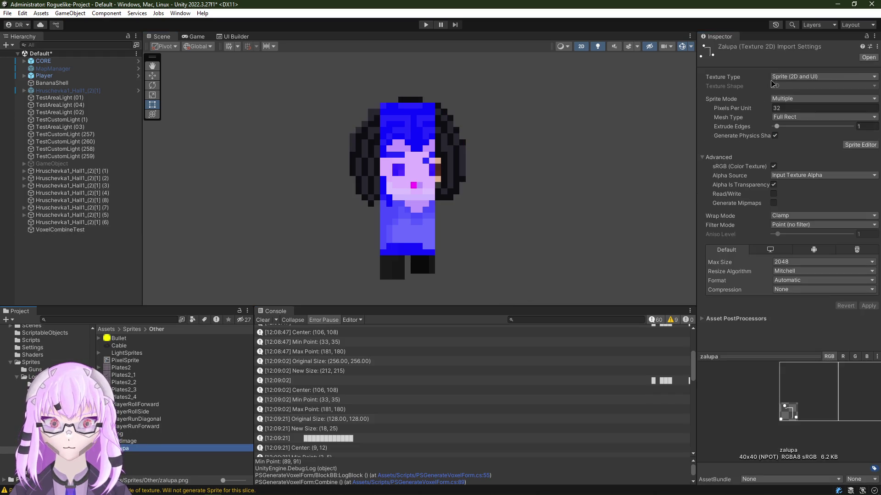
click(799, 98)
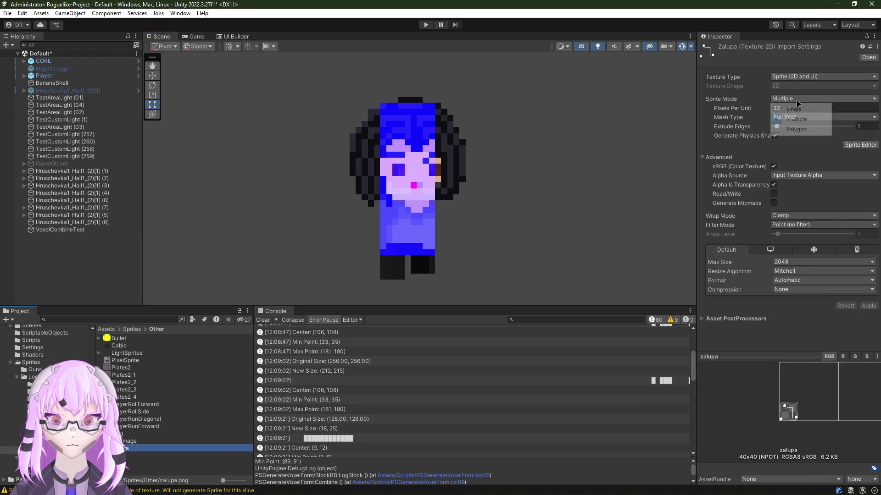
click(806, 109)
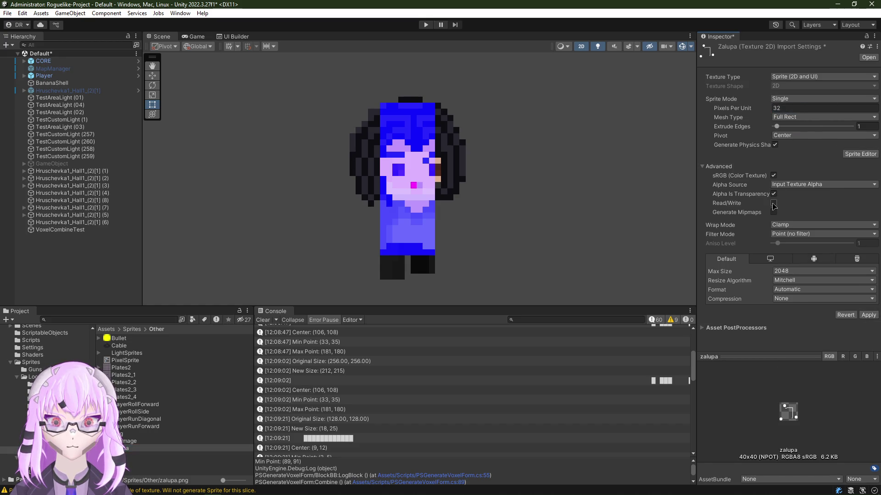
click(869, 315)
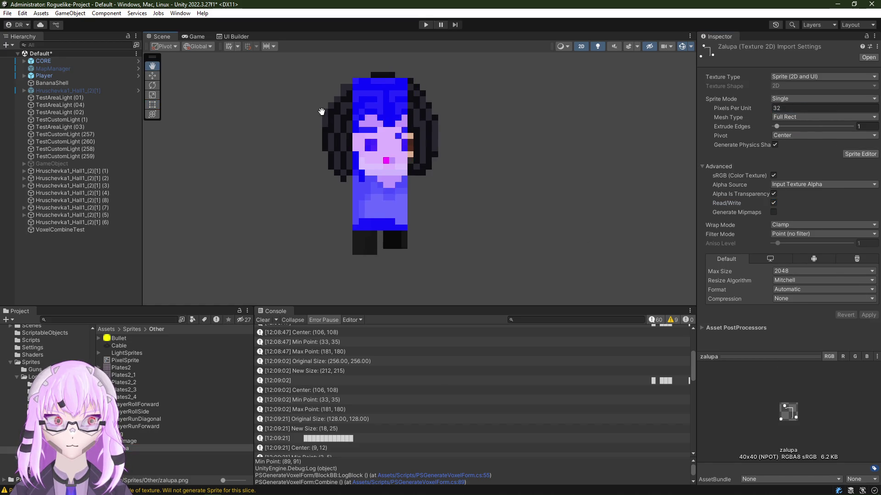
click(372, 143)
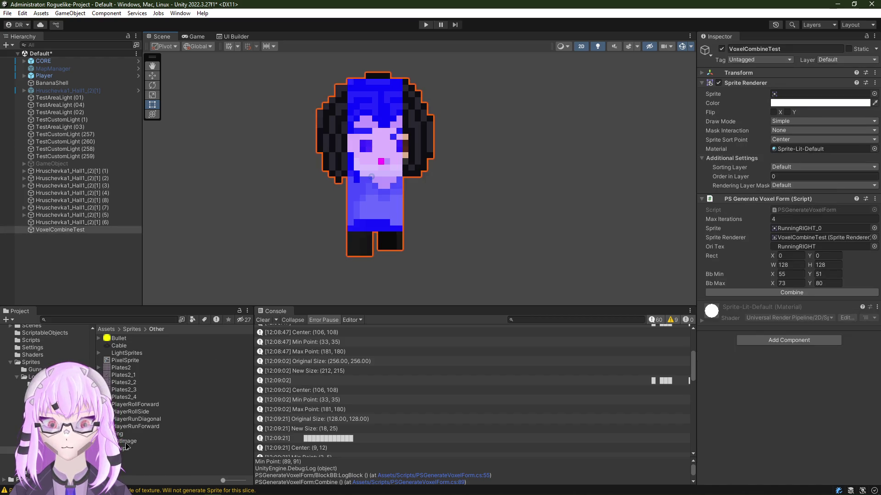
drag(165, 448, 809, 92)
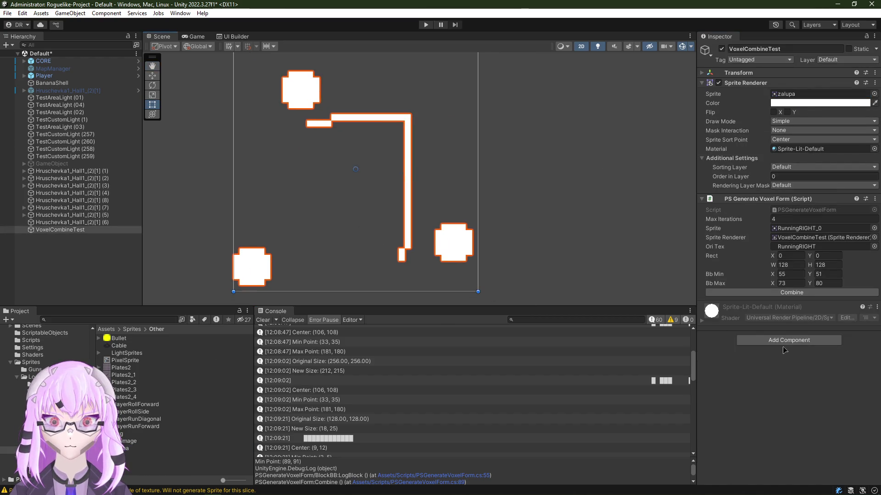
Step: Run Combine on the zalupa sprite, inspect its magenta seed pixel, and switch to the script
click(799, 294)
drag(332, 194, 347, 161)
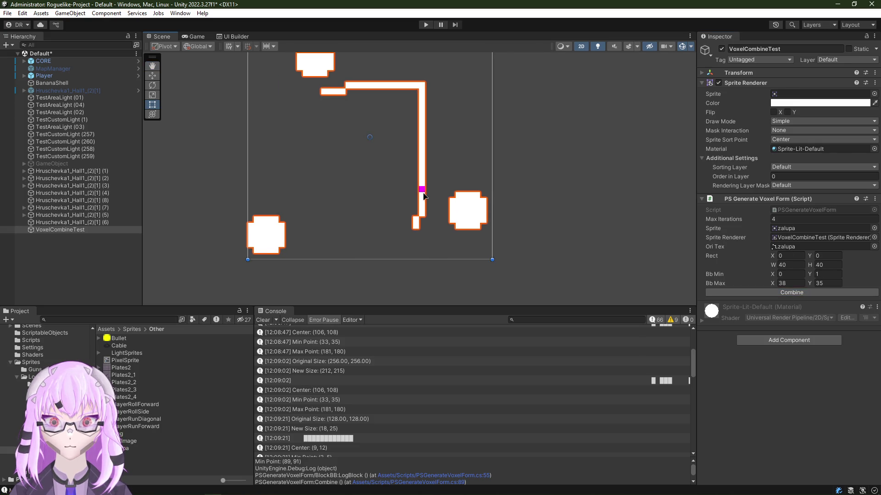
scroll(423, 196, up, 5)
scroll(483, 181, up, 2)
scroll(444, 195, up, 2)
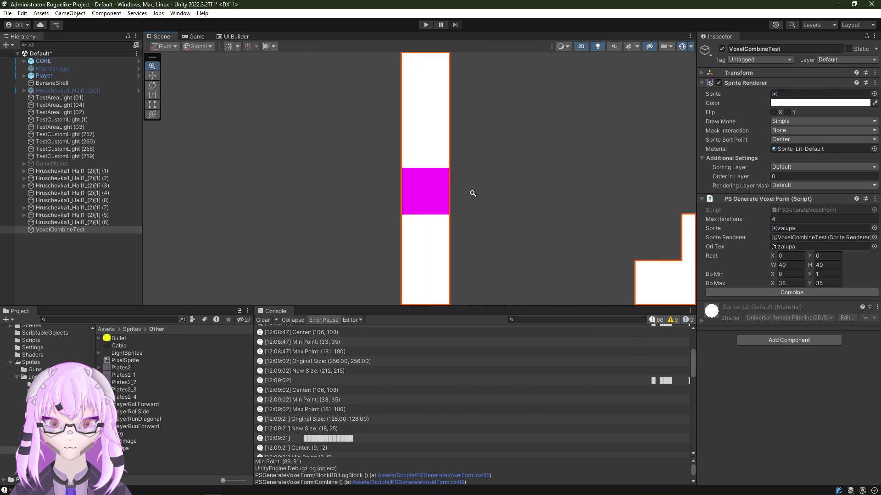
scroll(472, 193, up, 1)
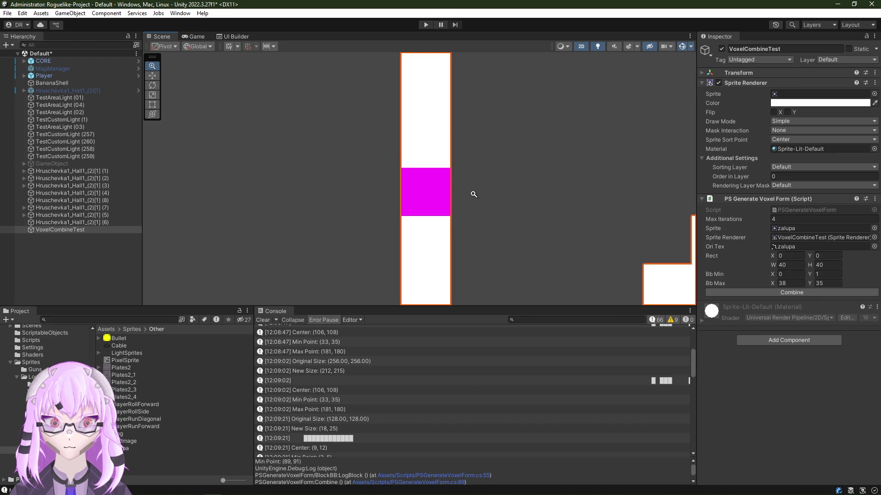
scroll(472, 193, down, 3)
scroll(382, 211, down, 3)
scroll(382, 211, down, 2)
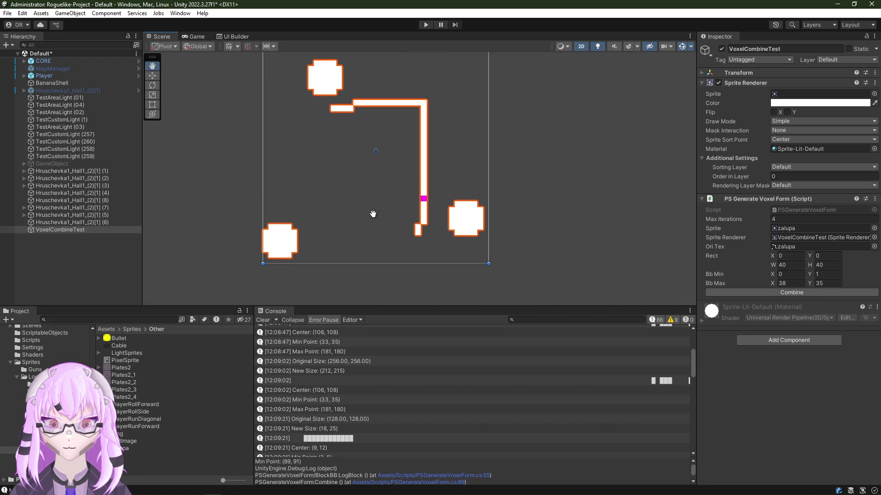
scroll(404, 402, down, 3)
scroll(397, 388, down, 3)
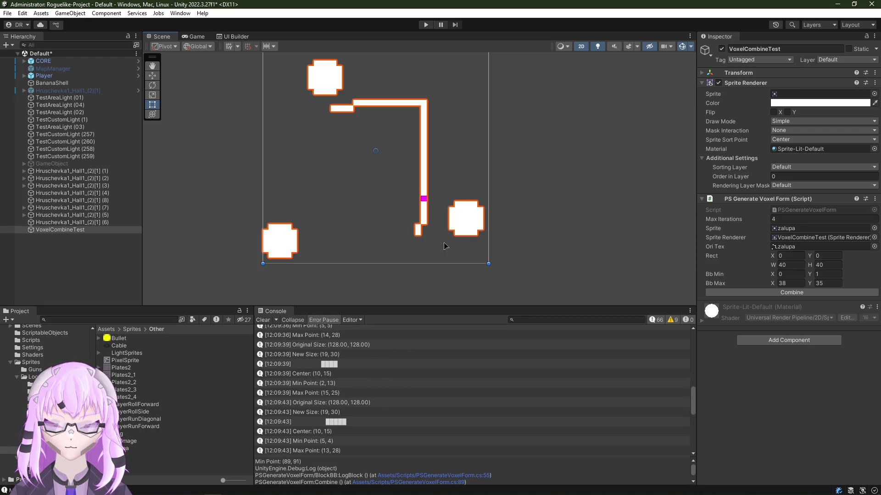
key(alt+Tab)
scroll(370, 348, down, 1)
scroll(371, 348, down, 7)
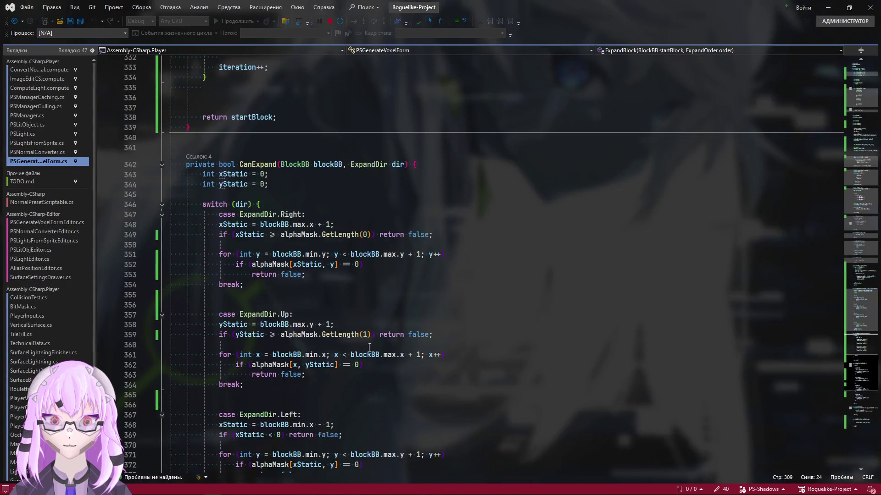
scroll(370, 348, down, 4)
scroll(372, 341, down, 5)
scroll(402, 293, down, 2)
scroll(407, 288, down, 8)
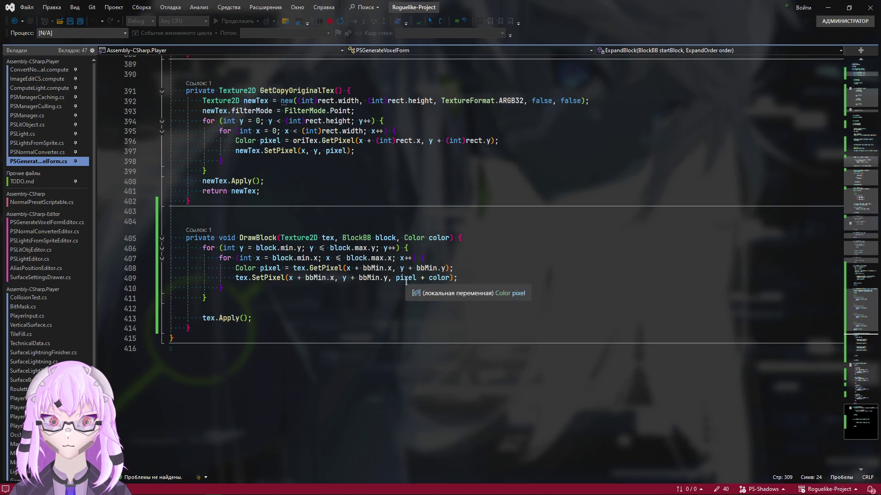
Step: Change DrawBlock's SetPixel to pixel / 2f + color and return to Unity to recompile
double_click(406, 278)
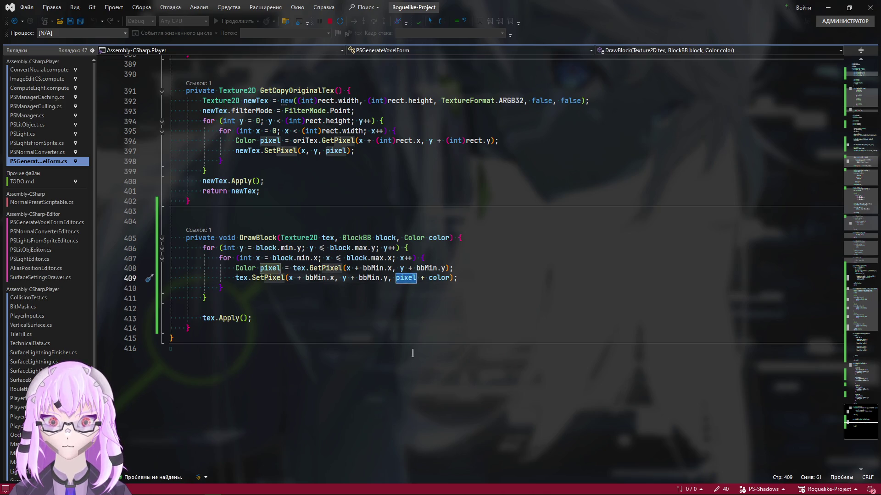
click(421, 328)
key(ctrl+minus)
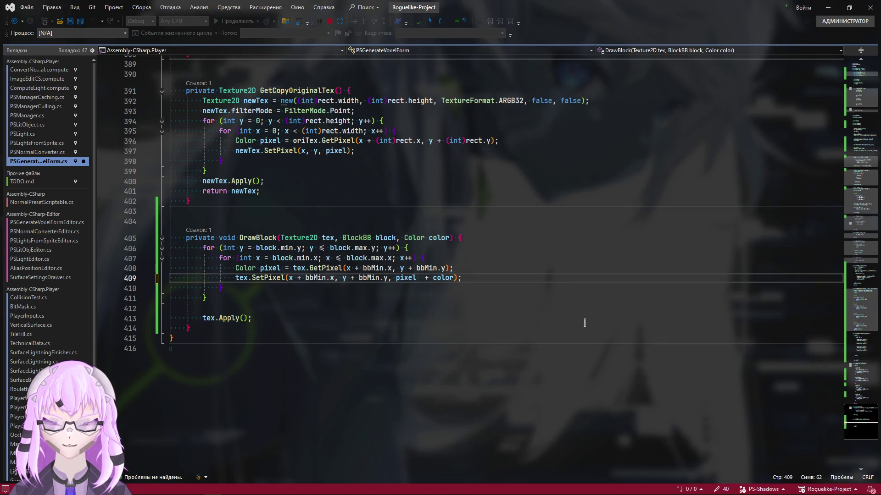
text(/ 2f)
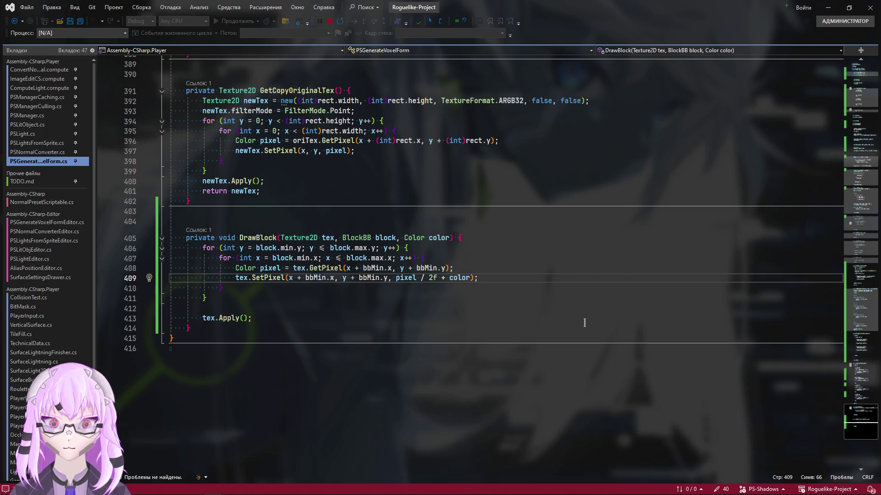
key(alt+Tab)
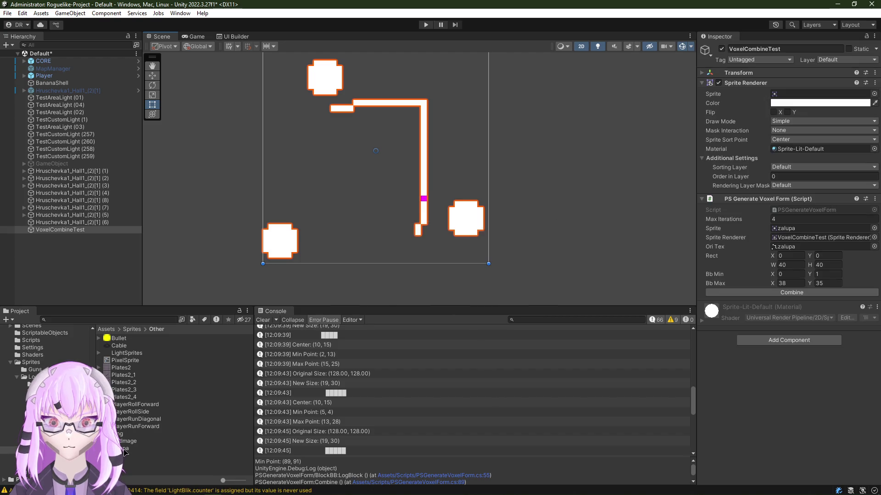
Step: Rerun Combine so zalupa's expanded column tints blue around the magenta seed, then return to the code
click(791, 292)
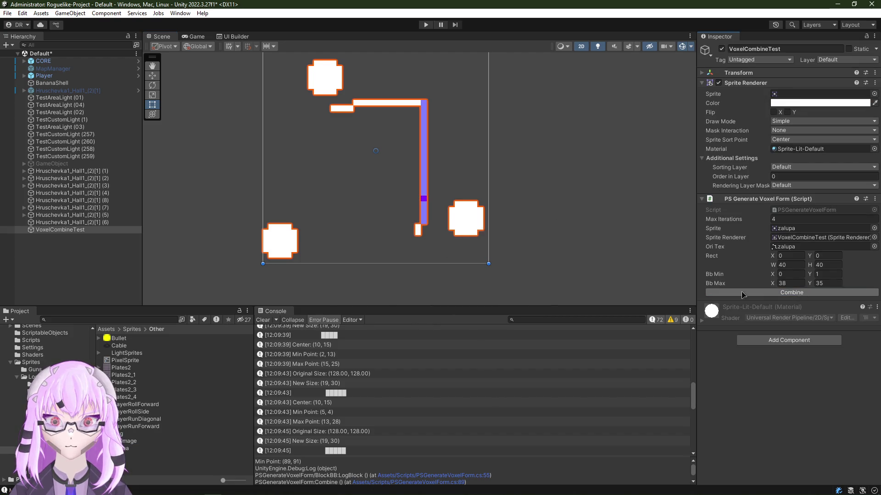
scroll(431, 220, up, 1)
scroll(431, 220, up, 2)
scroll(419, 210, up, 1)
drag(420, 210, 418, 208)
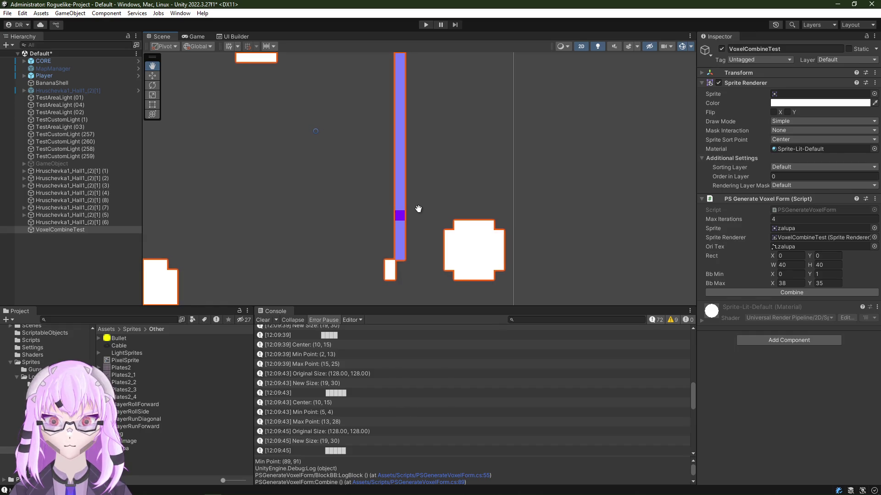
key(alt+Tab)
scroll(374, 334, up, 4)
scroll(374, 334, up, 6)
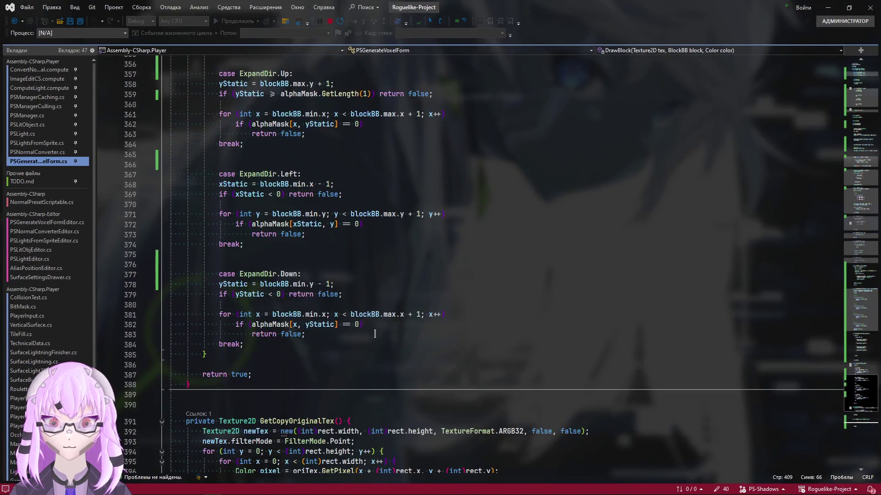
Step: Duplicate the red seed-point drawing lines after the DrawBlock call in Combine
click(858, 108)
scroll(263, 406, down, 8)
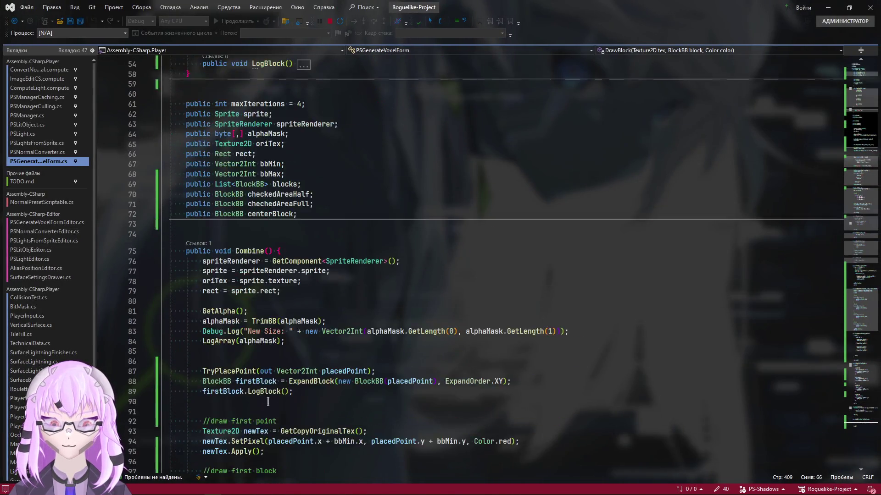
scroll(263, 406, down, 9)
scroll(263, 406, up, 1)
scroll(324, 363, up, 3)
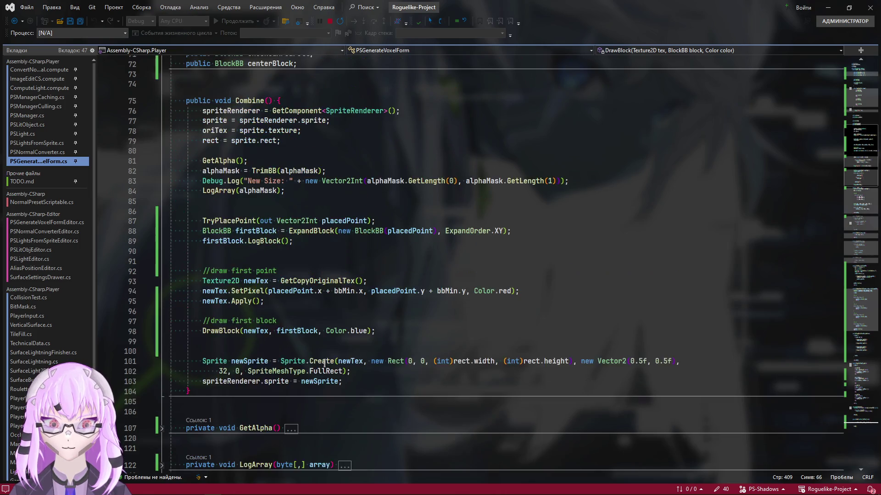
scroll(273, 333, down, 3)
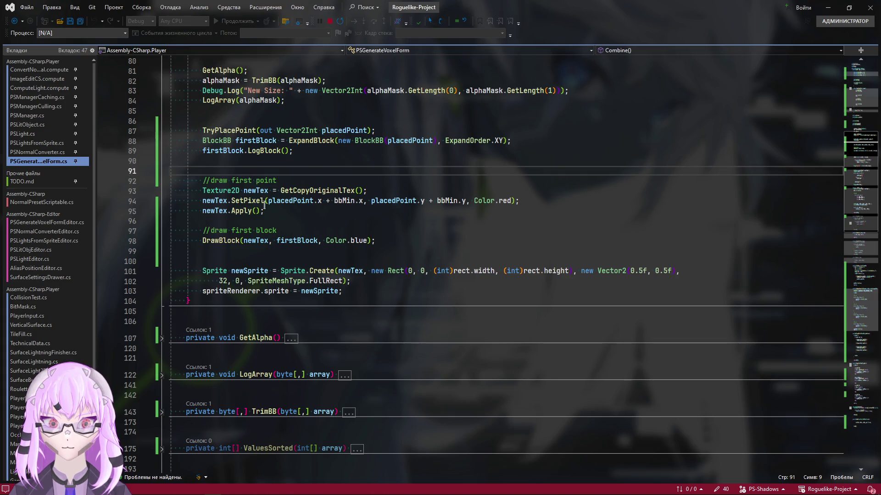
drag(264, 211, 203, 201)
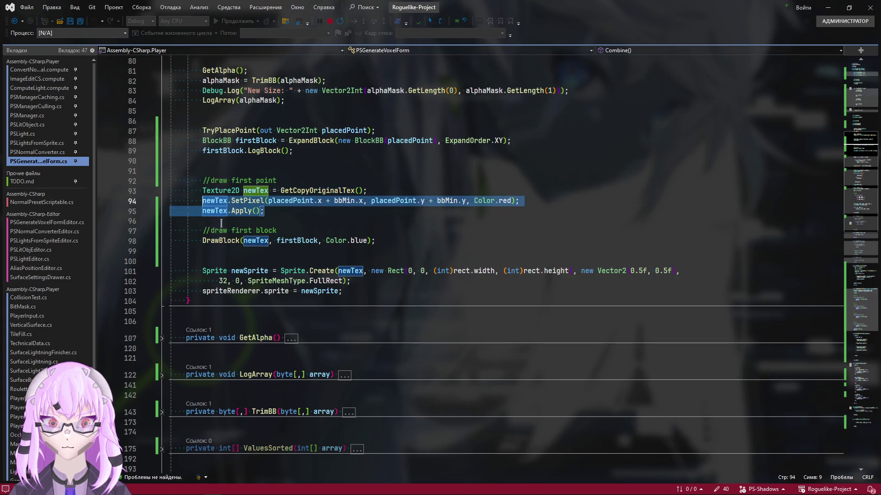
click(227, 251)
key(Return)
text(newTex.SetPixel(placedPoint.x + bbMin.x, placedPoint.y + bbMin.y, Color.red);         newTex.Apply();)
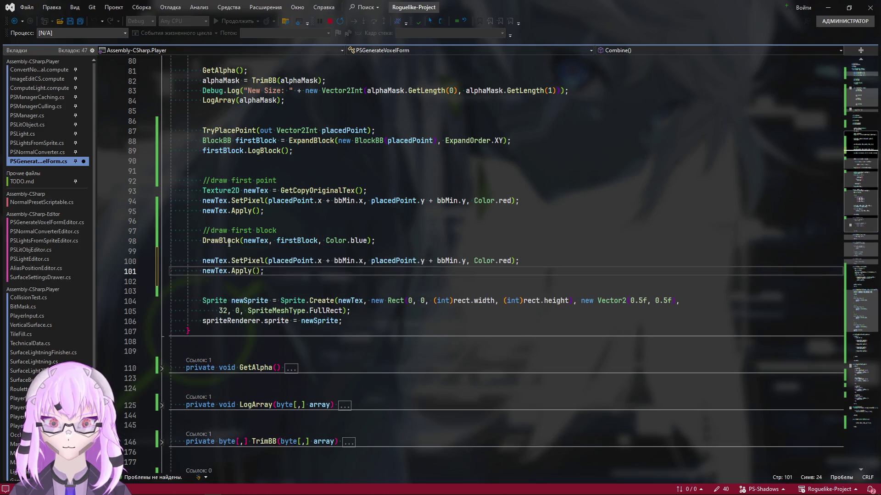
Step: Copy the '//draw first point' comment above the pasted lines and let Unity recompile
drag(277, 180, 202, 180)
key(ctrl+c)
click(225, 251)
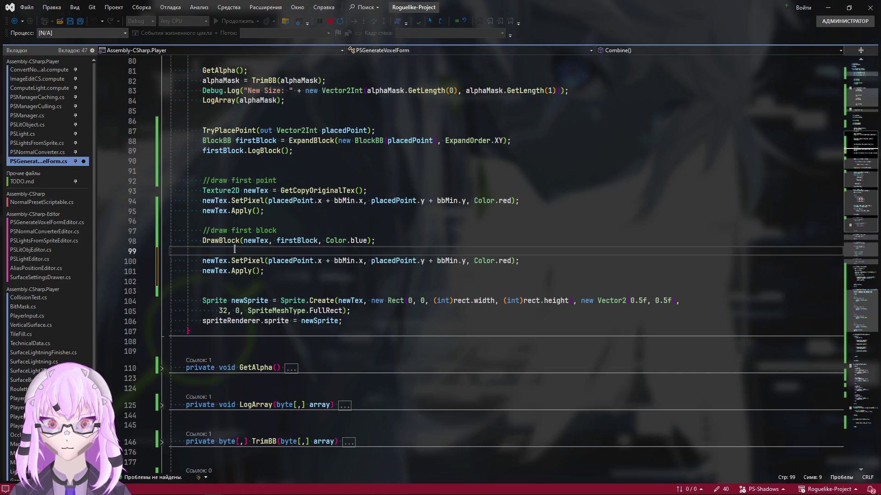
key(Return)
key(ctrl+v)
key(alt+Tab)
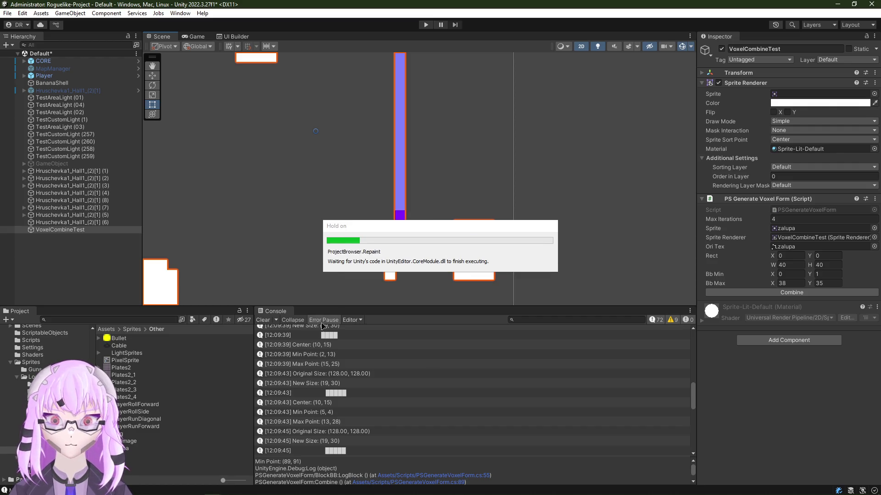
Step: Rerun Combine on zalupa and then on the Ring sprite, showing red seed pixels atop blue blocks
click(762, 297)
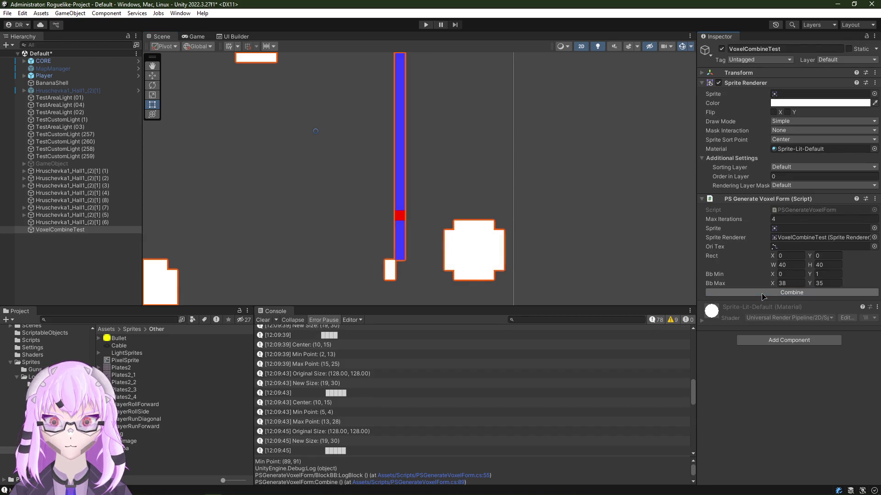
scroll(450, 216, up, 1)
scroll(443, 204, up, 2)
scroll(466, 191, up, 2)
scroll(496, 177, up, 2)
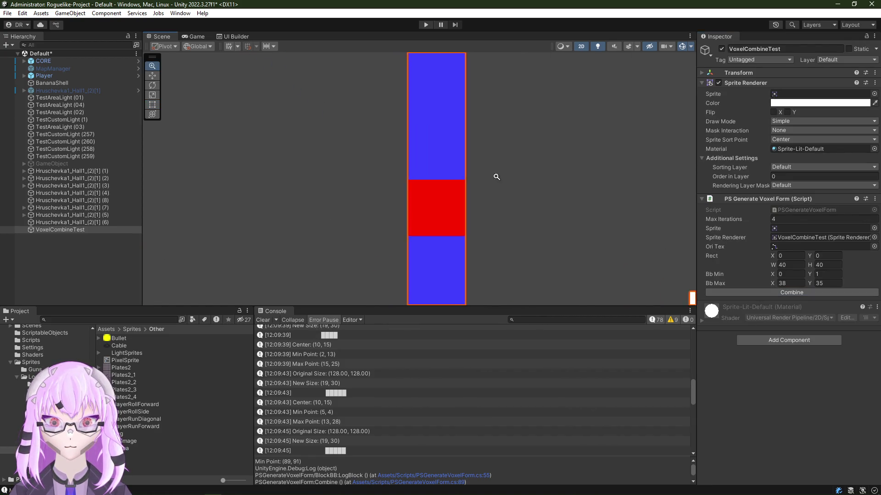
scroll(496, 177, down, 3)
scroll(407, 210, down, 2)
scroll(371, 232, down, 1)
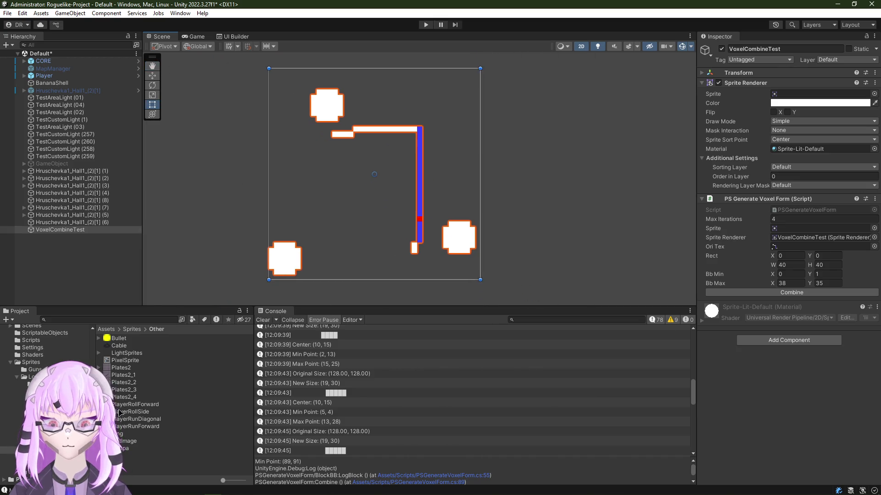
drag(119, 433, 819, 94)
click(792, 292)
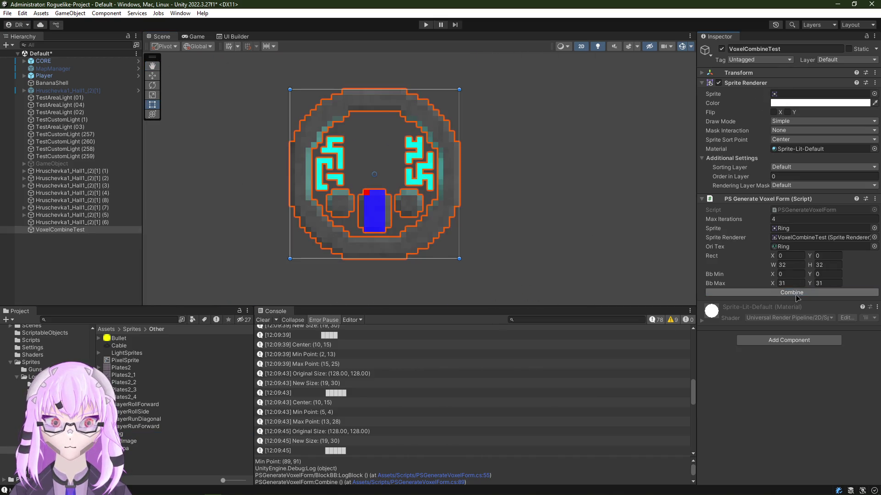
drag(401, 178, 411, 177)
scroll(412, 178, up, 4)
scroll(436, 206, up, 1)
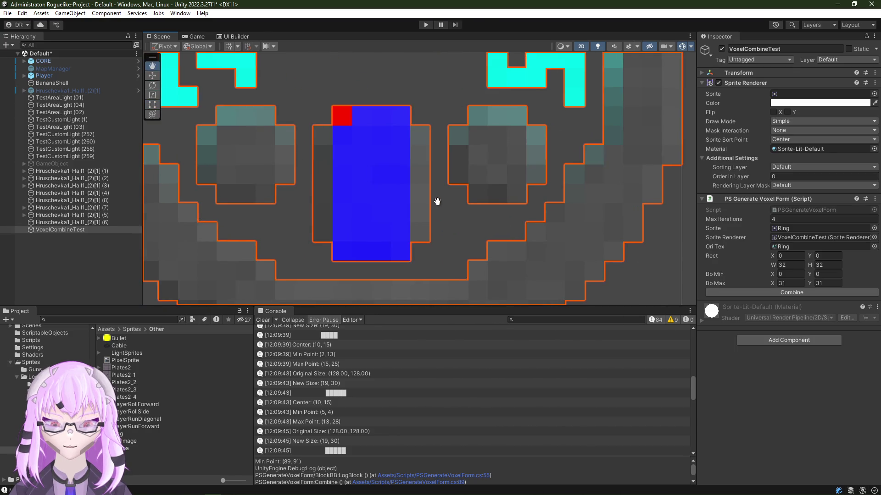
key(alt+Tab)
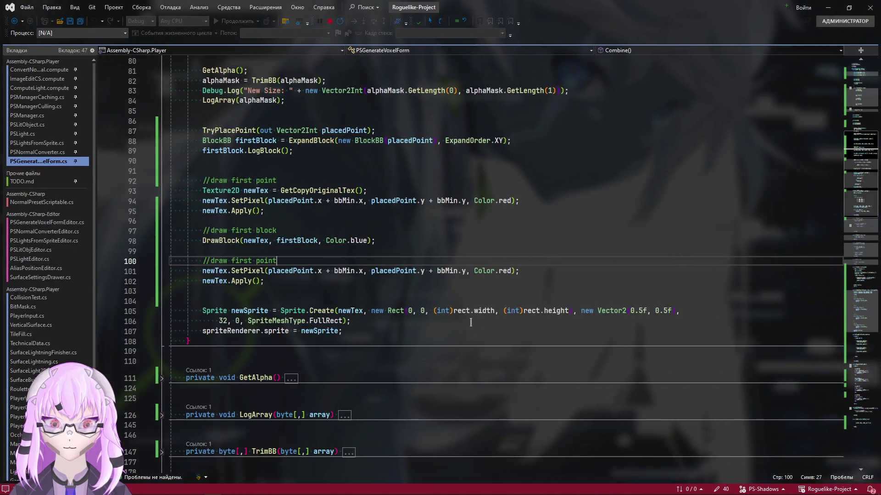
scroll(470, 322, down, 6)
scroll(471, 322, down, 10)
scroll(470, 322, down, 10)
scroll(277, 363, down, 8)
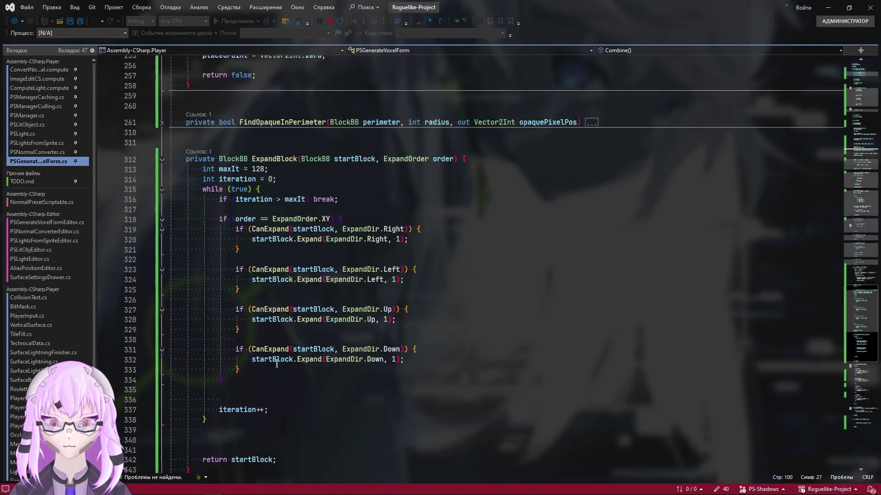
scroll(277, 363, down, 5)
scroll(379, 378, down, 6)
scroll(447, 392, down, 10)
scroll(481, 394, down, 2)
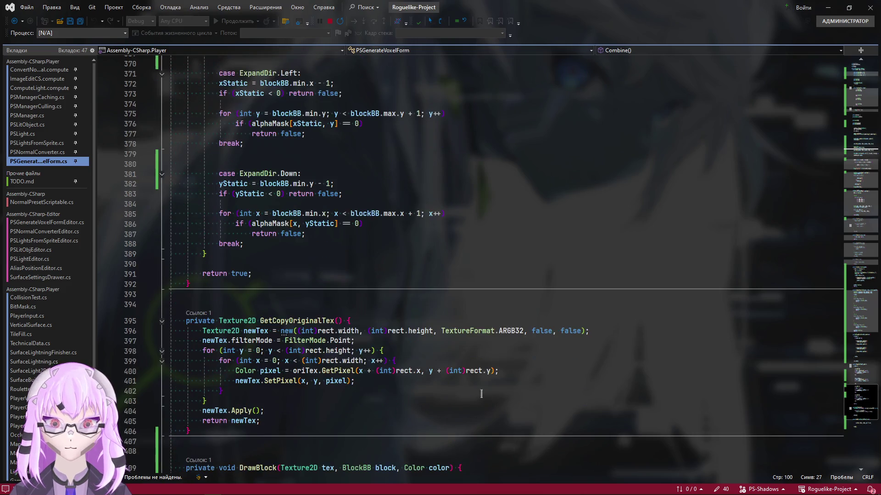
scroll(421, 389, down, 4)
Step: Change DrawBlock's SetPixel divisor from 2f to 1.5f and return to Unity to recompile
click(434, 389)
key(BackSpace)
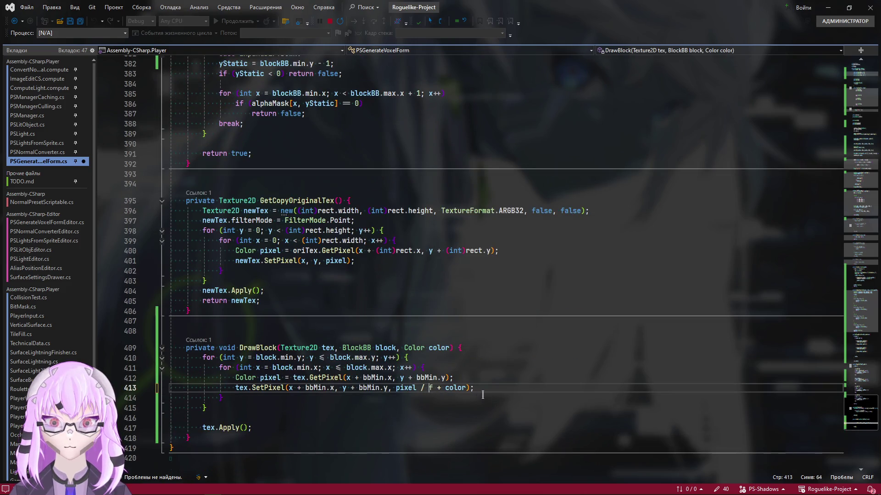
text(1.5)
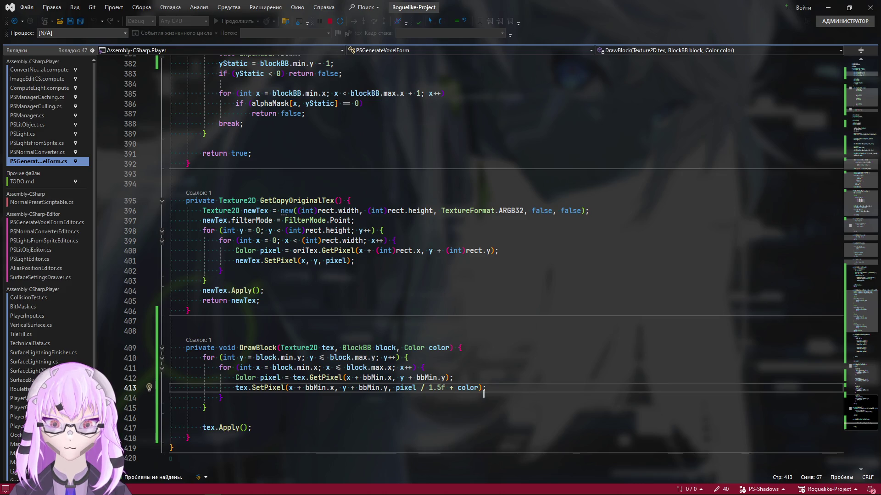
scroll(838, 192, up, 15)
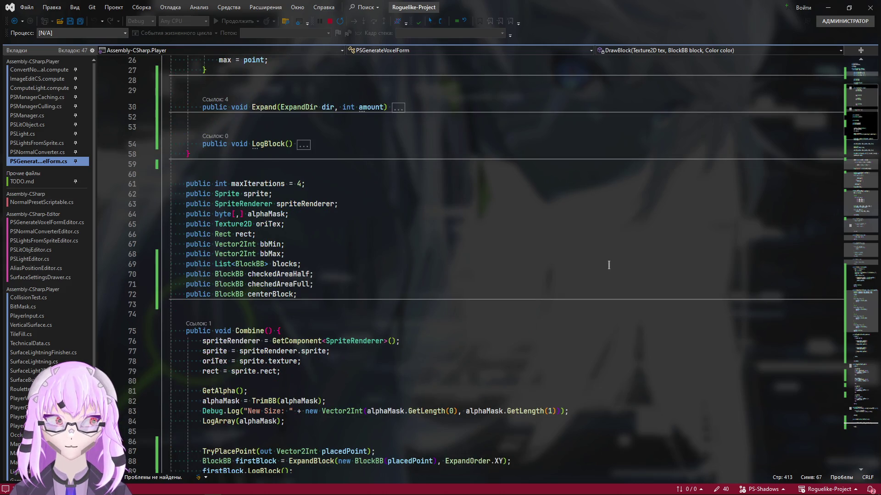
key(alt+Tab)
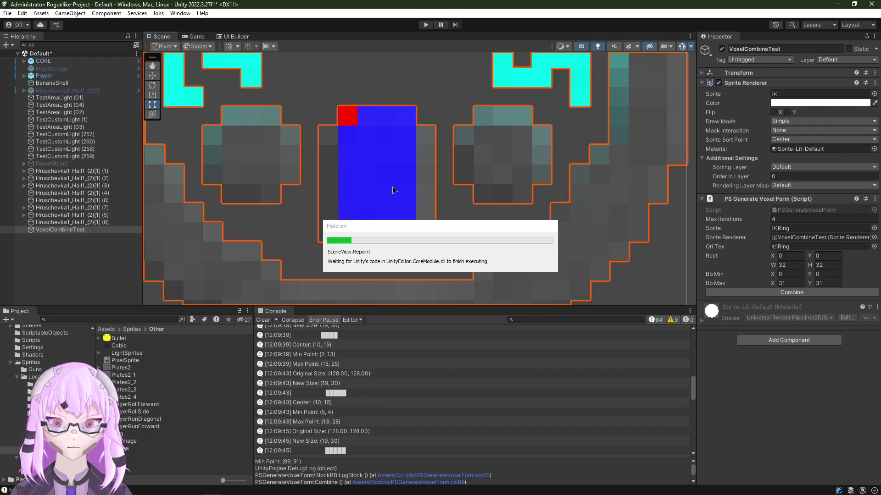
scroll(384, 186, down, 2)
scroll(378, 202, down, 2)
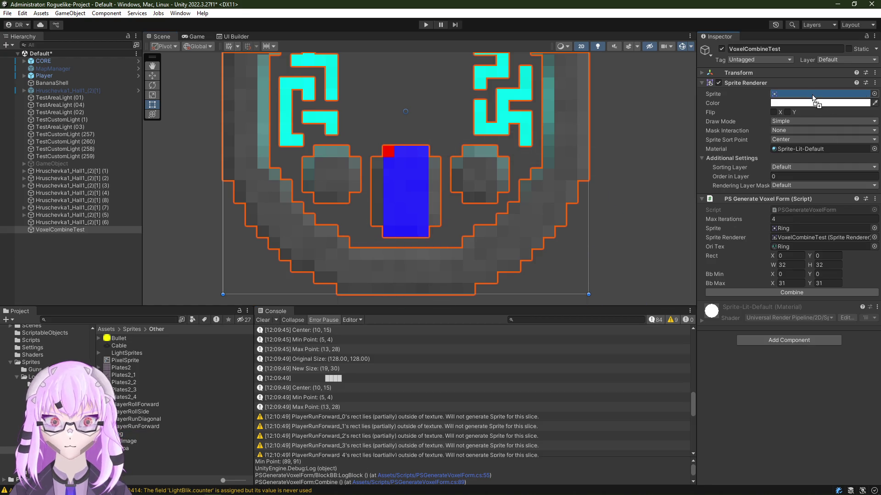
Step: Rerun Combine on Ring and assign another test sprite to the voxel object
click(798, 293)
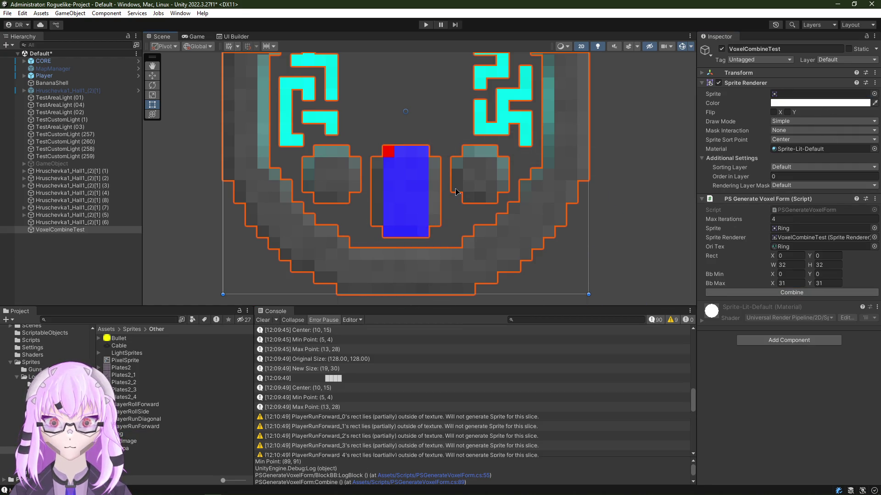
scroll(406, 197, up, 3)
scroll(413, 189, down, 2)
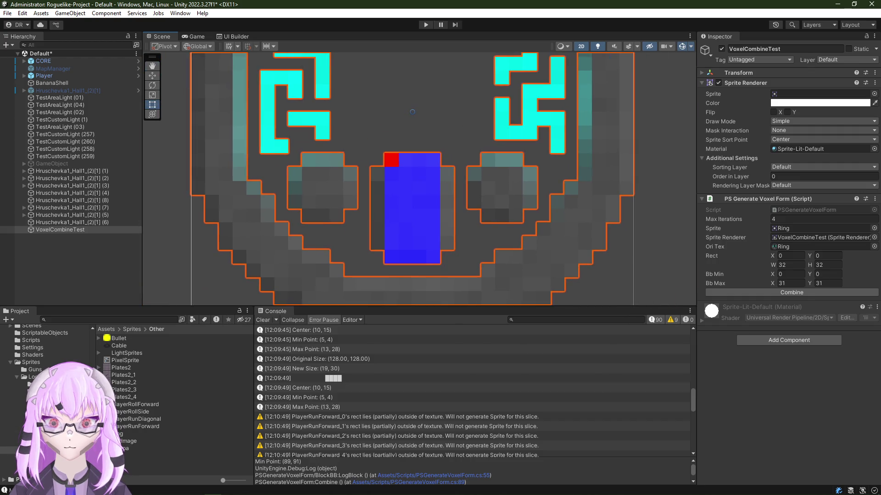
drag(120, 447, 805, 94)
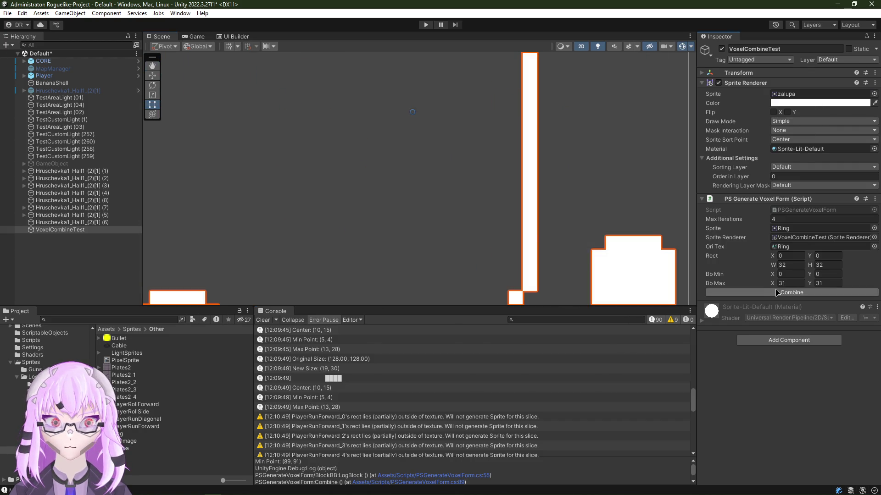
scroll(566, 232, down, 3)
drag(567, 232, 447, 212)
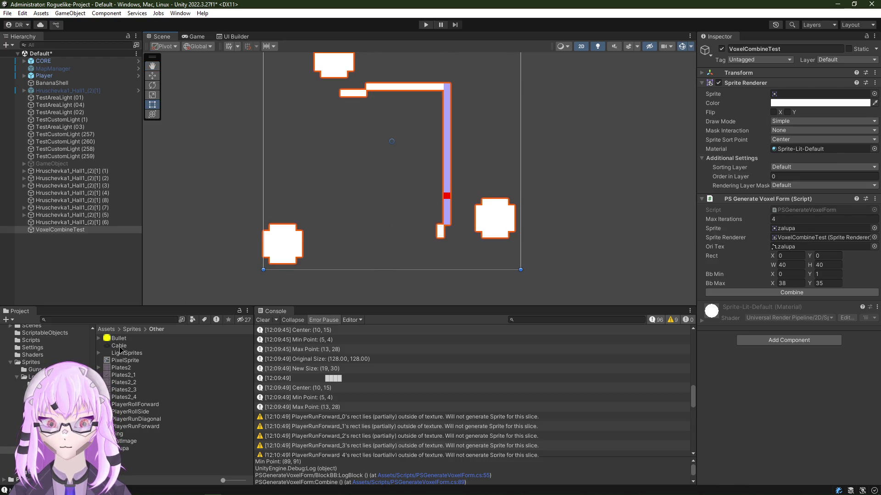
Step: Set the Cable texture's Sprite Mode to Single, apply it, and reselect the test object
click(119, 345)
click(812, 99)
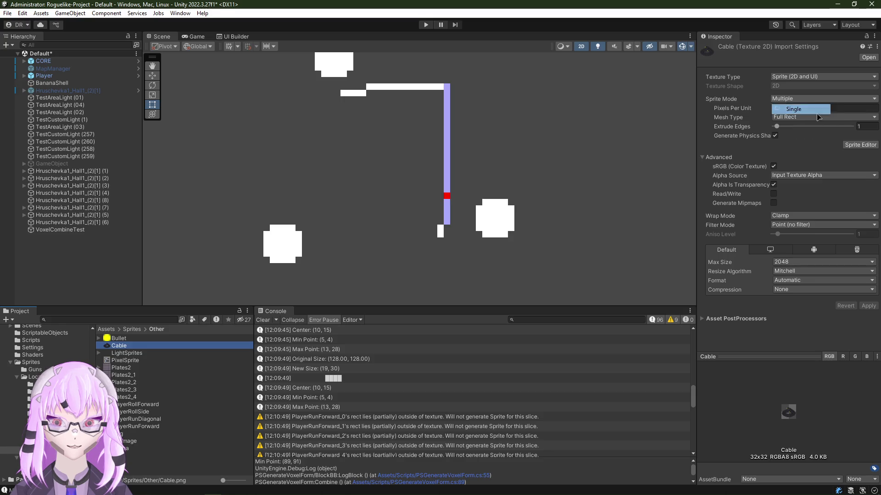
click(816, 112)
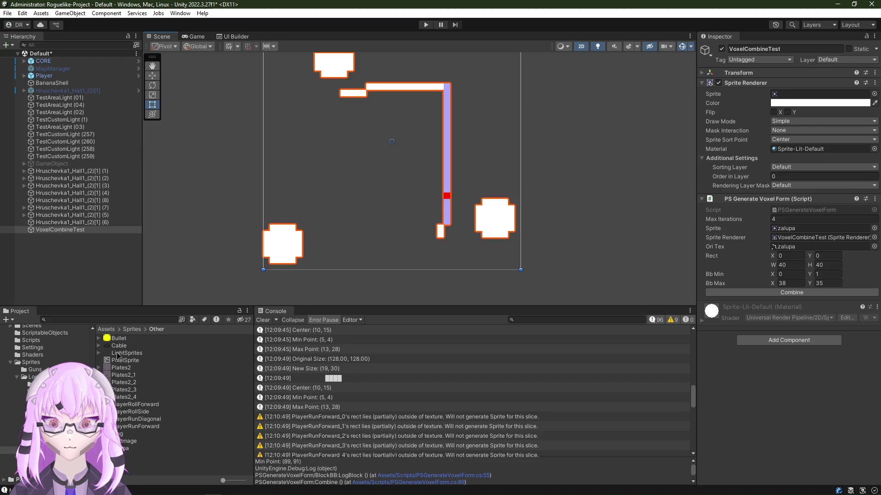
click(127, 352)
click(446, 229)
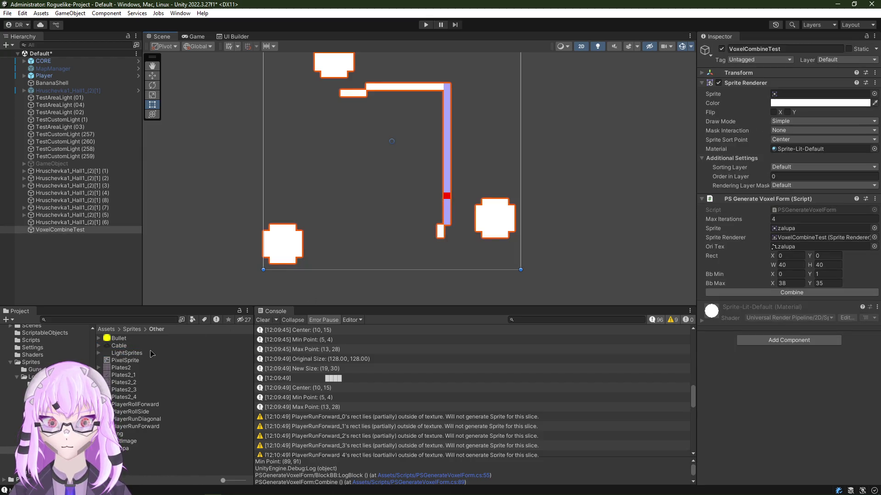
Step: Assign Cable as the sprite and run Combine, giving a wide blue block with a red seed point
drag(111, 348, 818, 94)
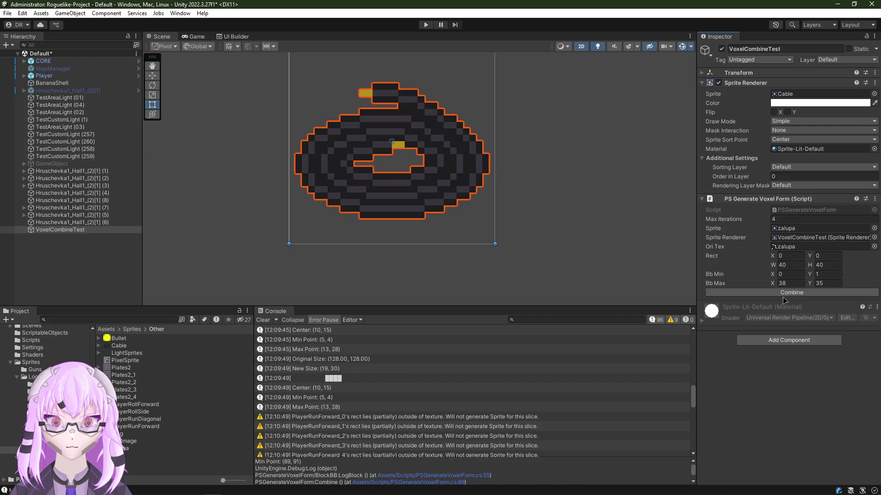
scroll(383, 173, up, 3)
scroll(413, 172, down, 1)
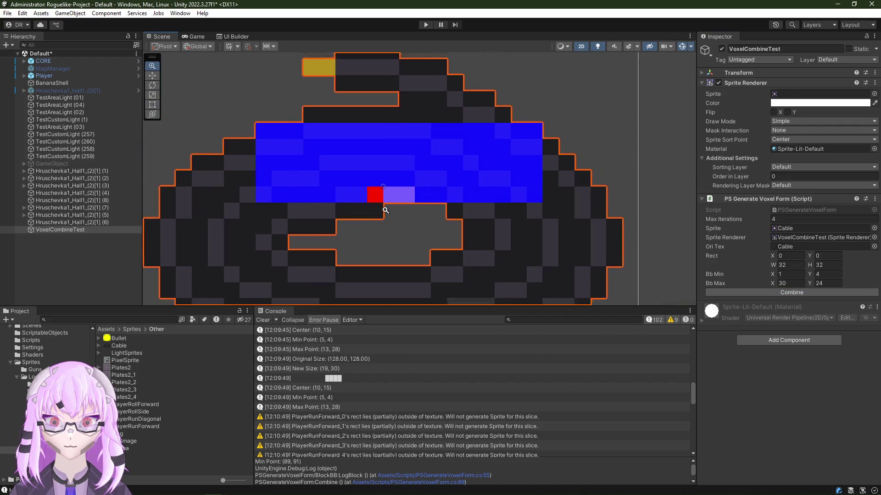
scroll(386, 206, up, 1)
scroll(382, 216, up, 3)
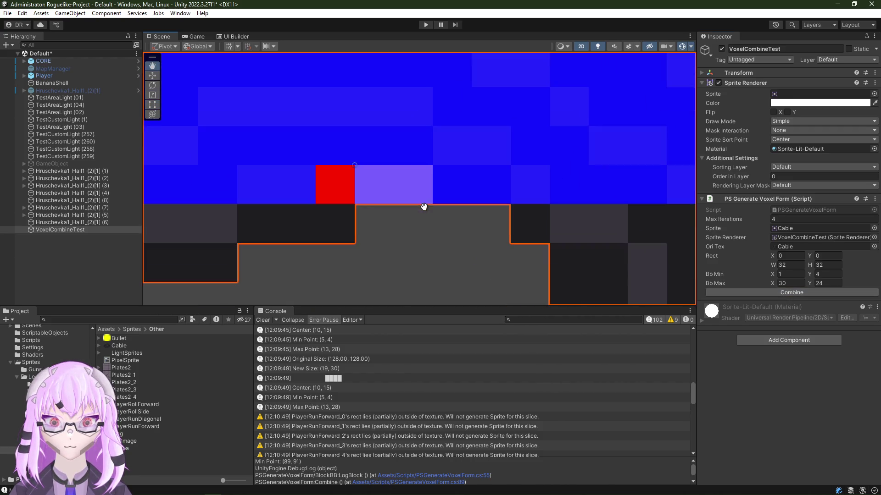
scroll(390, 208, down, 1)
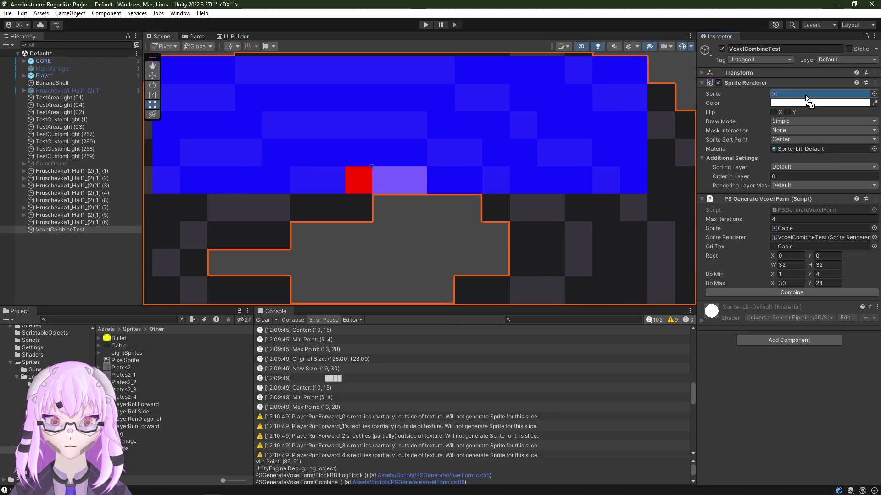
drag(119, 346, 819, 94)
scroll(440, 183, down, 2)
click(806, 292)
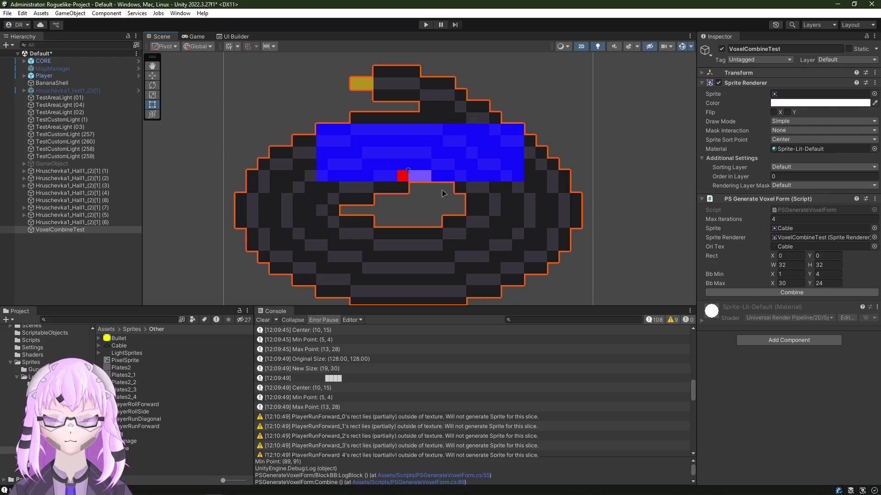
scroll(442, 194, down, 3)
scroll(429, 206, down, 2)
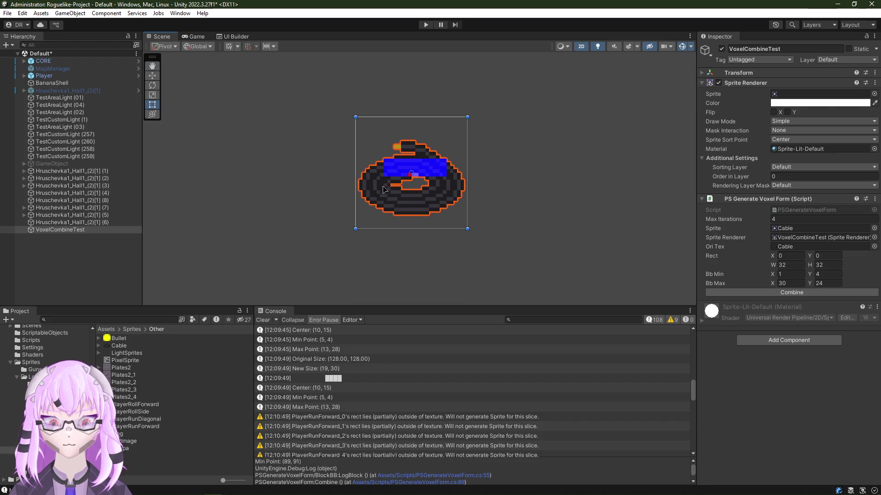
scroll(421, 165, up, 1)
scroll(430, 179, up, 4)
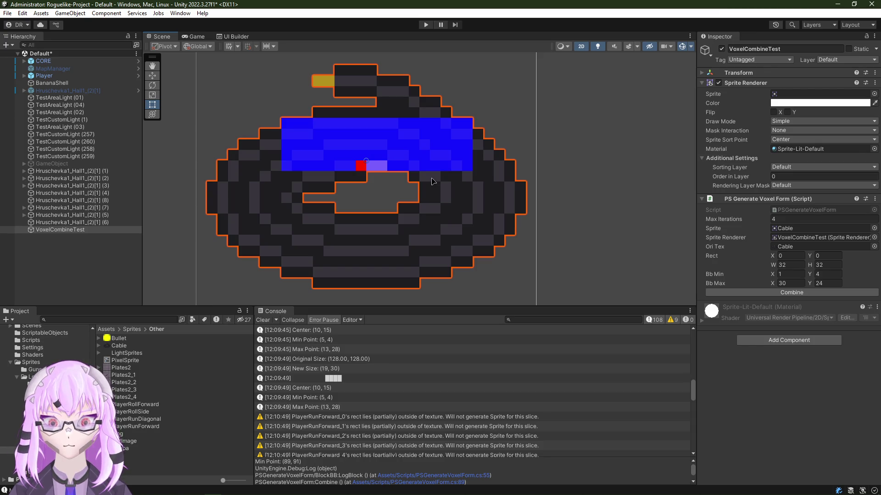
key(alt+Tab)
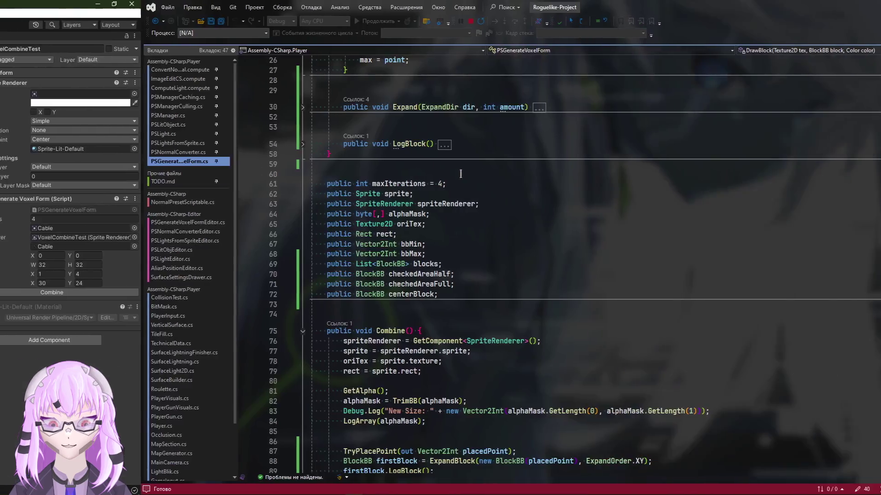
scroll(324, 370, up, 3)
scroll(349, 365, up, 4)
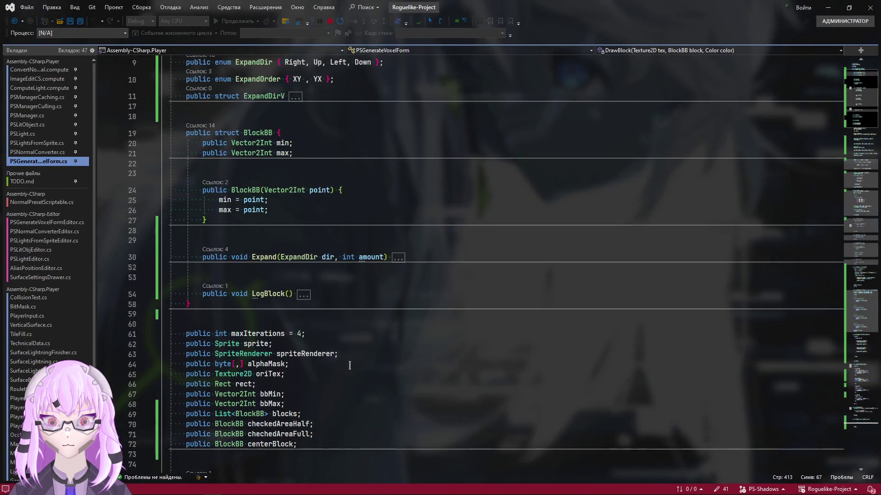
Step: Fold the BlockBB struct, GetCopyOriginalTex and DrawBlock to single lines
click(162, 190)
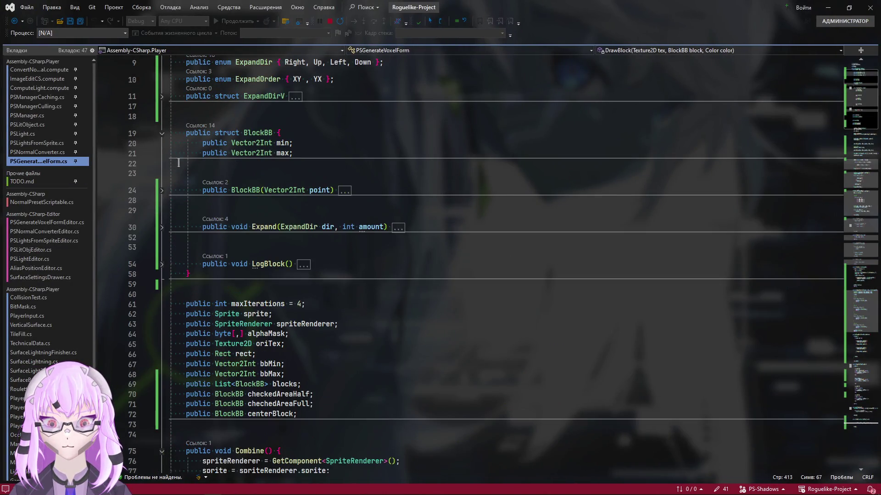
click(163, 135)
scroll(164, 138, down, 2)
scroll(164, 138, up, 3)
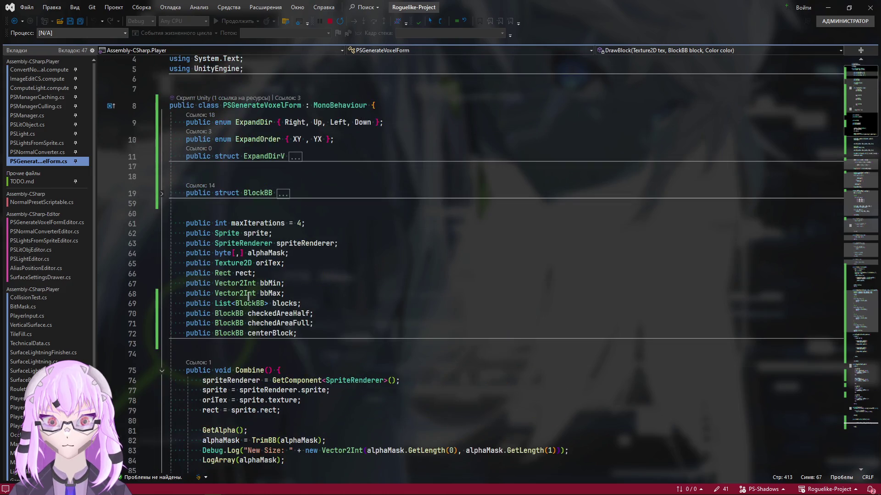
scroll(246, 295, down, 4)
scroll(351, 242, down, 10)
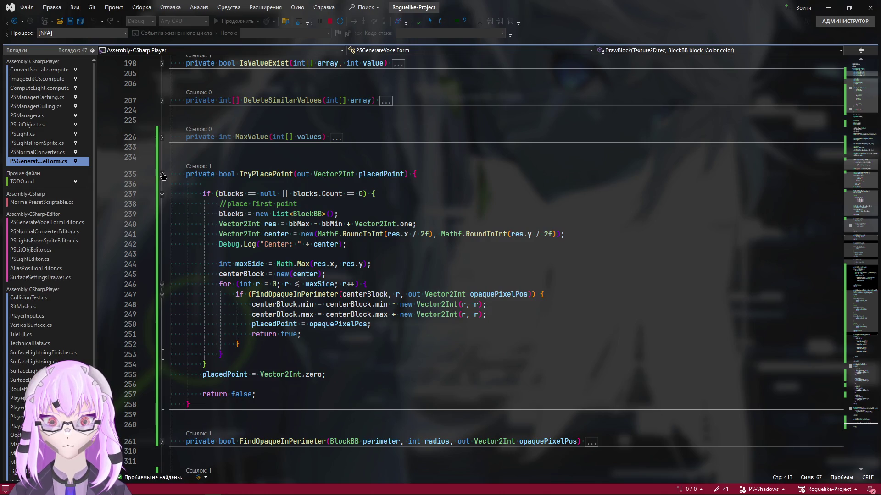
scroll(325, 256, down, 3)
scroll(863, 353, down, 6)
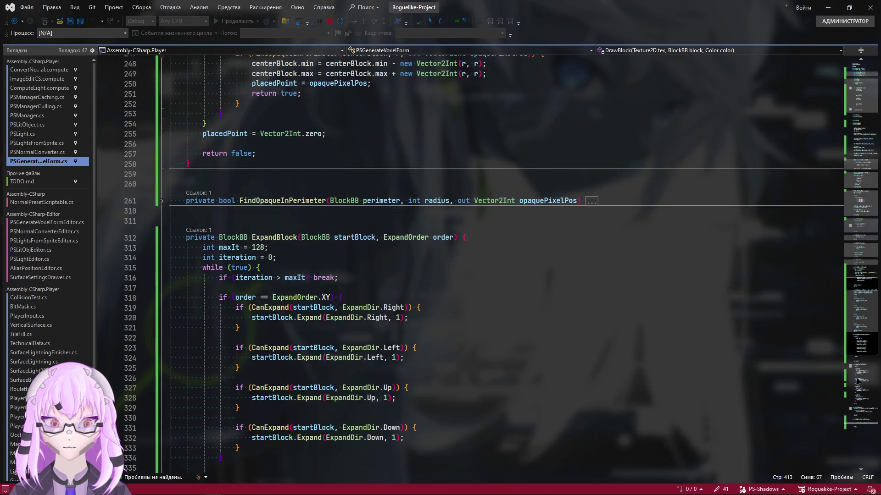
scroll(864, 352, up, 3)
click(862, 418)
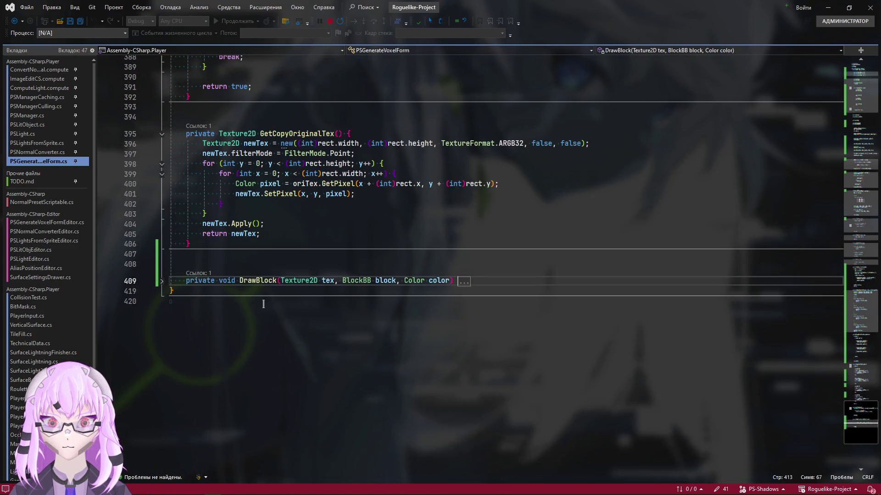
click(162, 280)
scroll(428, 340, up, 4)
click(161, 254)
scroll(212, 373, up, 4)
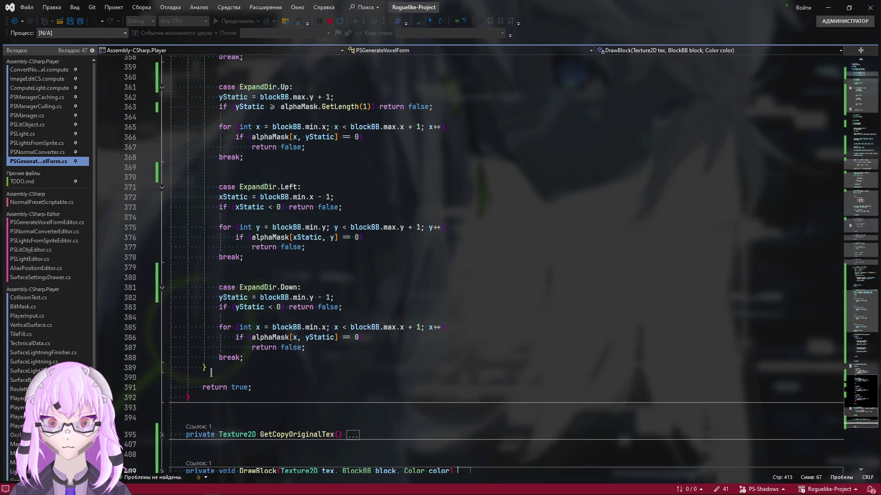
scroll(212, 372, up, 4)
Step: Return to Combine and select its point placement and first block lines 87-89
drag(847, 290, 854, 143)
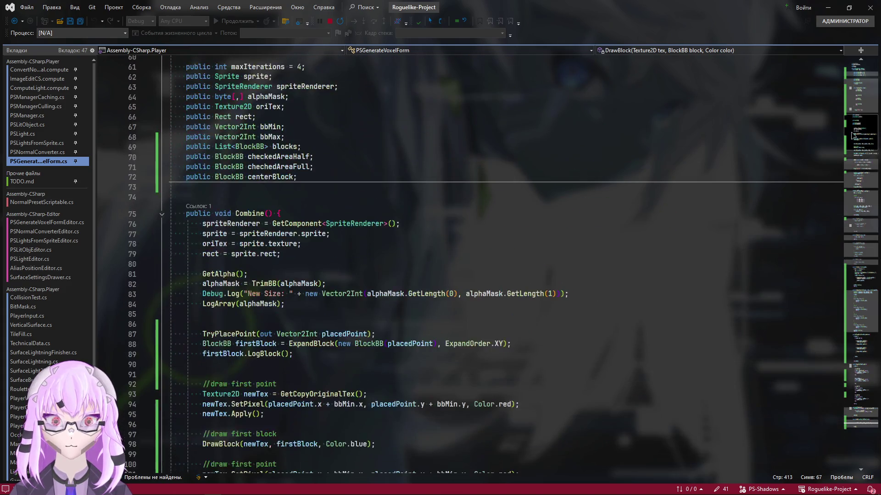
scroll(204, 311, down, 2)
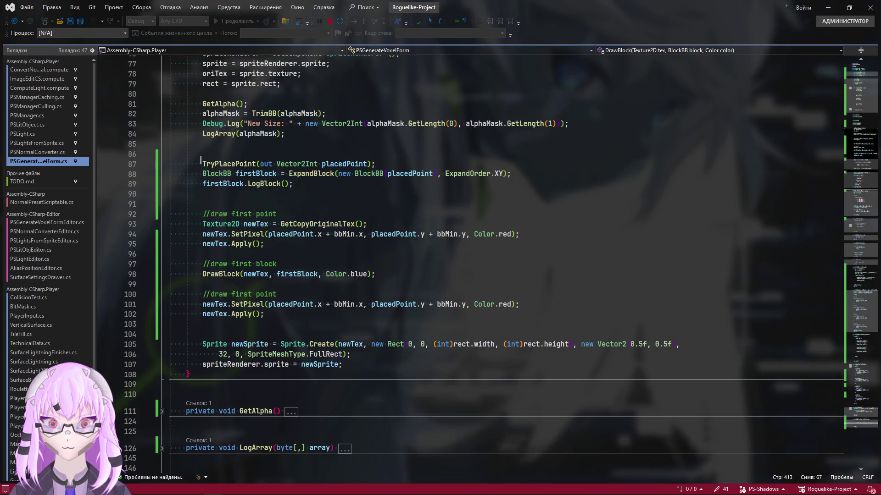
drag(201, 163, 341, 188)
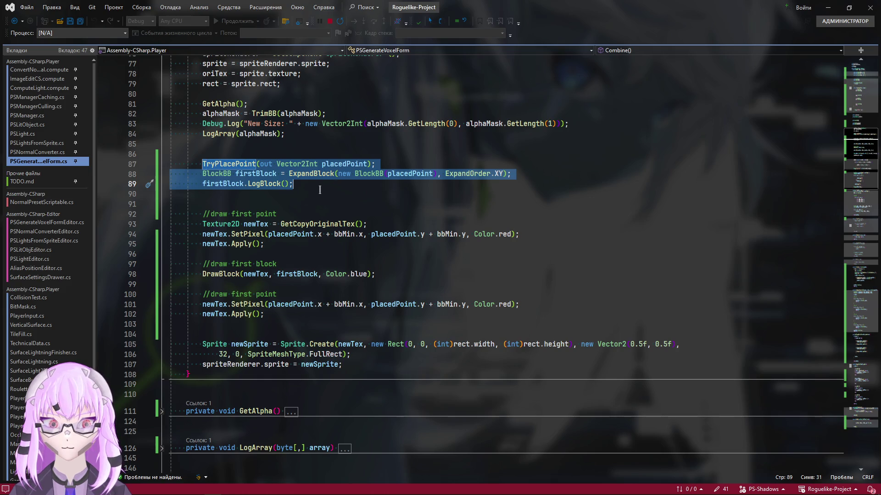
Step: Reselect the ExpandBlock and LogBlock lines and remove the stray indent on blank line 90
drag(338, 187, 202, 164)
click(203, 194)
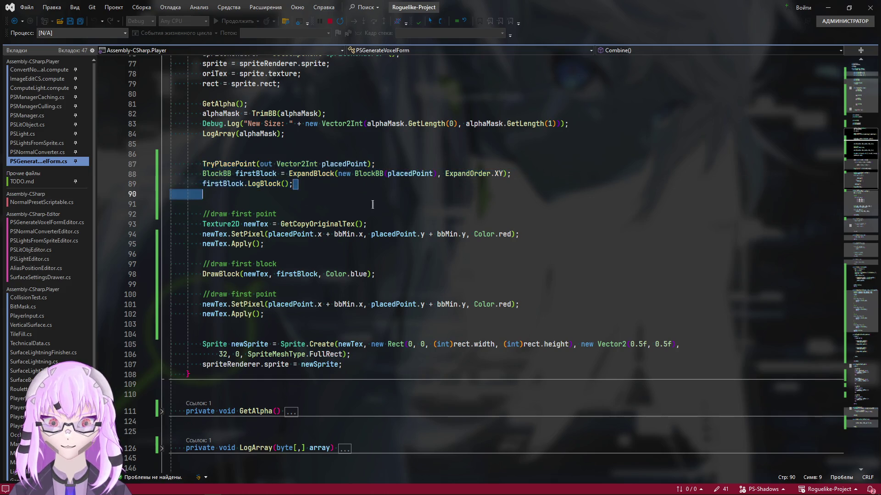
scroll(356, 362, up, 4)
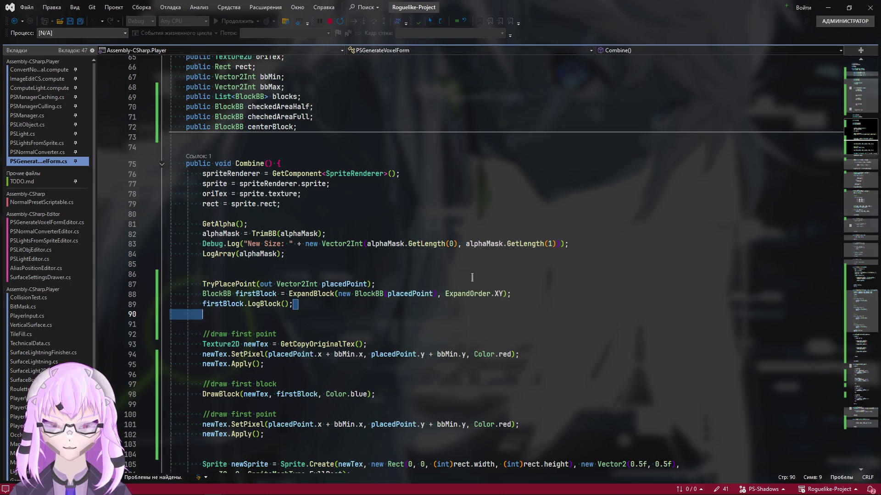
key(BackSpace)
click(367, 303)
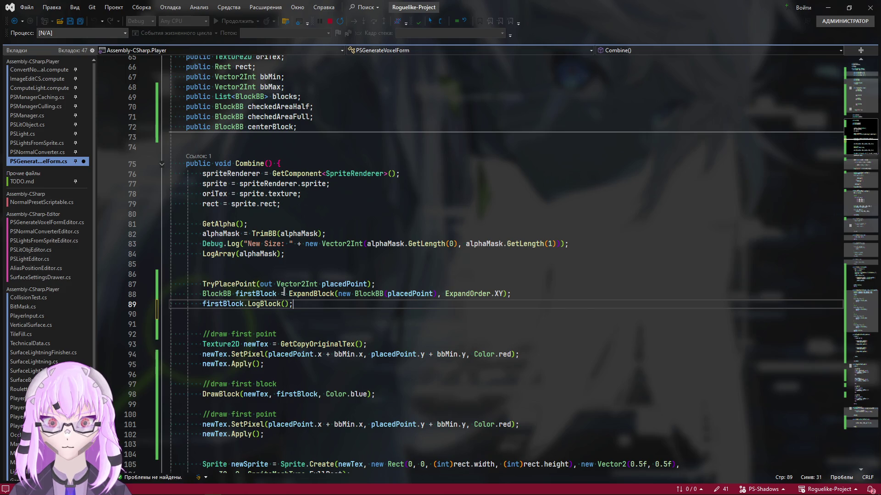
Step: Look at the checkedAreaHalf field, then jump to the TryPlacePoint method code
double_click(285, 108)
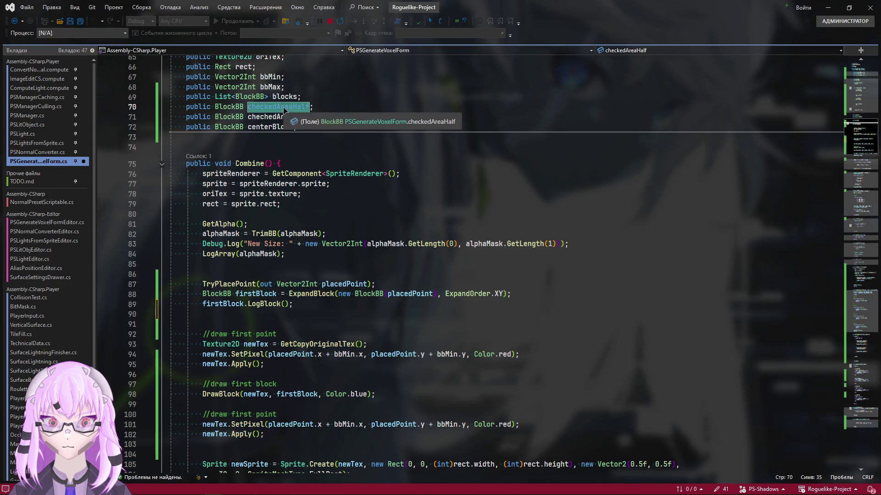
scroll(284, 110, up, 5)
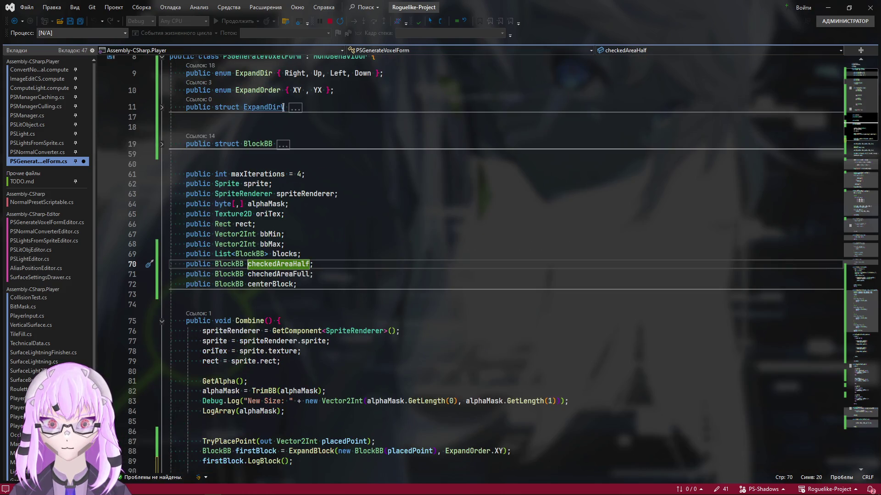
click(858, 284)
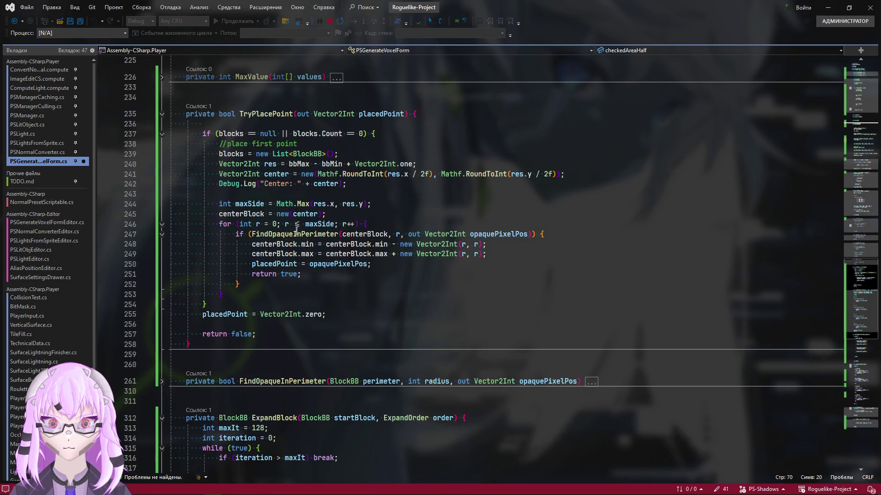
scroll(413, 315, down, 9)
scroll(406, 323, down, 2)
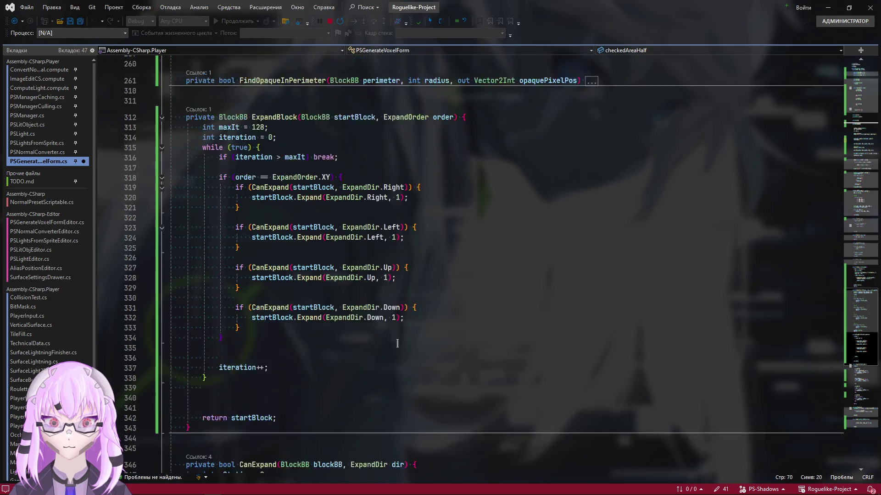
scroll(403, 330, down, 4)
scroll(399, 341, down, 7)
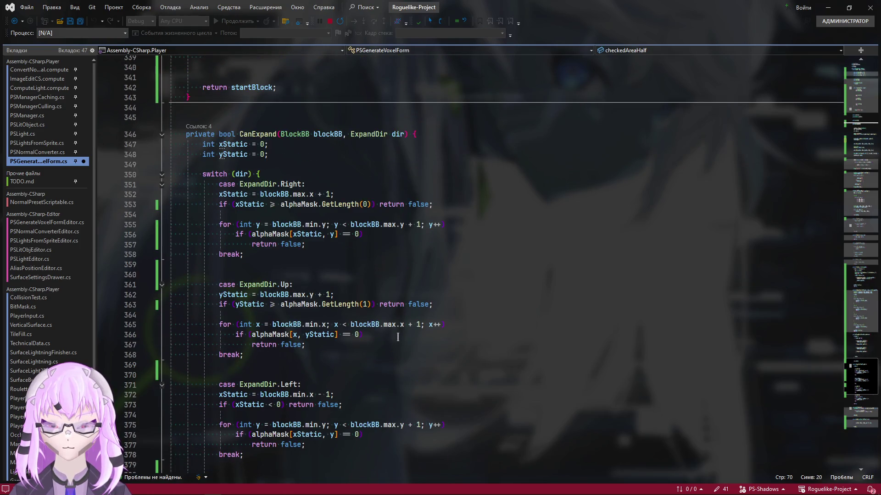
scroll(398, 336, down, 10)
scroll(384, 360, down, 3)
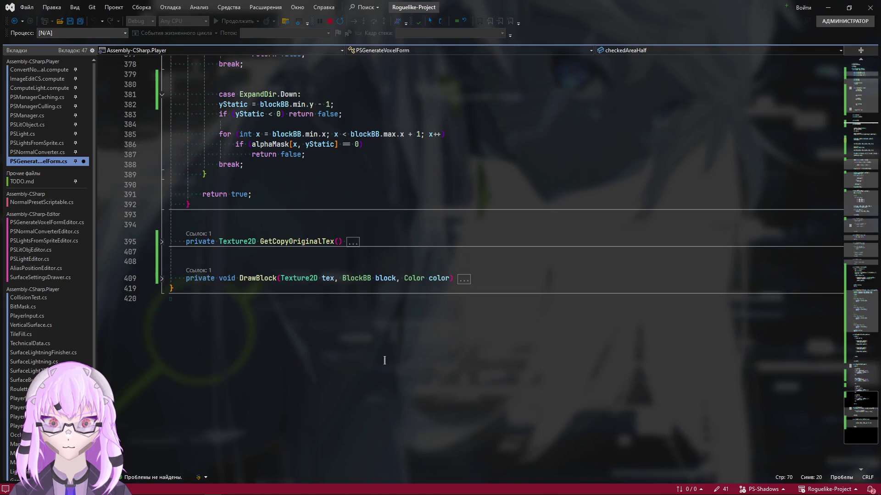
scroll(440, 275, up, 20)
scroll(257, 219, down, 3)
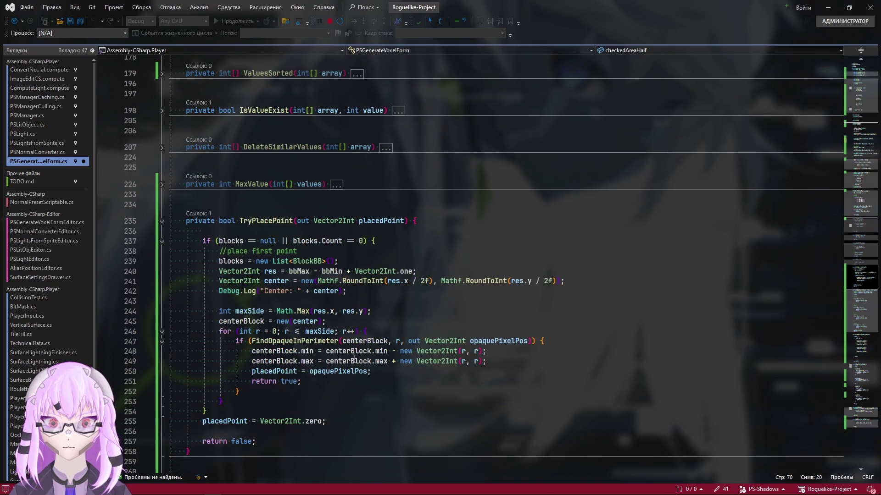
scroll(256, 219, up, 2)
scroll(258, 213, up, 1)
scroll(258, 206, up, 1)
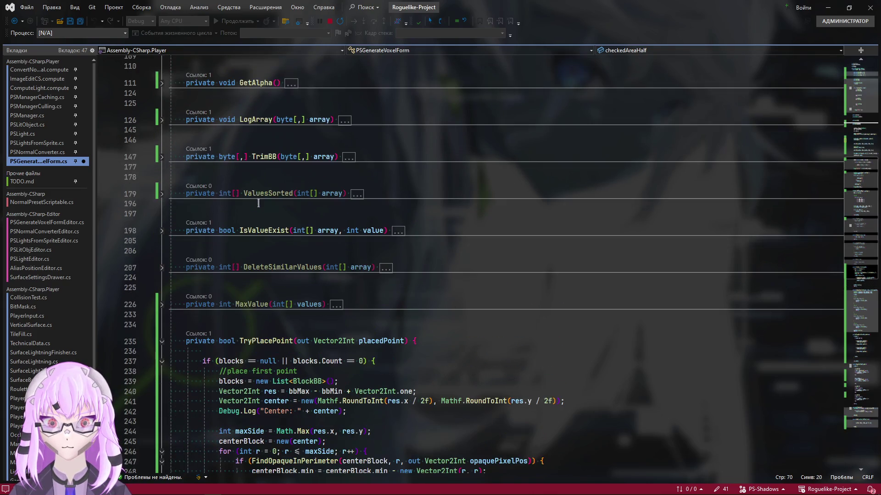
scroll(260, 196, down, 3)
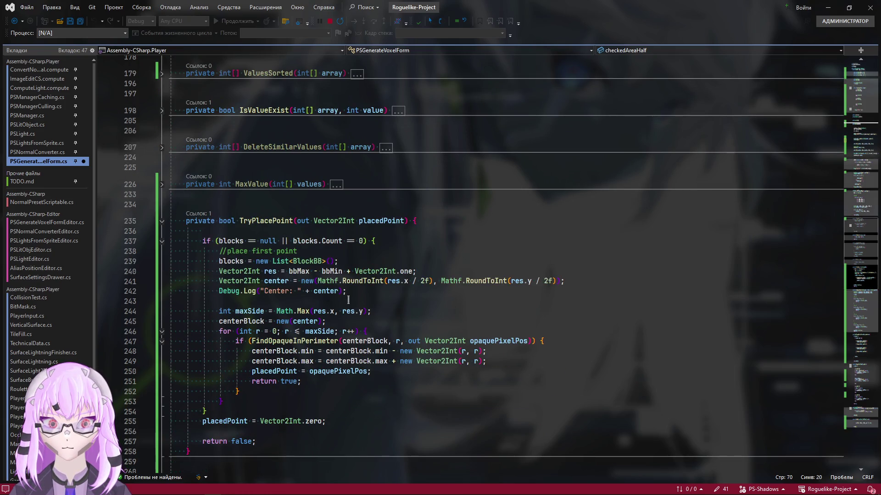
scroll(349, 299, down, 3)
scroll(318, 305, down, 3)
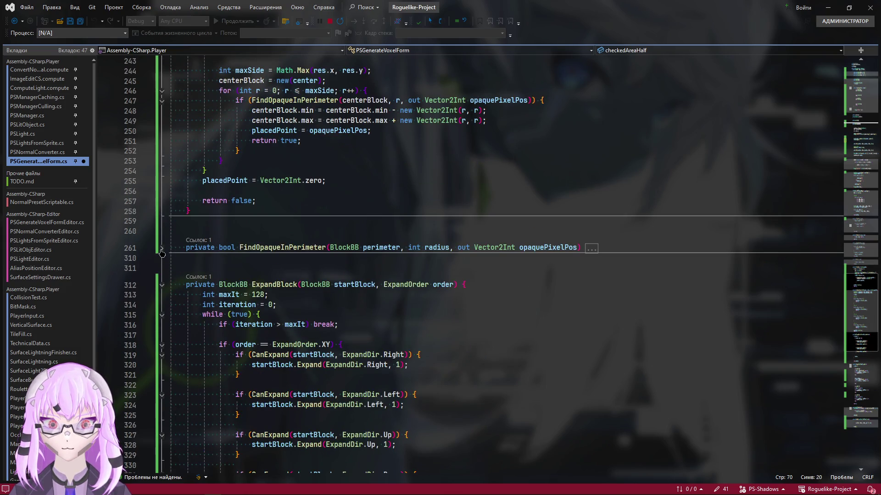
Step: Expand the folded FindOpaqueInPerimeter method and revisit the checkedAreaHalf field
click(161, 253)
scroll(454, 282, down, 8)
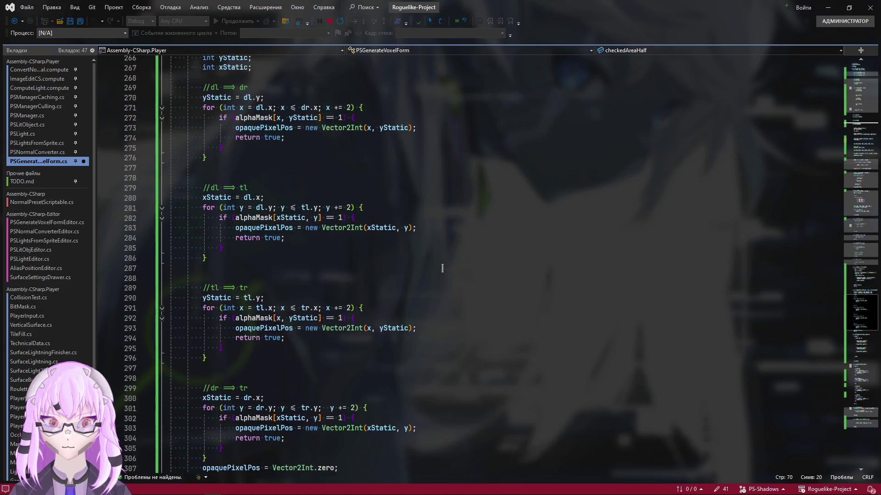
scroll(442, 270, up, 4)
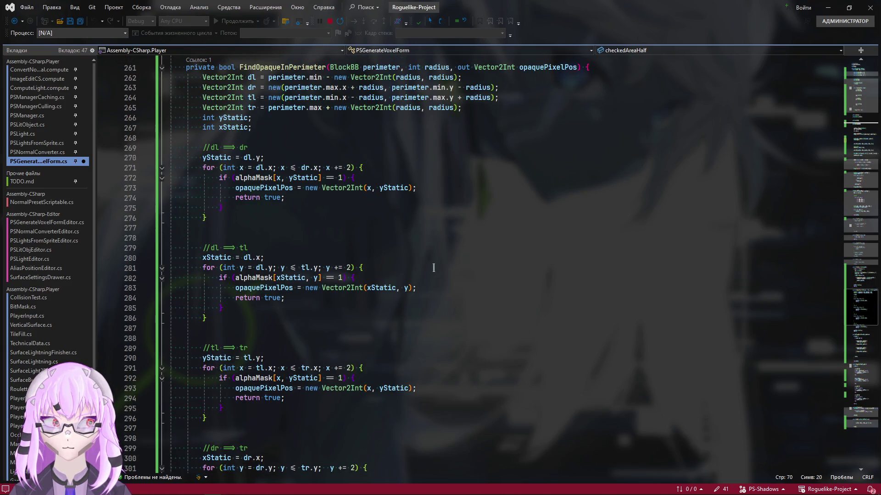
scroll(441, 283, down, 4)
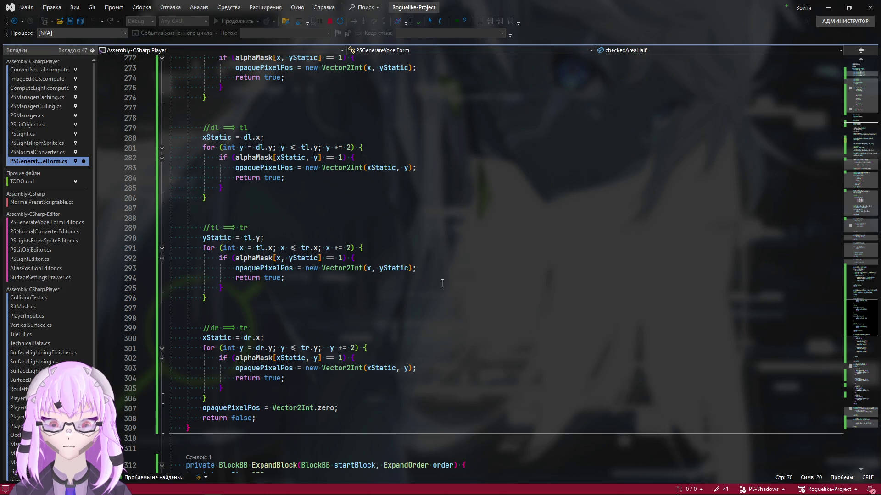
mouse_move(253, 368)
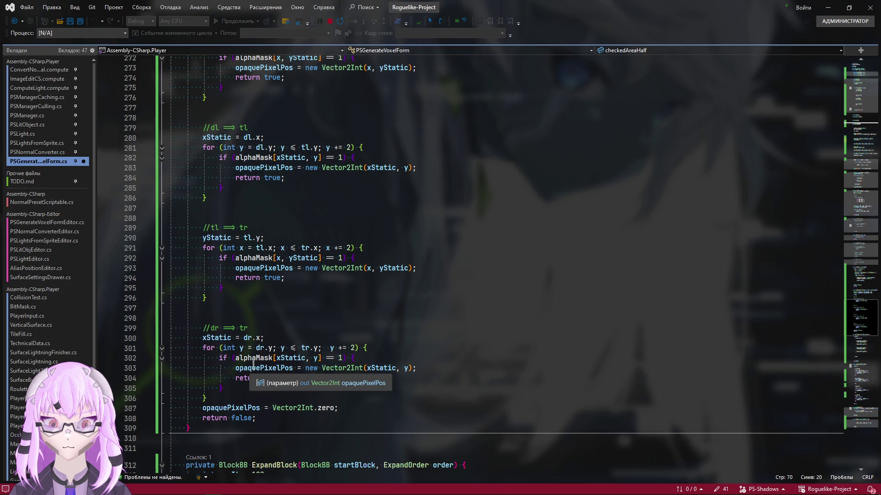
scroll(668, 350, up, 5)
scroll(668, 350, up, 5)
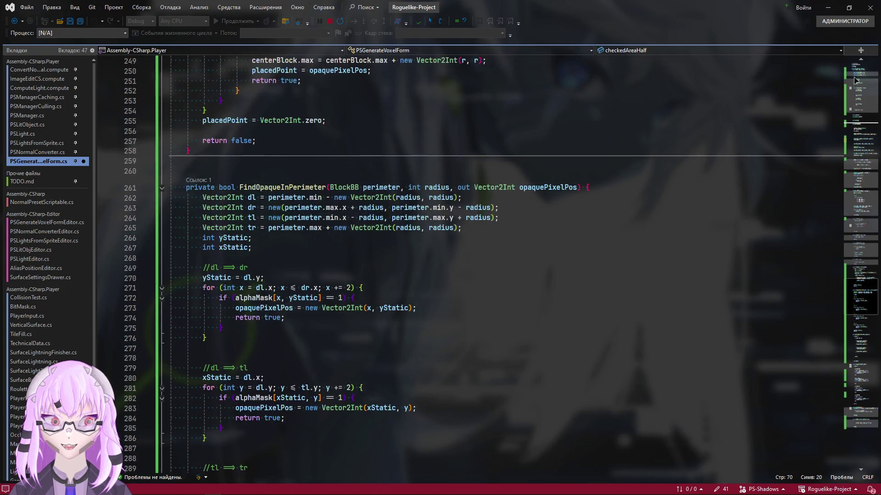
scroll(482, 310, up, 20)
scroll(242, 312, down, 3)
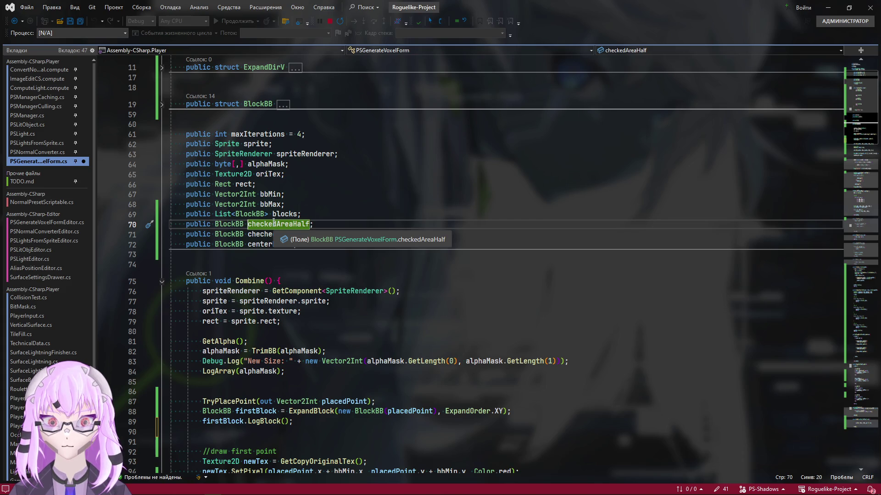
double_click(286, 226)
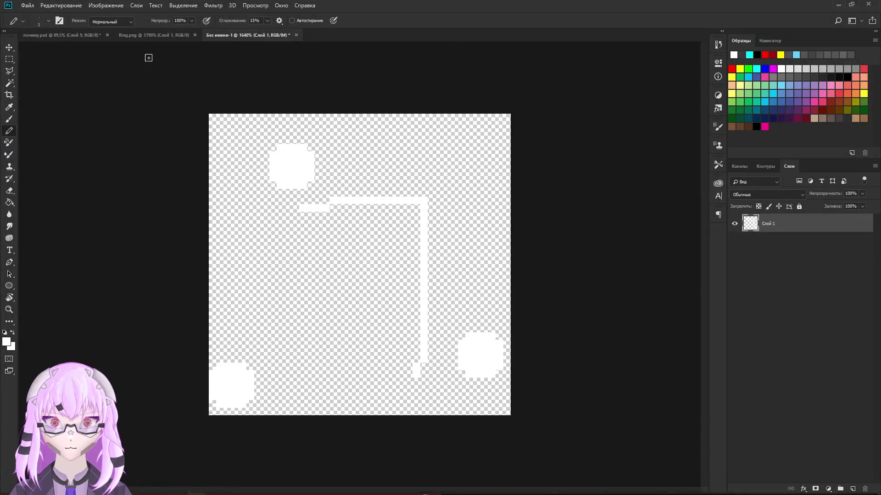
Step: Flip through the game mockup, Ring.png and untitled sketch documents, landing on почему.psd
key(ctrl+Tab)
drag(364, 315, 418, 161)
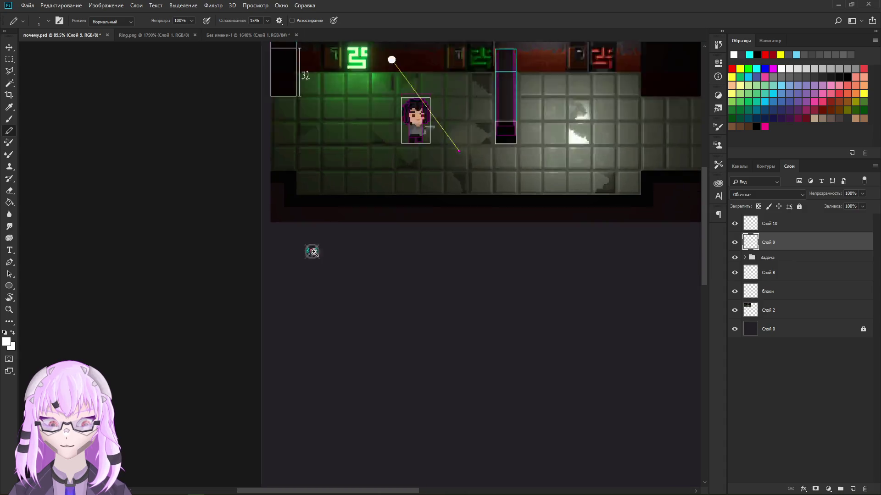
scroll(311, 250, up, 10)
scroll(190, 90, down, 2)
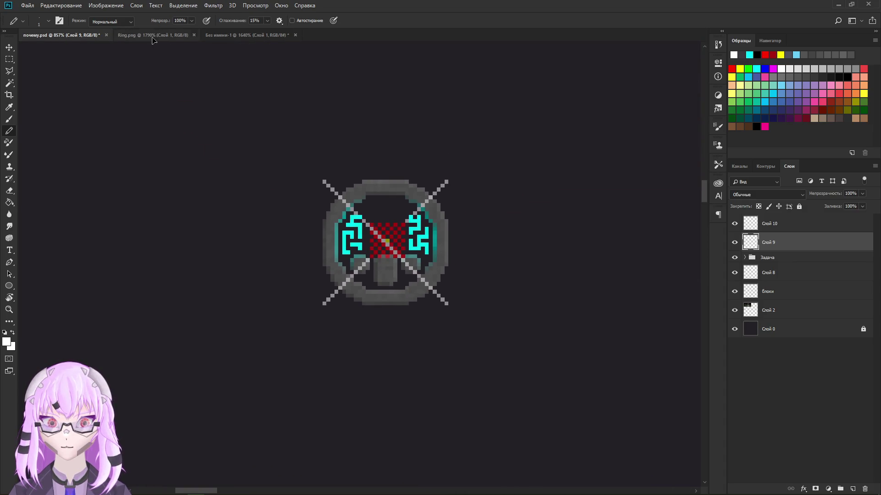
click(155, 36)
scroll(344, 262, down, 1)
scroll(325, 266, up, 1)
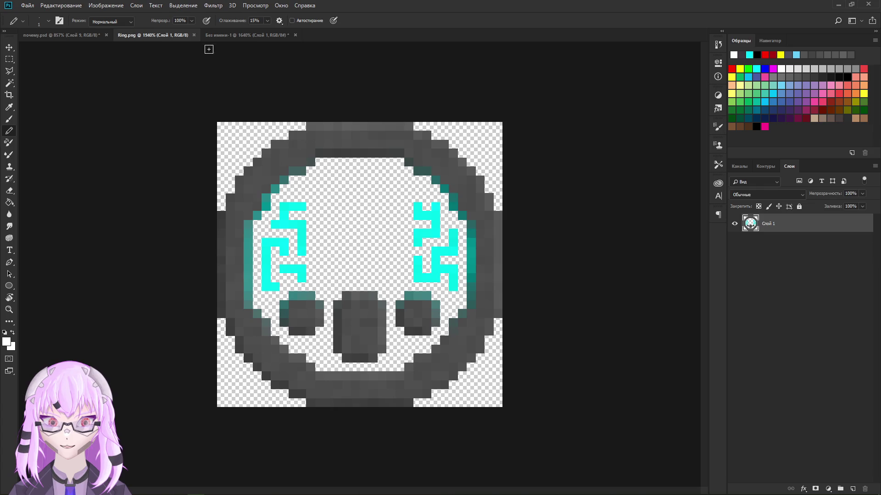
key(ctrl+Tab)
scroll(326, 250, up, 2)
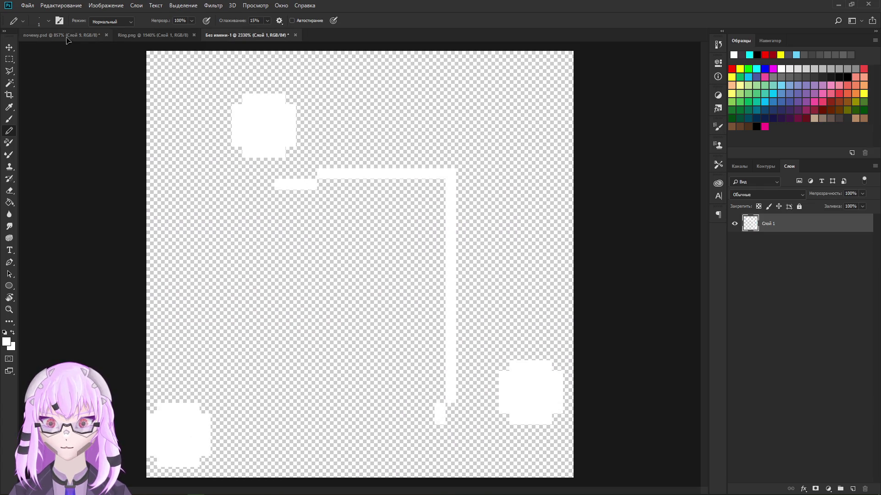
click(71, 36)
scroll(324, 247, up, 2)
scroll(327, 257, down, 3)
scroll(331, 258, up, 3)
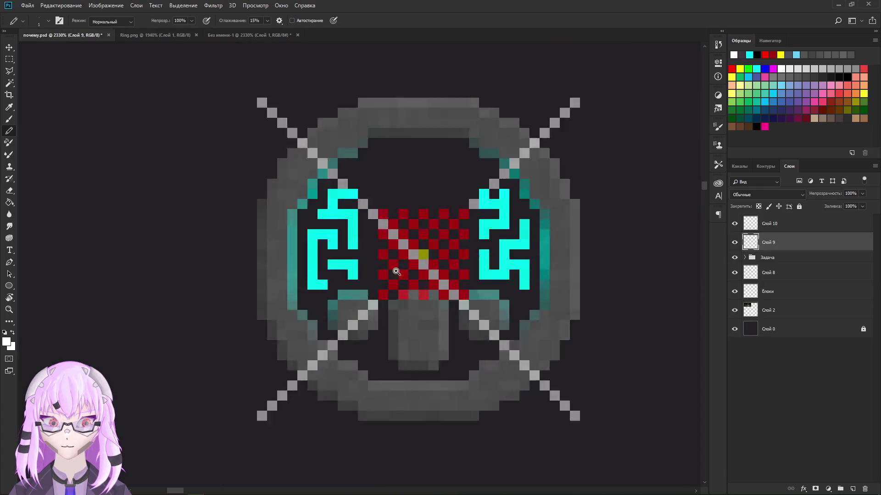
scroll(413, 268, up, 1)
scroll(386, 270, down, 1)
scroll(380, 270, down, 1)
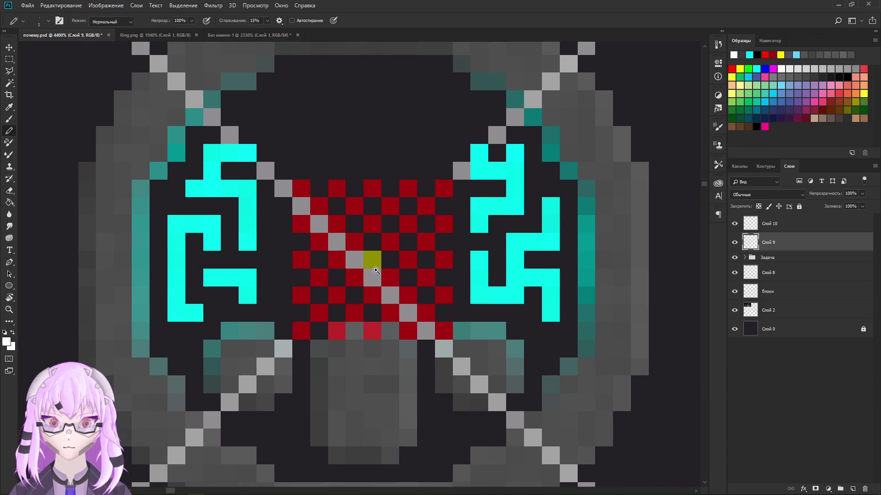
Step: Marquee the ring mockup's red checkerboard area and shrink Photoshop to reveal Visual Studio
key(m)
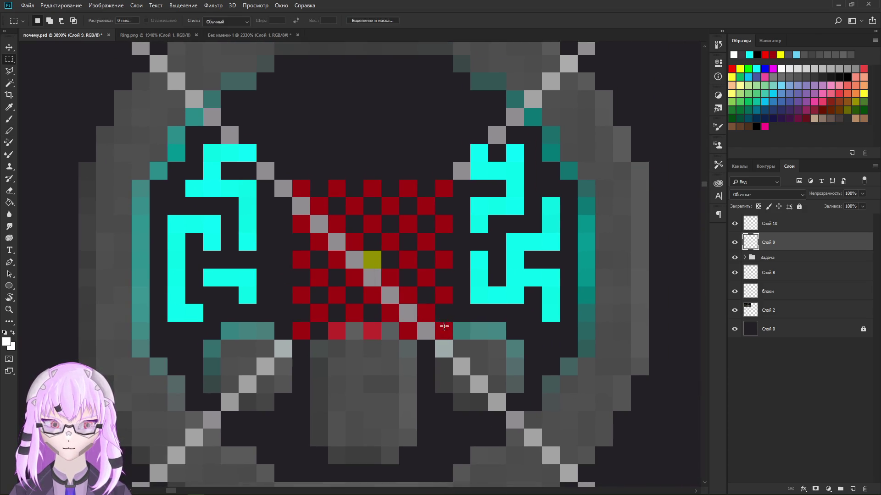
scroll(245, 298, down, 1)
scroll(245, 297, up, 1)
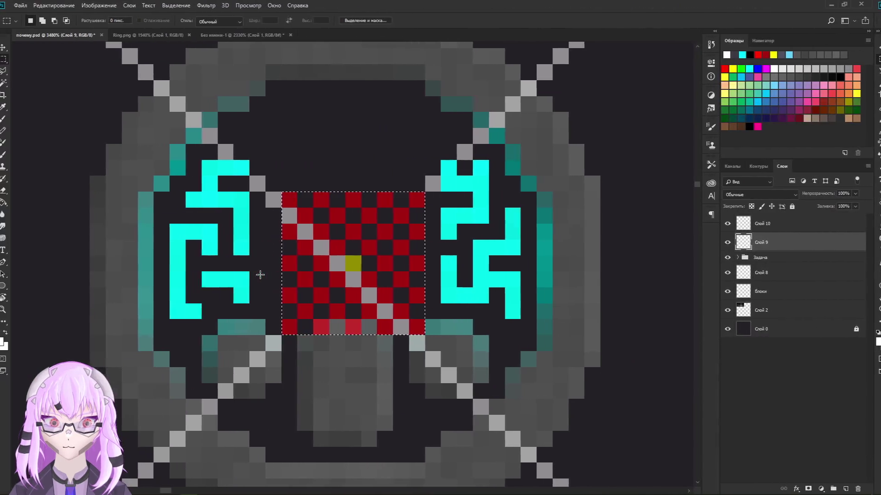
drag(812, 5, 608, 59)
click(609, 60)
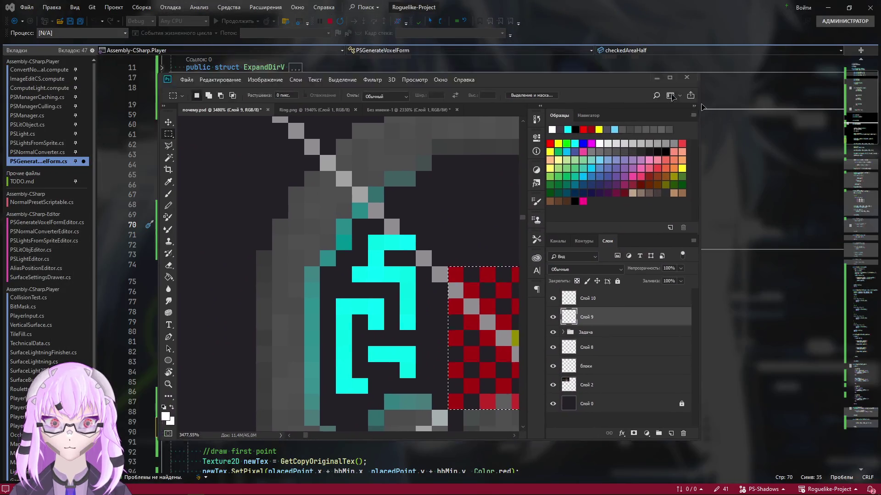
scroll(355, 274, up, 1)
Step: Move the caret past the Combine fields and jump to the end of the script
key(Down)
key(Down)
key(Down)
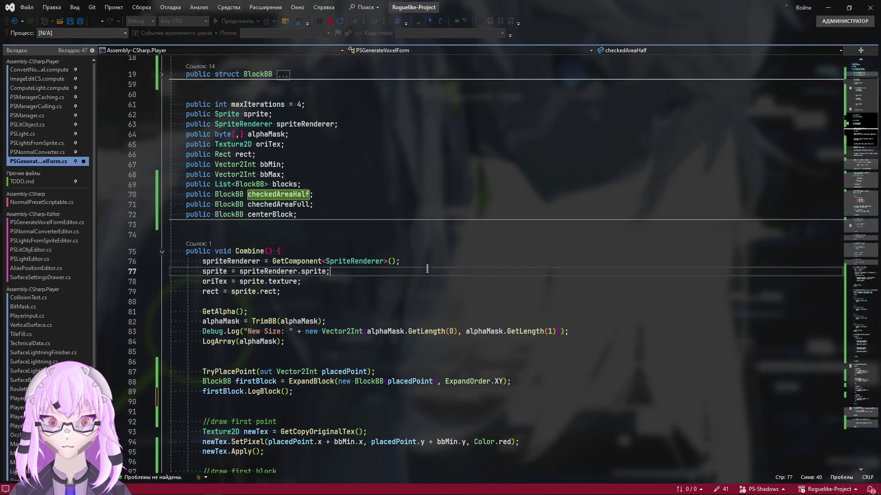
key(Down)
key(Down)
key(Down)
key(Down)
key(ctrl+minus)
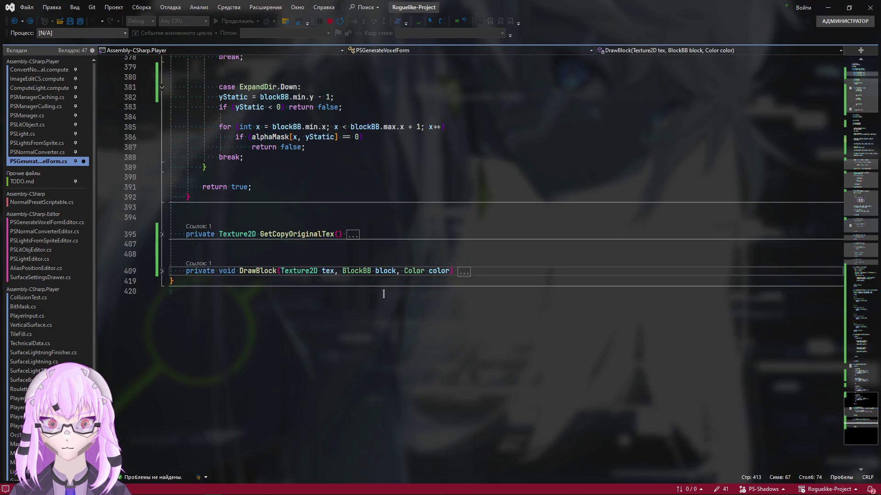
scroll(376, 298, up, 20)
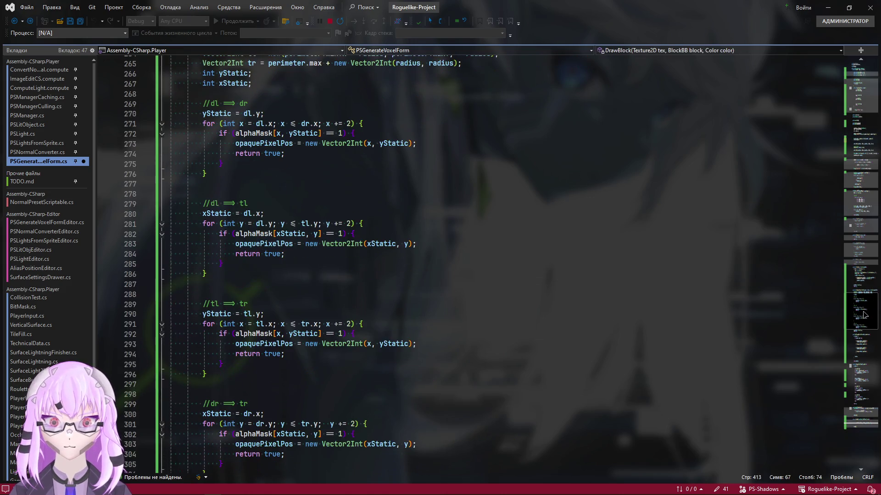
scroll(252, 363, up, 4)
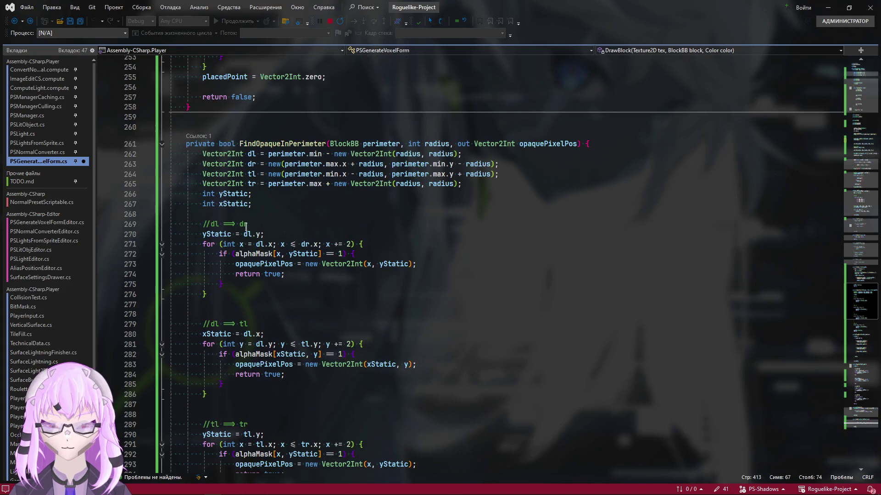
scroll(246, 226, down, 1)
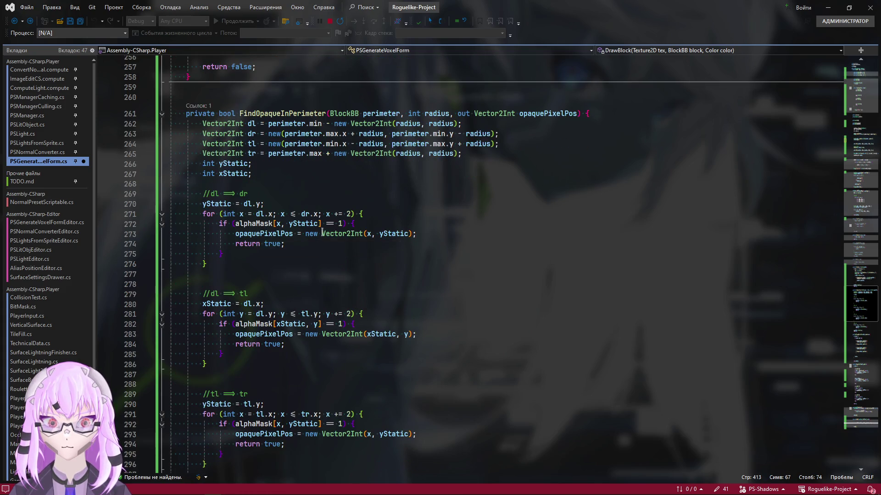
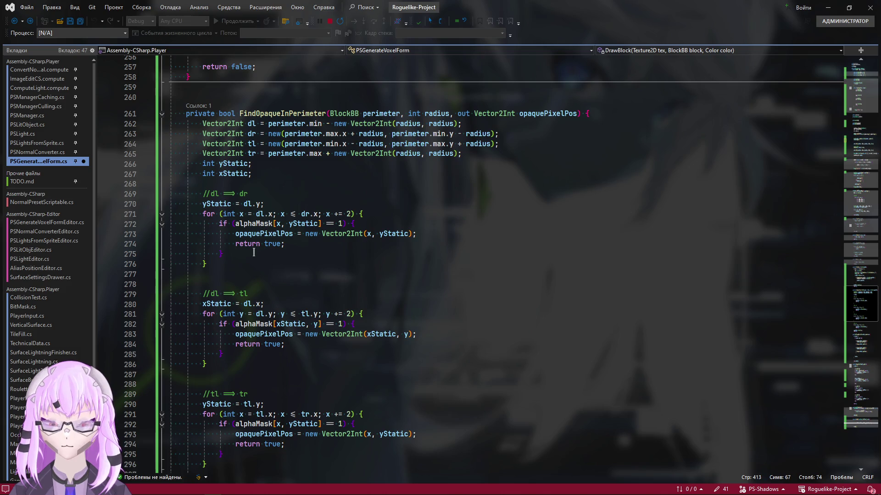
Step: Add a blank line after the first loop and a new line after the xStatic declaration in FindOpaqueInPerimeter
click(224, 271)
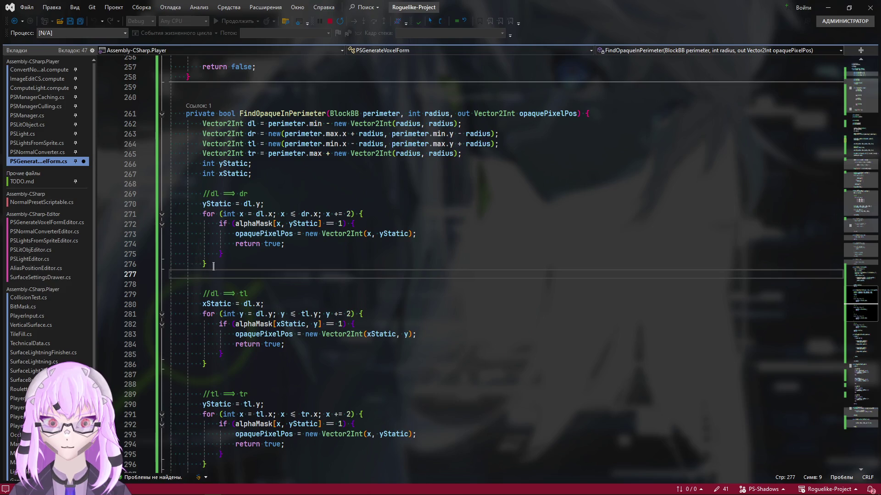
drag(212, 266, 180, 204)
click(284, 263)
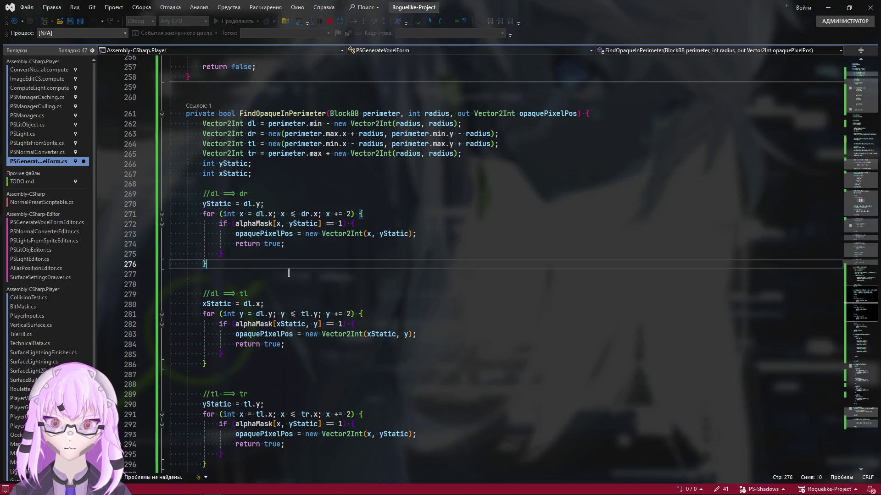
key(Return)
scroll(289, 273, up, 3)
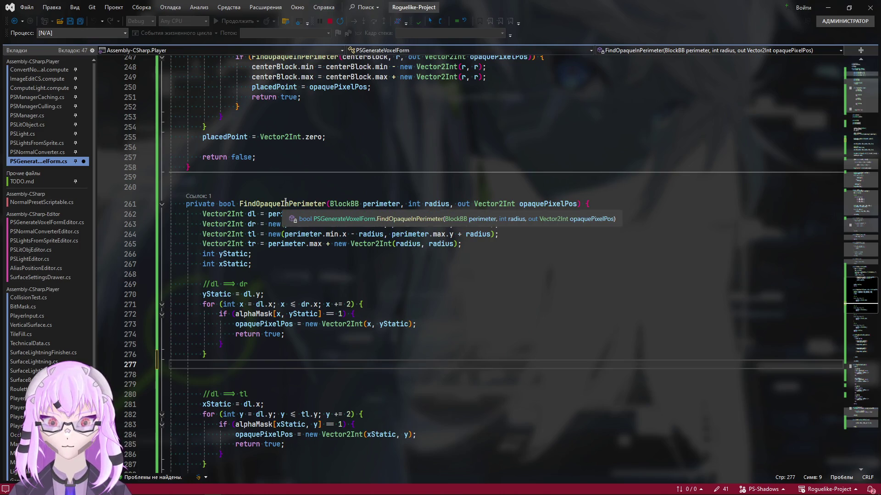
click(433, 264)
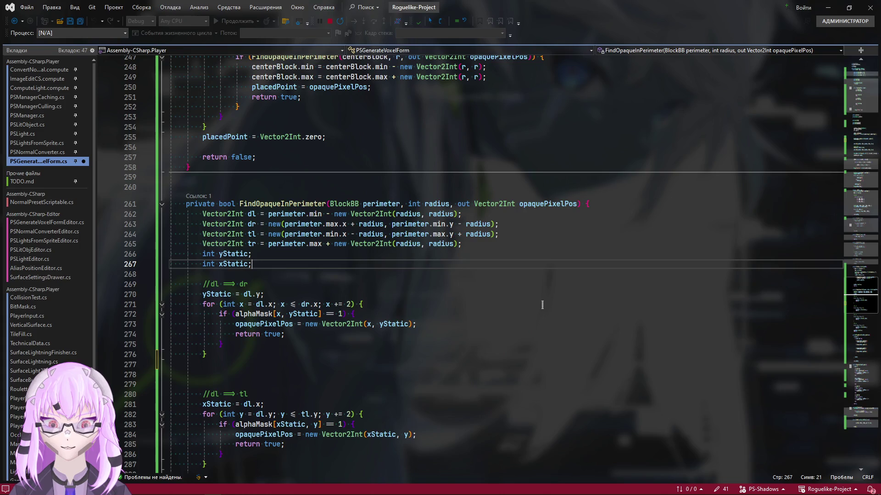
key(Return)
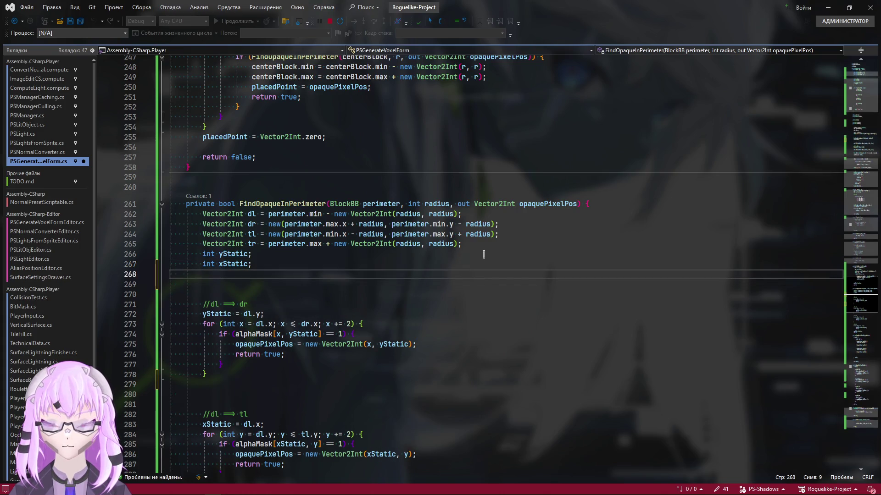
text(if ()
scroll(277, 324, up, 20)
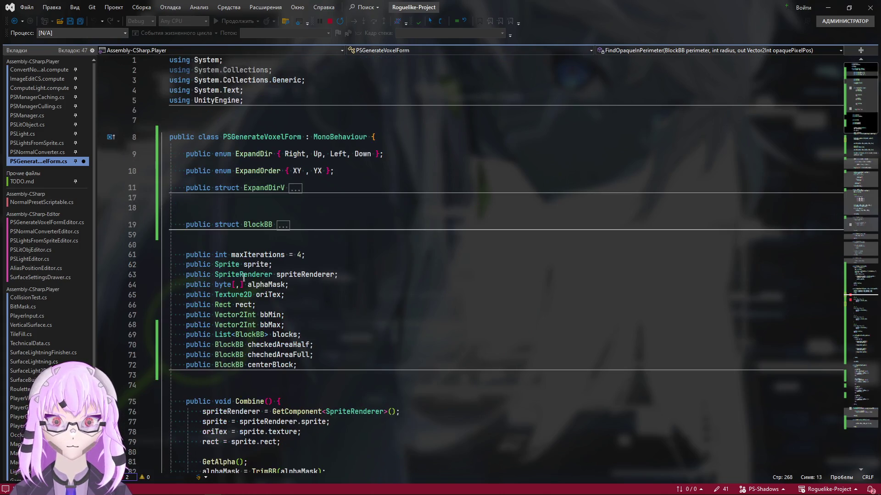
Step: Write the condition checkedAreaHalf == null in the if and open its body block
click(275, 314)
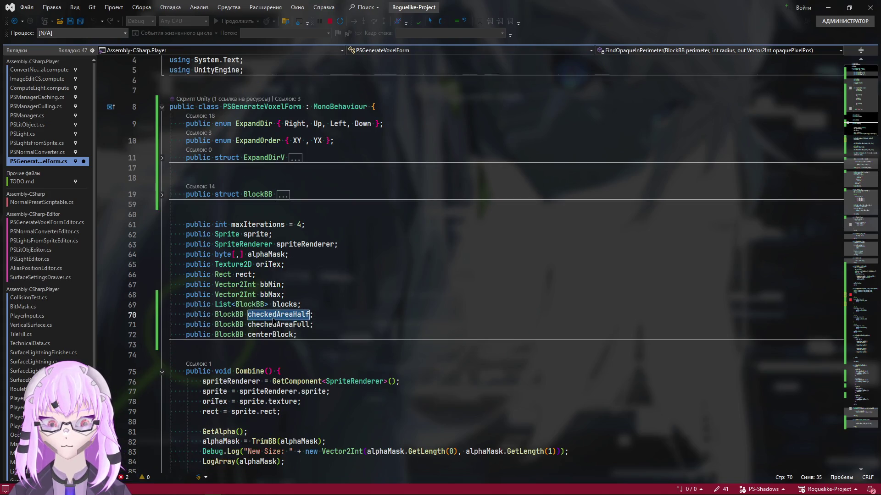
scroll(546, 352, down, 20)
scroll(545, 353, up, 1)
click(220, 223)
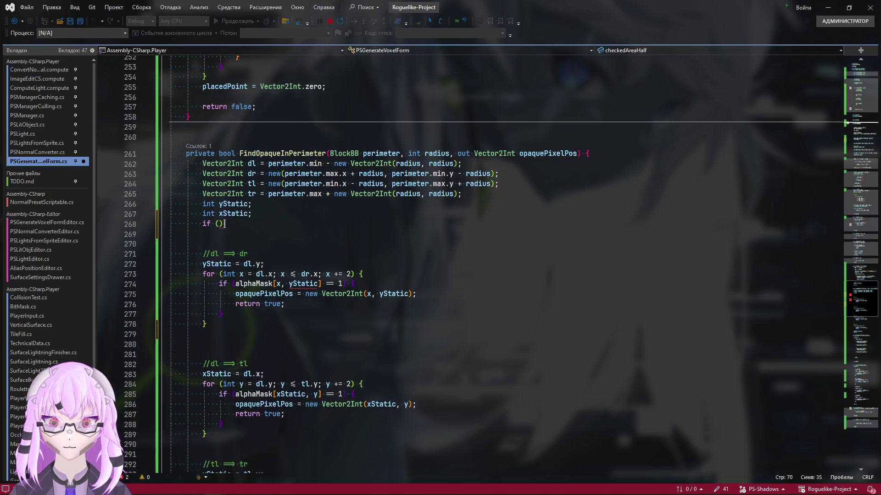
text(checkedAreaHalf)
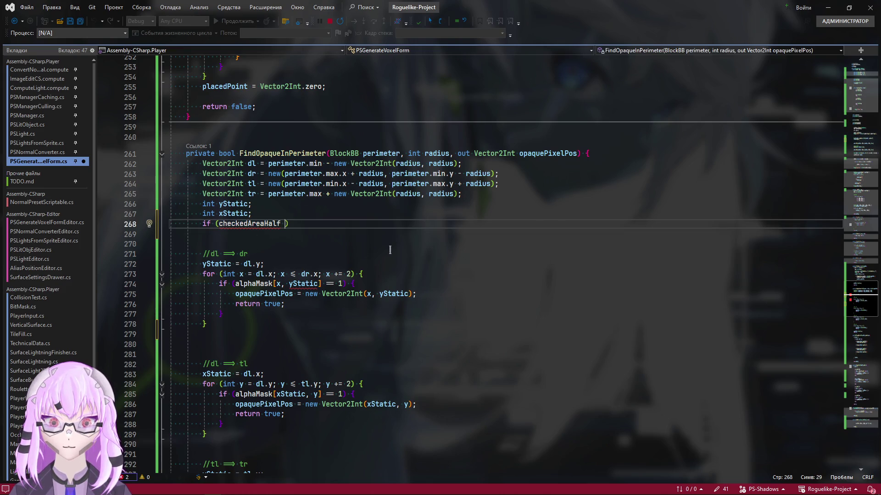
scroll(571, 171, up, 2)
scroll(682, 202, down, 2)
scroll(681, 202, up, 1)
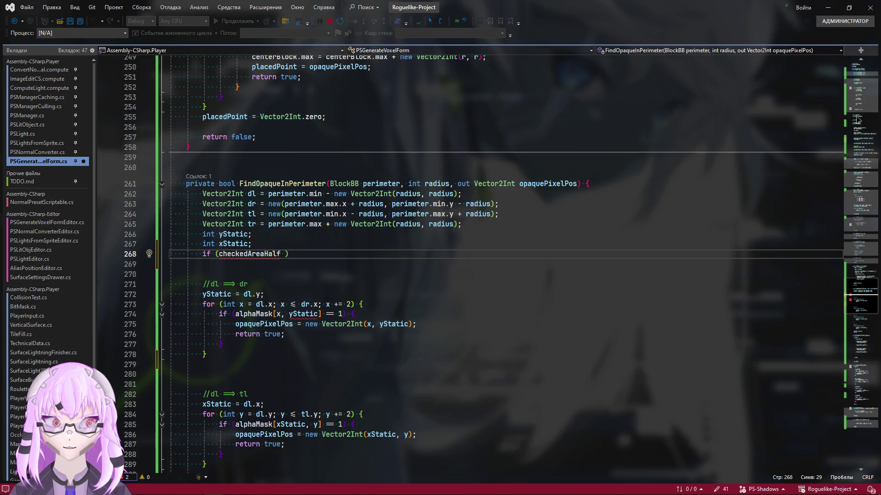
key(ctrl+Left)
key(F12)
scroll(395, 316, down, 2)
key(ctrl+minus)
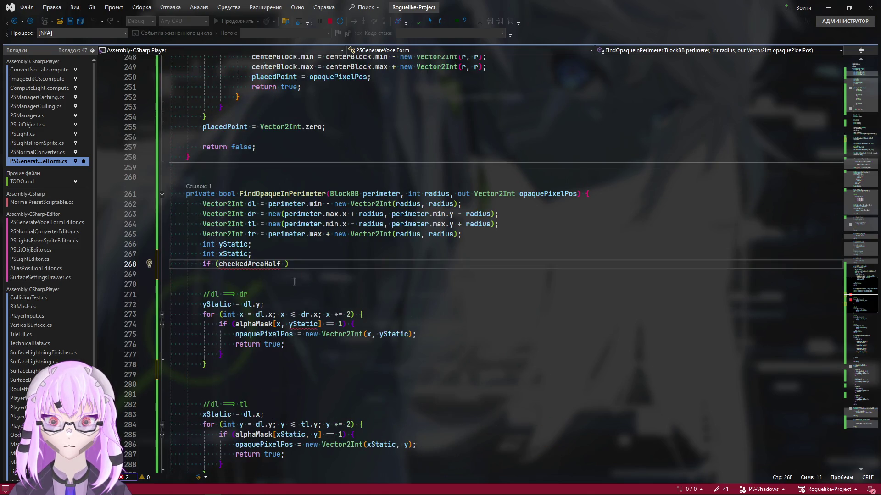
key(ctrl+Right)
text(1)
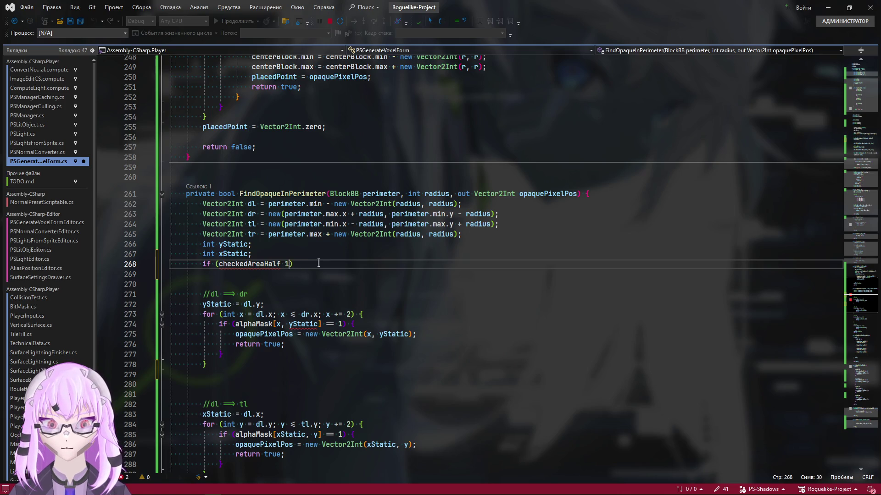
key(BackSpace)
key(BackSpace)
text(!=)
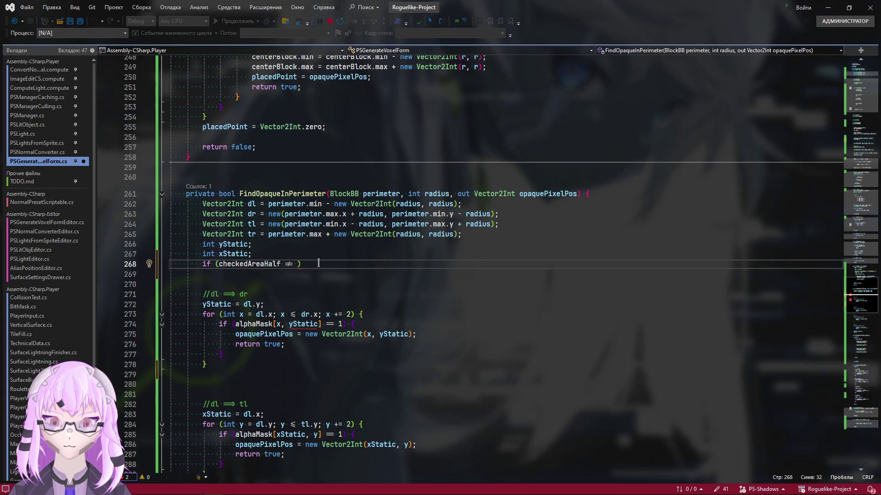
key(BackSpace)
key(BackSpace)
key(BackSpace)
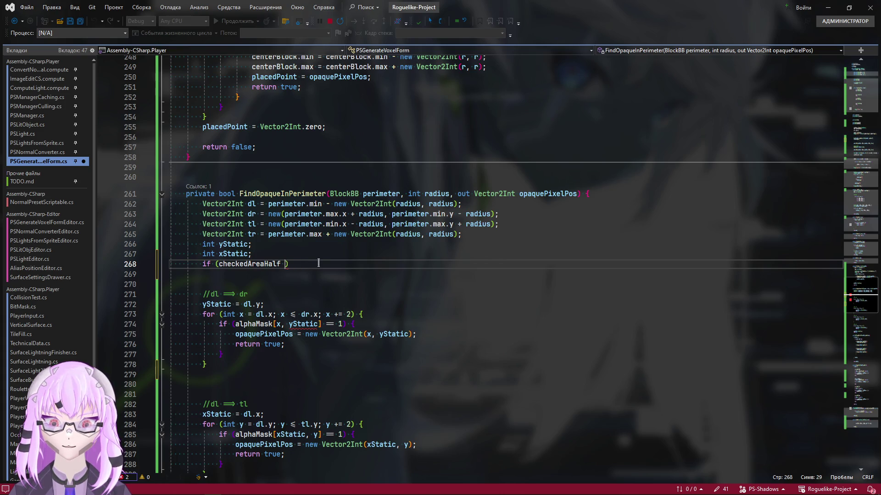
text(== null)
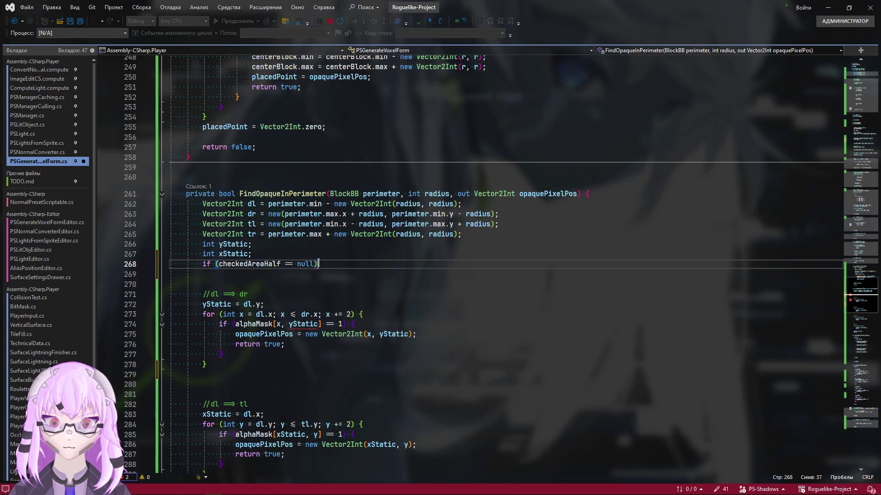
key(End)
text({)
key(Return)
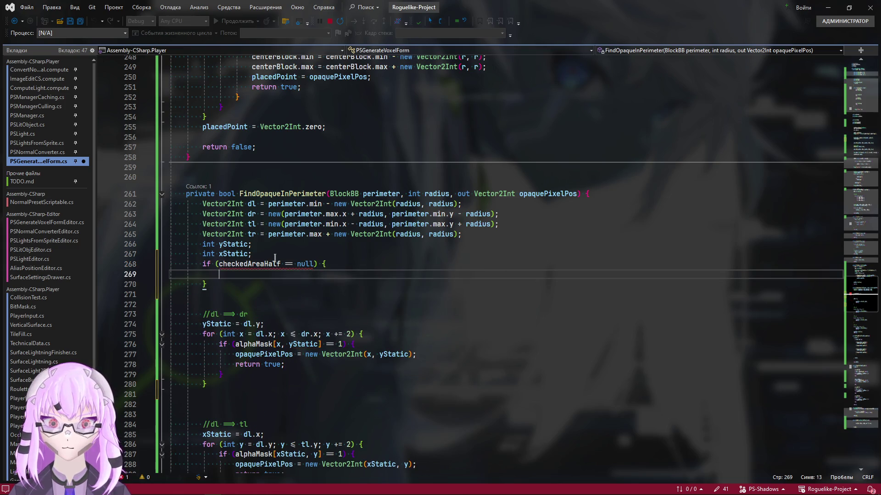
Step: Assign checkedAreaHalf = new BlockBB inside the block and go to the BlockBB struct definition
key(Tab)
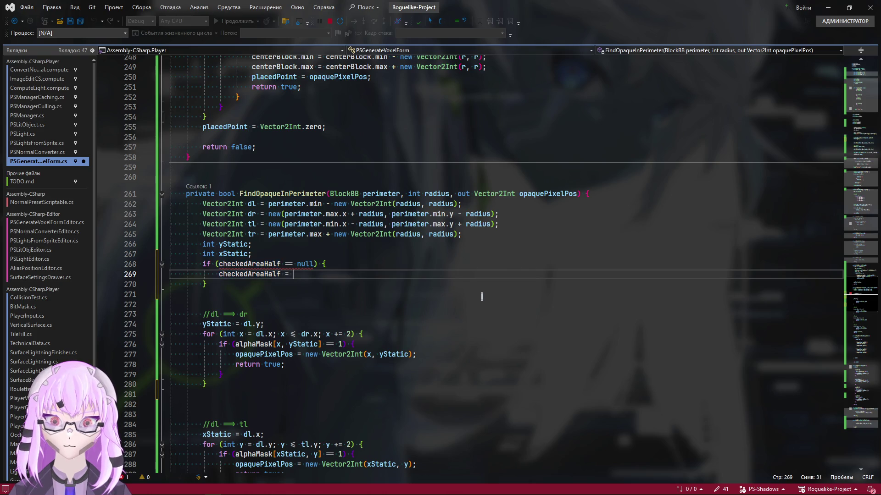
text(= new)
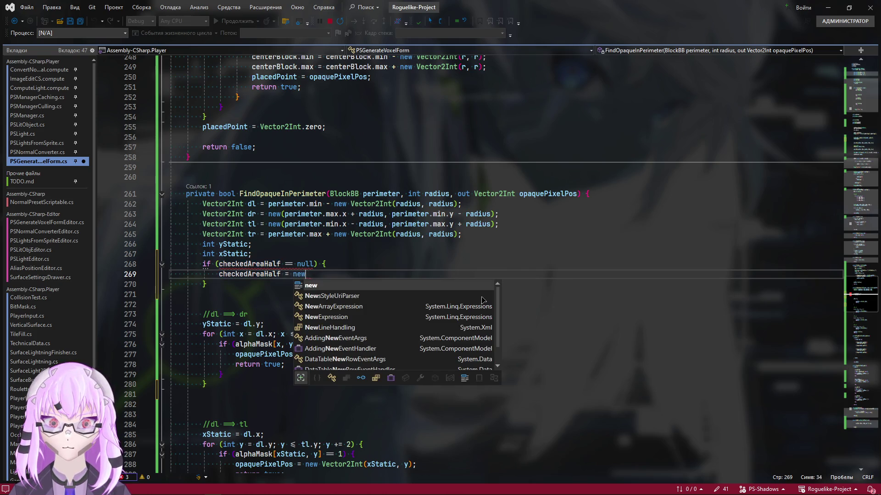
key(Tab)
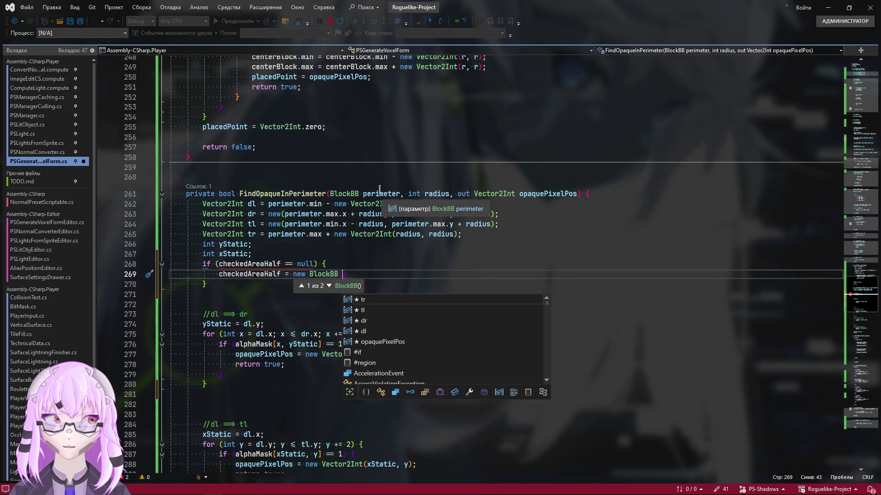
click(383, 224)
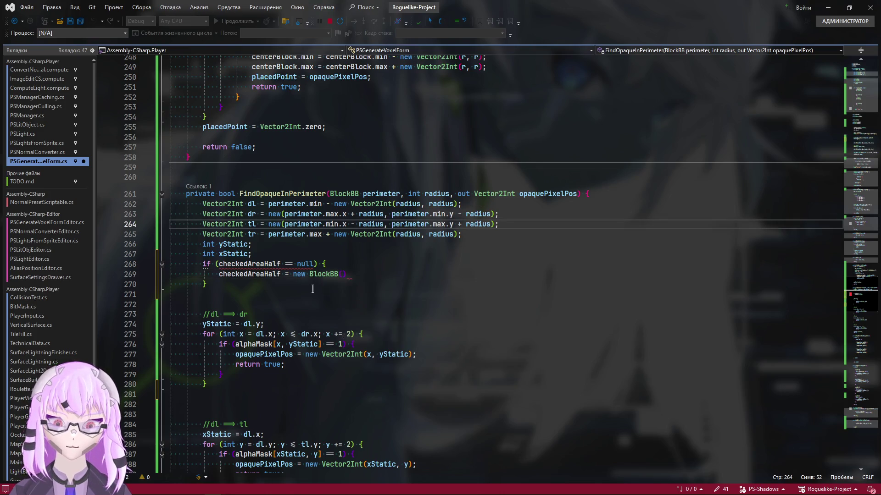
ctrl+click(319, 279)
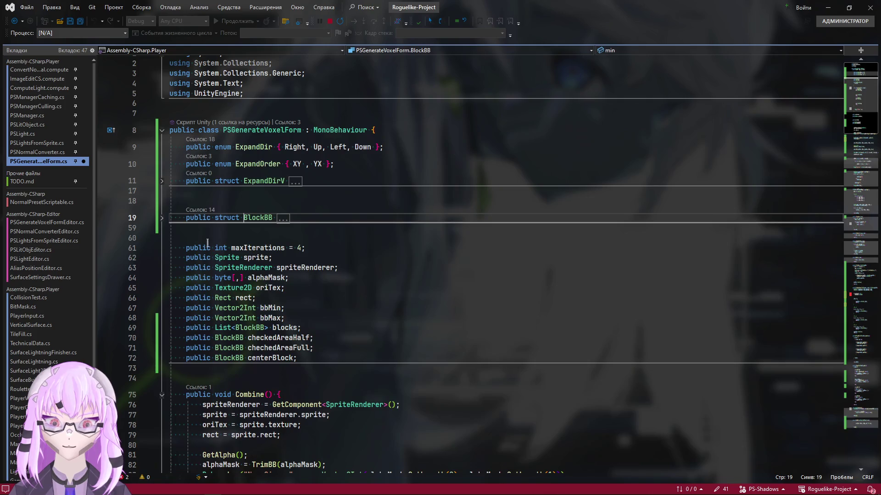
Step: Add a BlockBB(BlockBB blockRef) copy constructor and set min = blockRef.min in its body
click(161, 217)
click(397, 276)
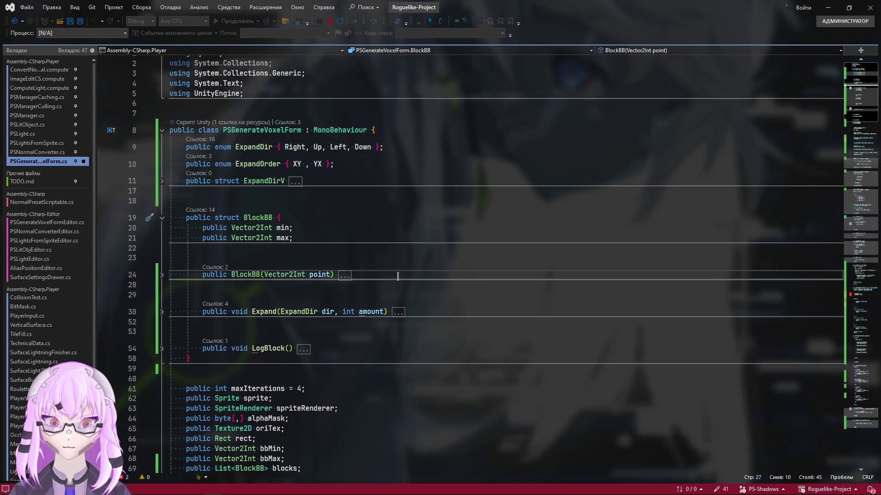
key(Return)
key(Return)
key(Return)
text(public )
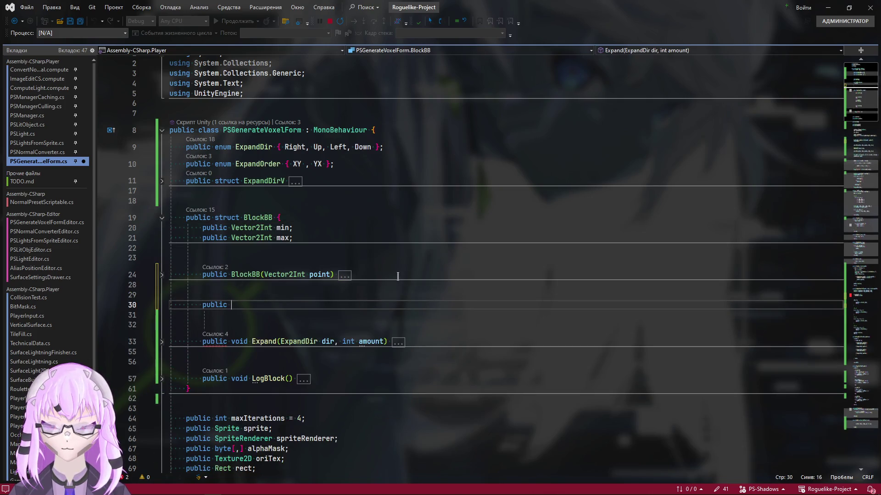
text(BlockBB()
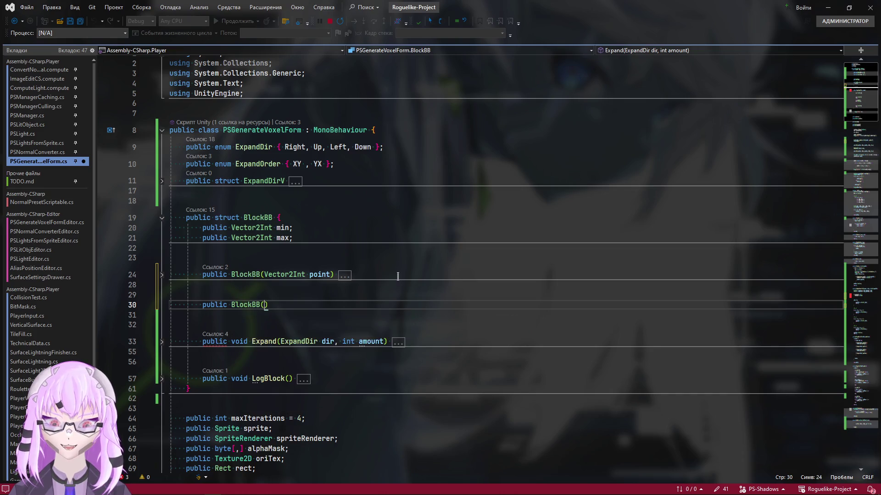
text(Bl)
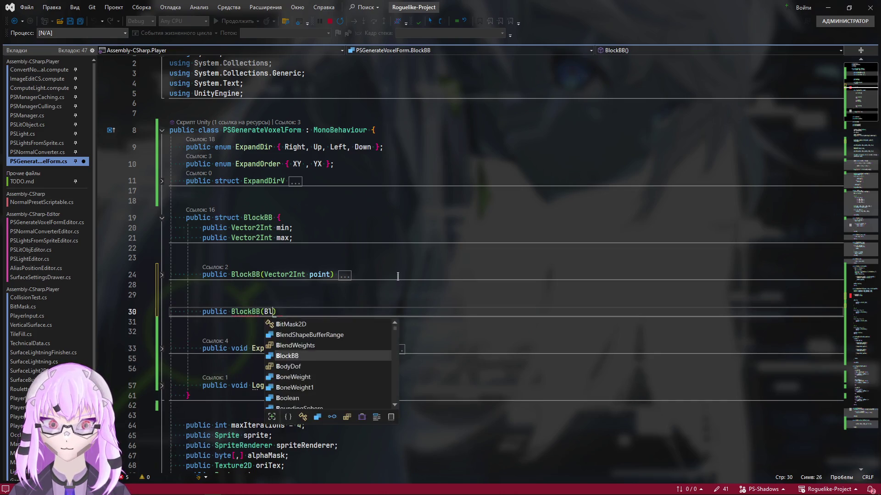
text(ockBB bl)
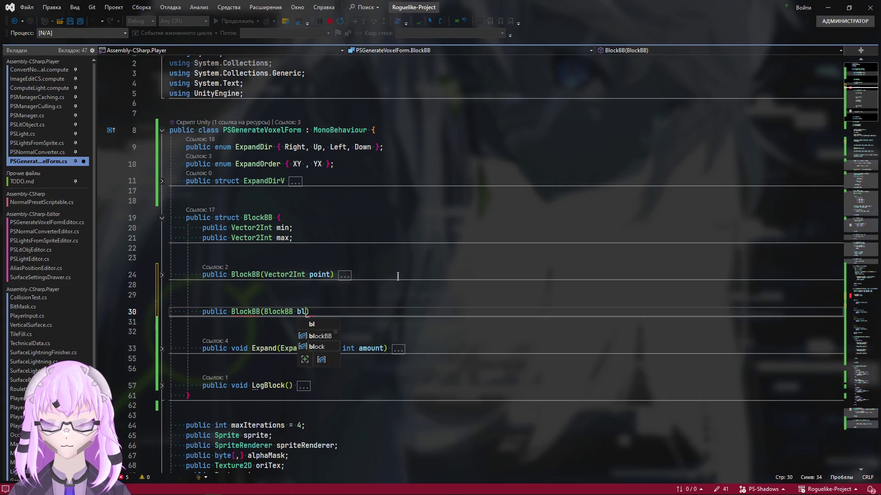
text(ockRef))
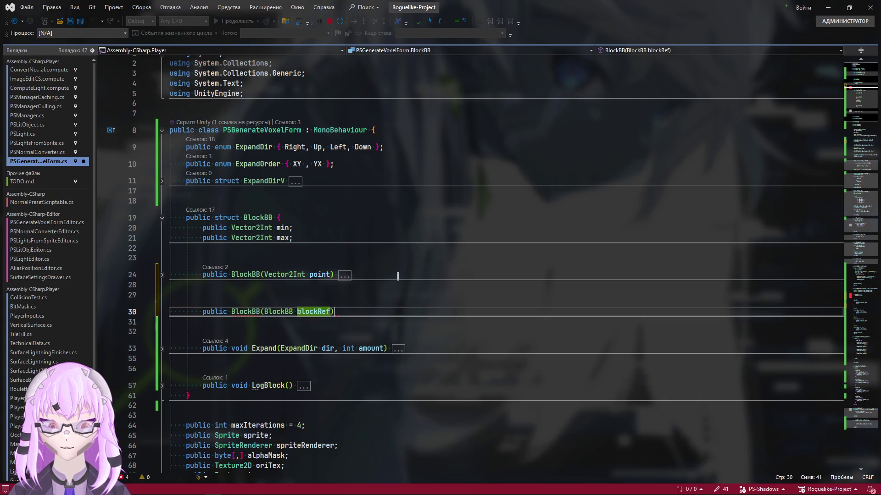
text( {)
key(Return)
scroll(404, 279, down, 1)
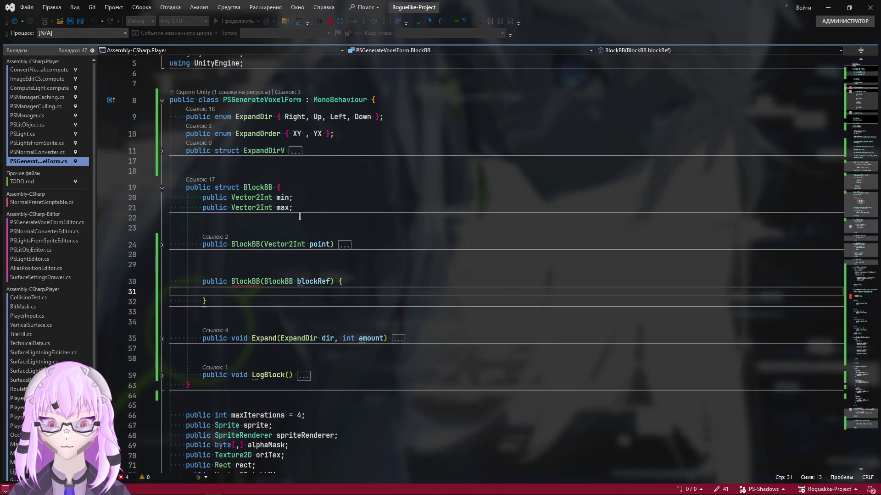
double_click(281, 197)
key(ctrl+c)
click(341, 297)
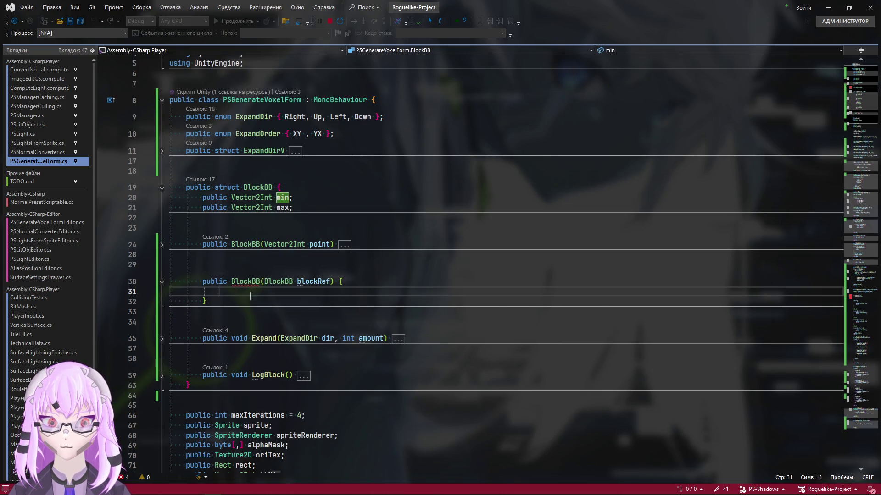
key(ctrl+v)
text(= )
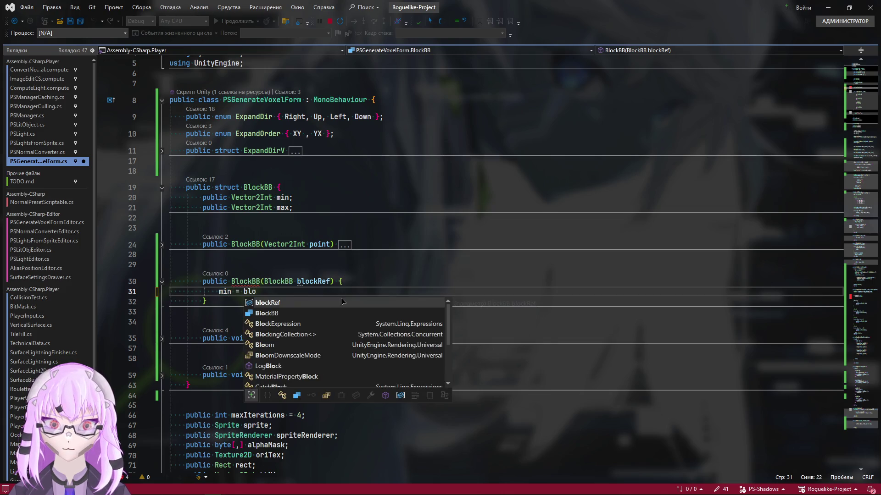
text(blockRef.)
key(Tab)
text(;)
key(Return)
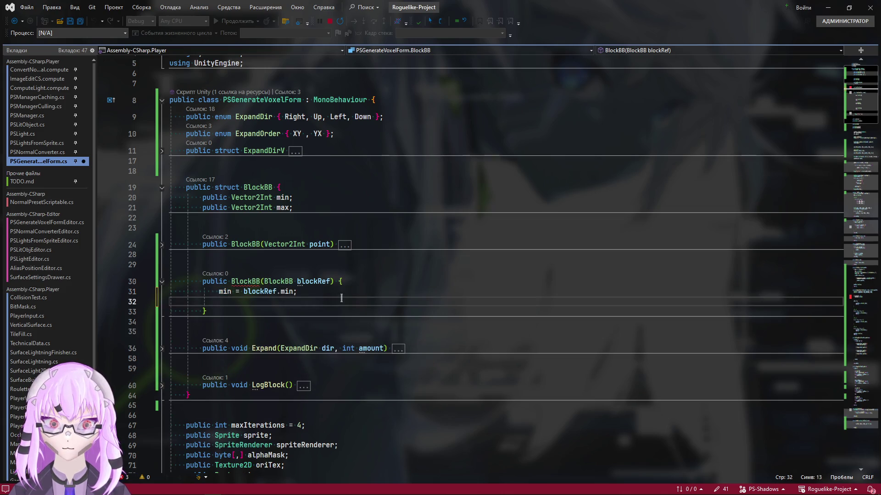
text(man)
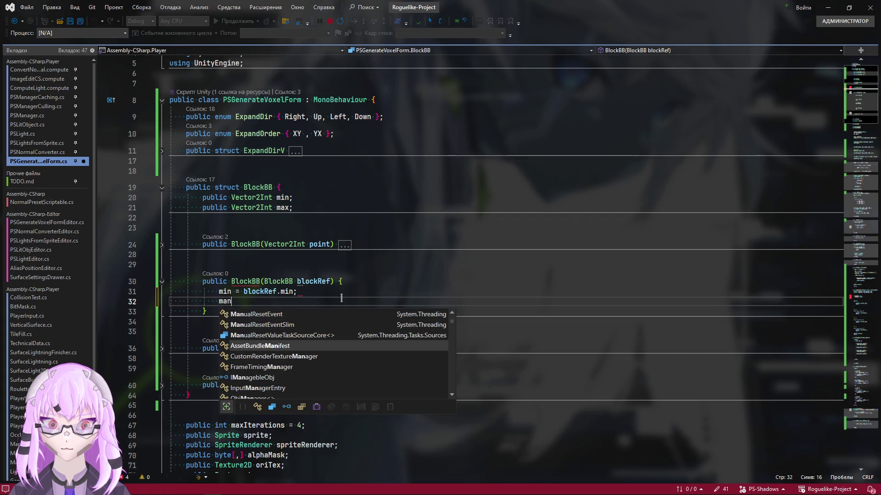
text(x =)
Step: Set max = blockRef.max, then fold the copy constructor and the whole BlockBB struct
key(BackSpace)
key(BackSpace)
key(BackSpace)
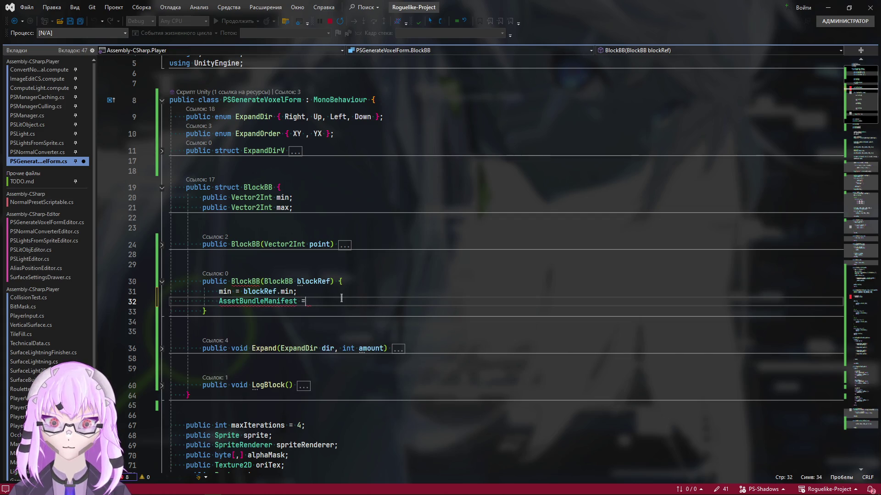
key(ctrl+BackSpace)
text(man)
text(x)
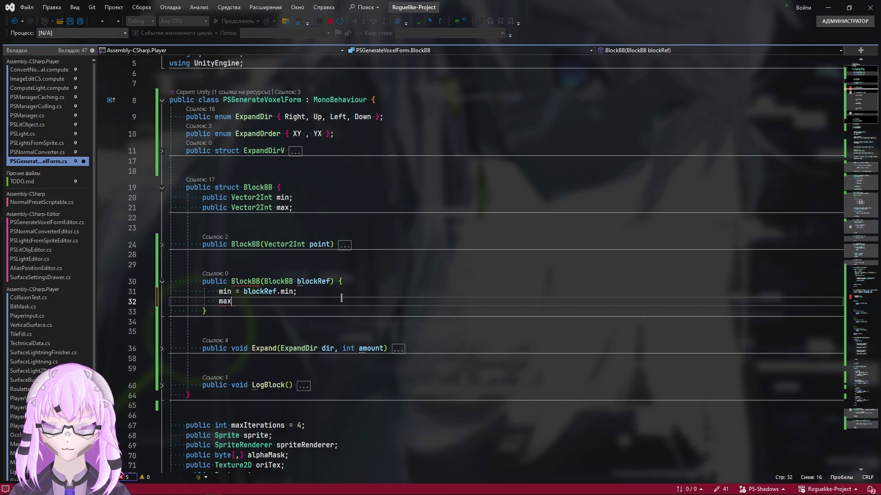
text(= blo)
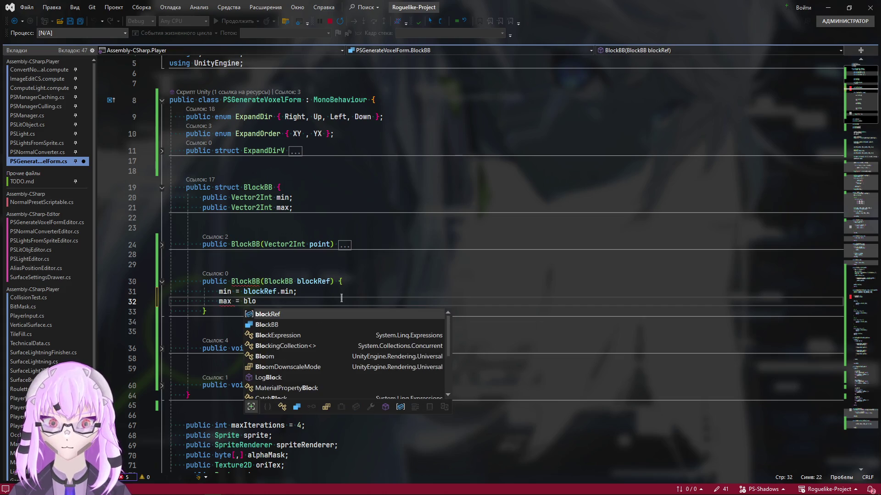
key(Tab)
text(.m)
key(Tab)
text(;)
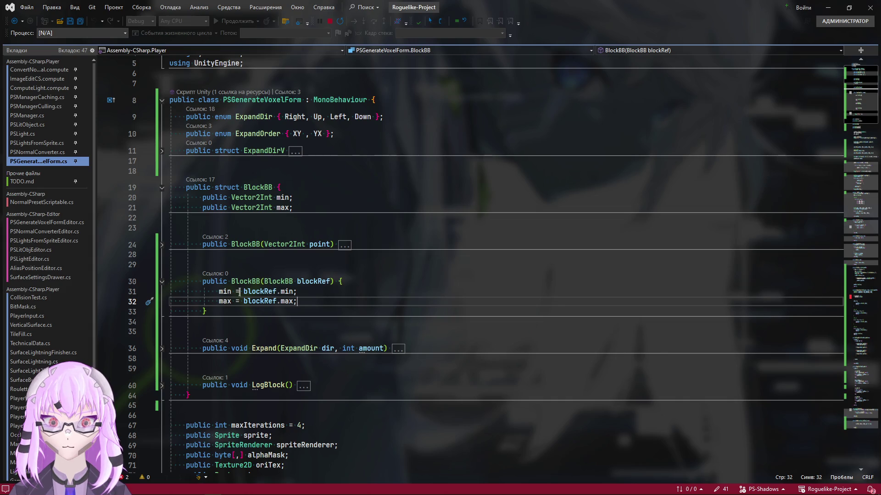
click(162, 282)
key(ctrl+minus)
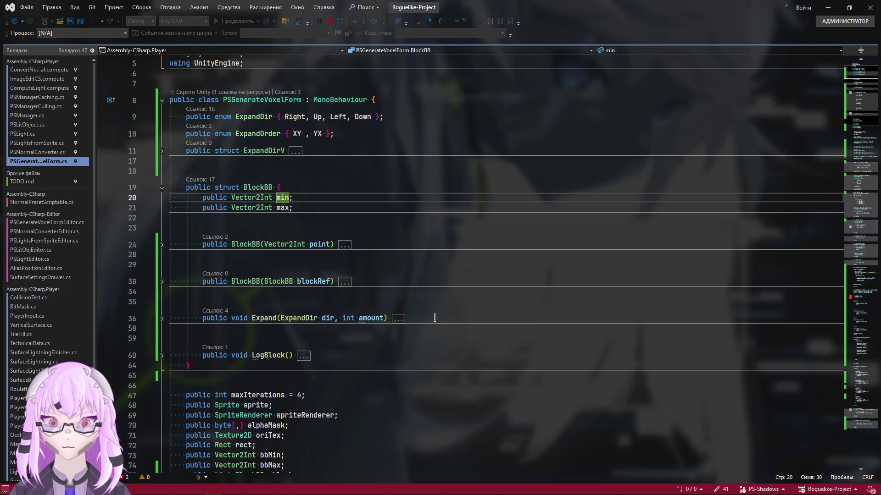
key(ctrl+shift+minus)
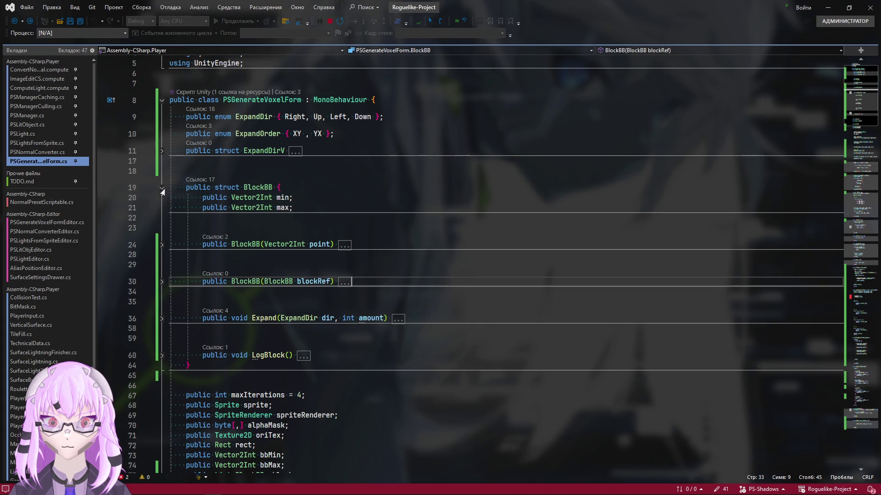
click(162, 189)
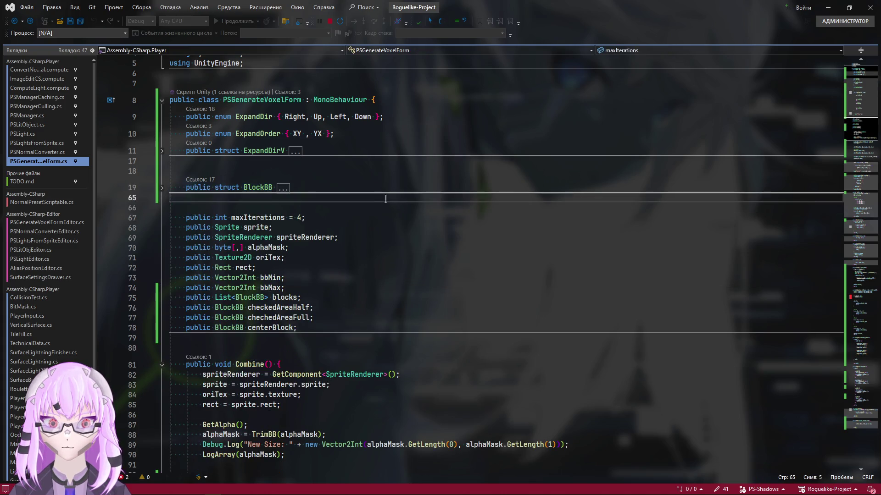
Step: Complete new BlockBB() in the assignment and delete the checkedAreaHalf == null condition
key(ctrl+minus)
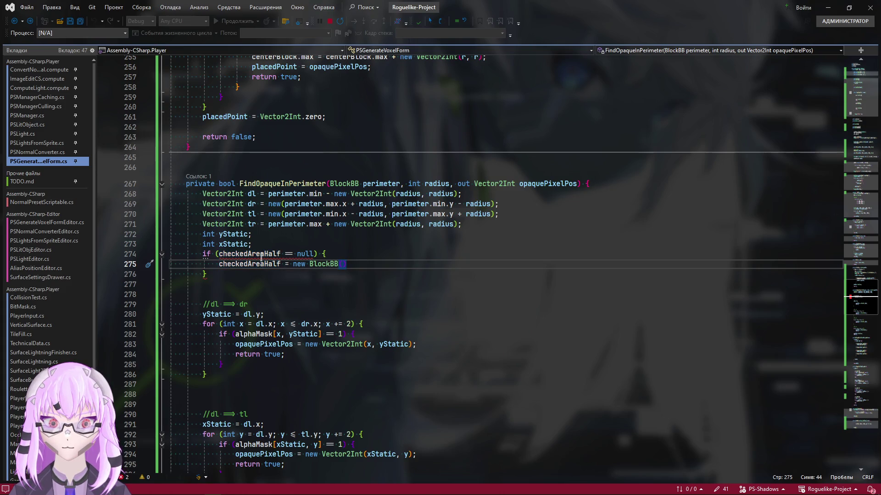
mouse_move(249, 253)
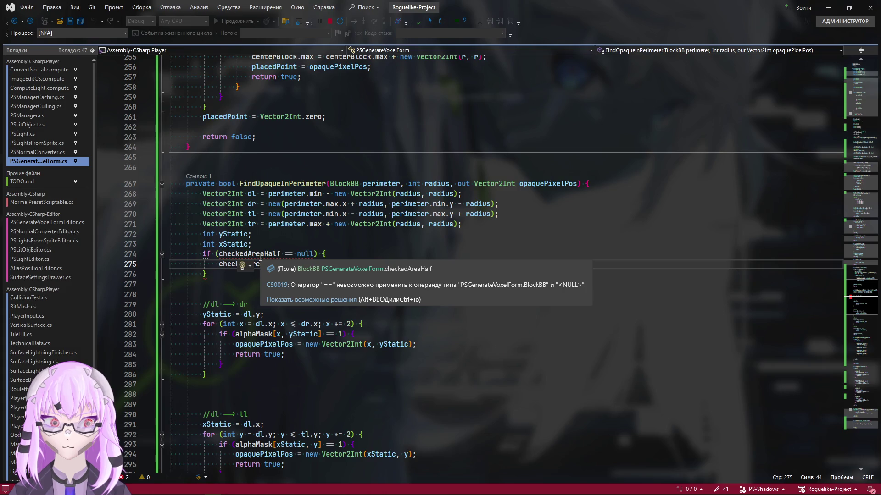
text(())
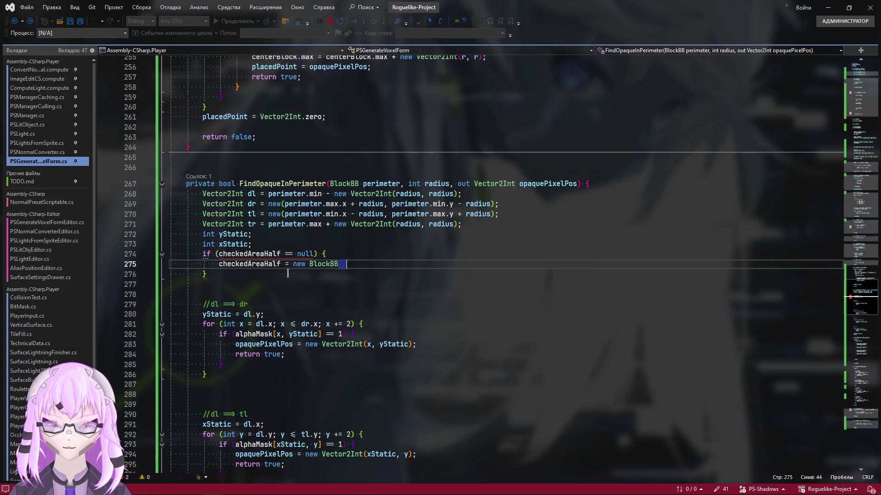
drag(314, 254, 225, 254)
key(BackSpace)
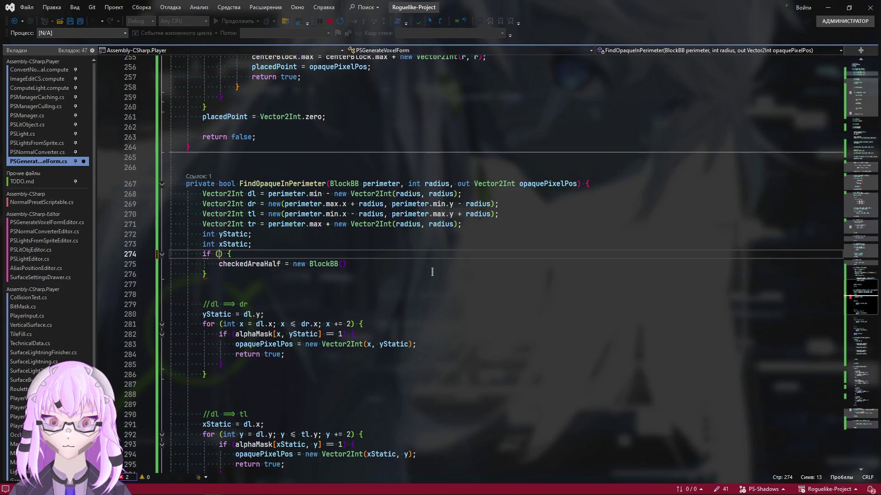
scroll(669, 197, up, 20)
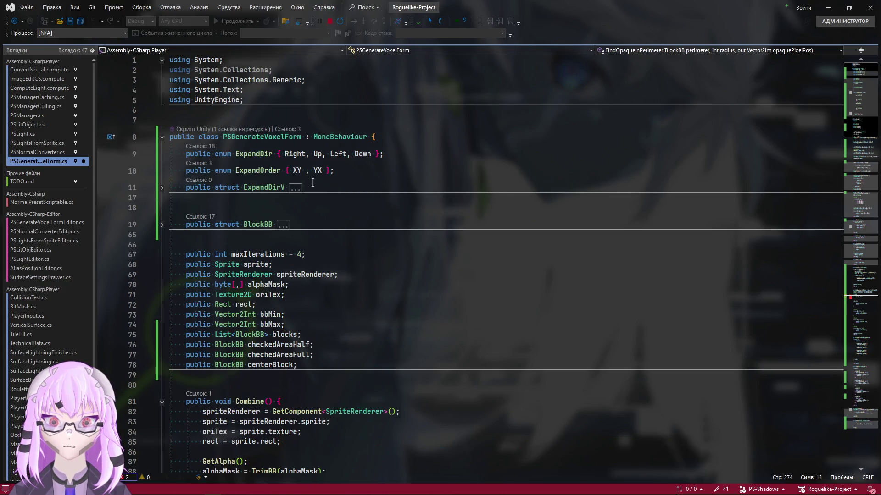
scroll(313, 183, down, 6)
scroll(315, 184, up, 5)
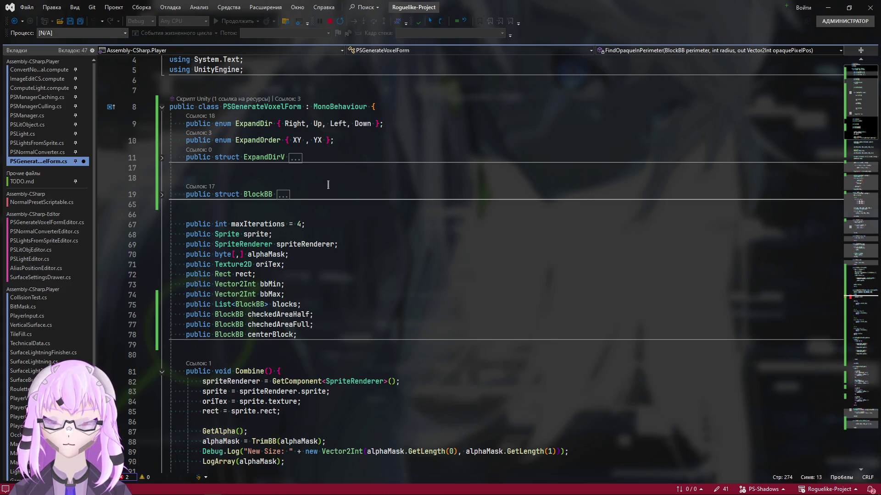
scroll(317, 227, down, 2)
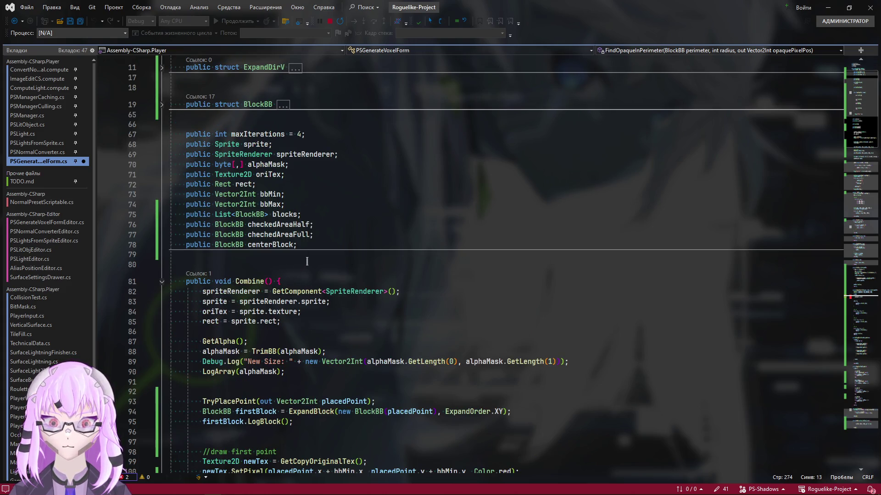
Step: Declare public bool firstPointPlaced = false below centerBlock and return to the empty if
click(331, 227)
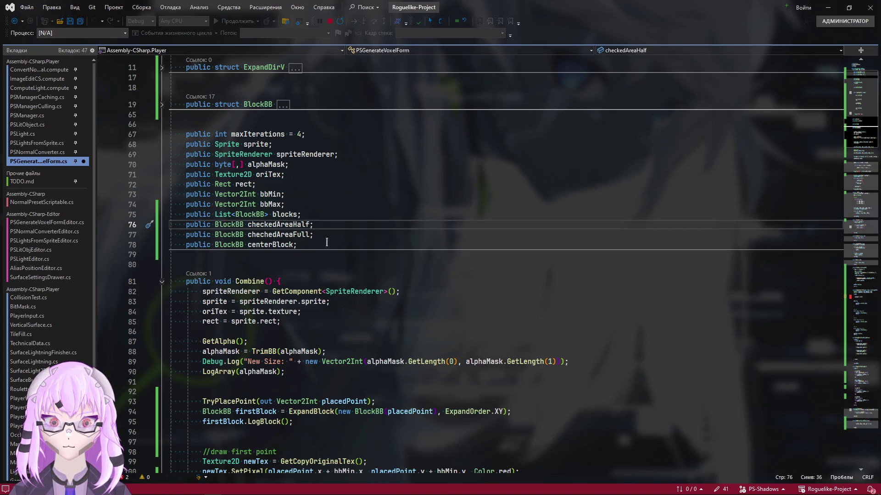
key(Down)
key(Down)
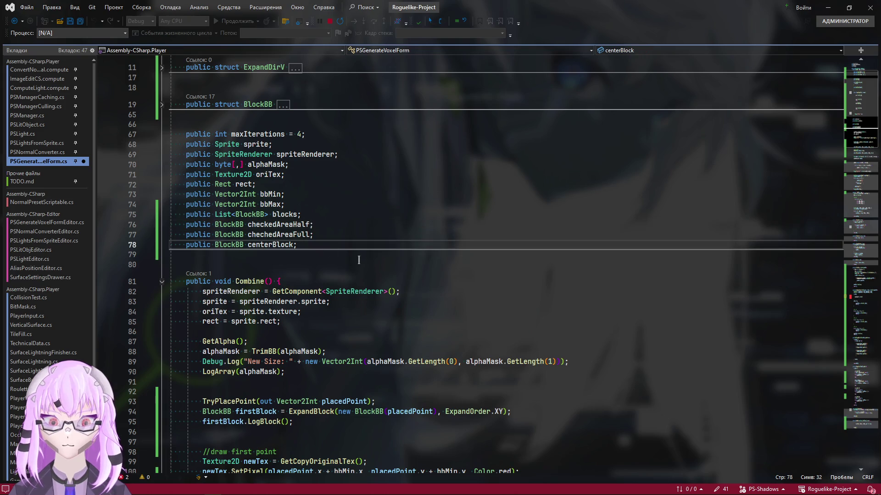
key(Return)
text(pub)
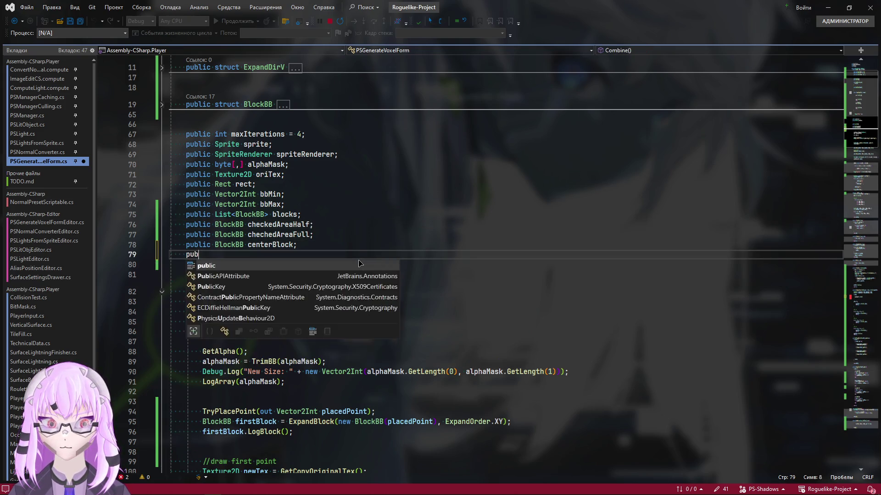
text(lic bool firstPoint)
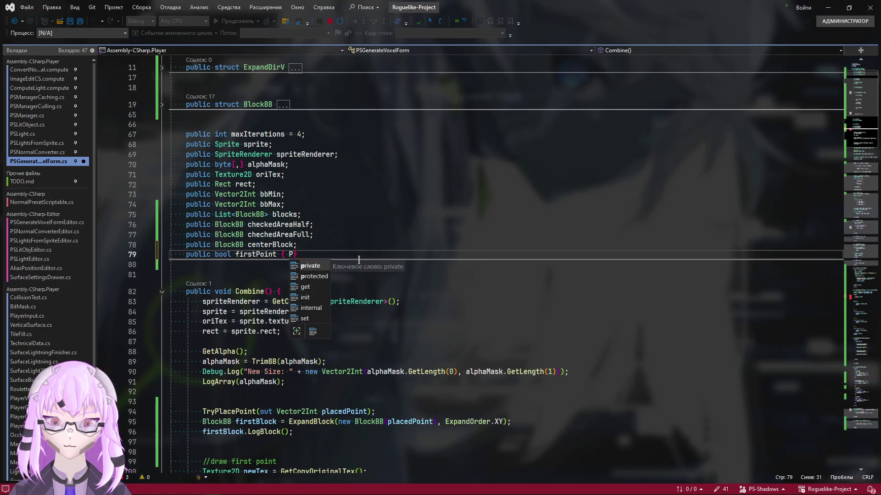
text(Place)
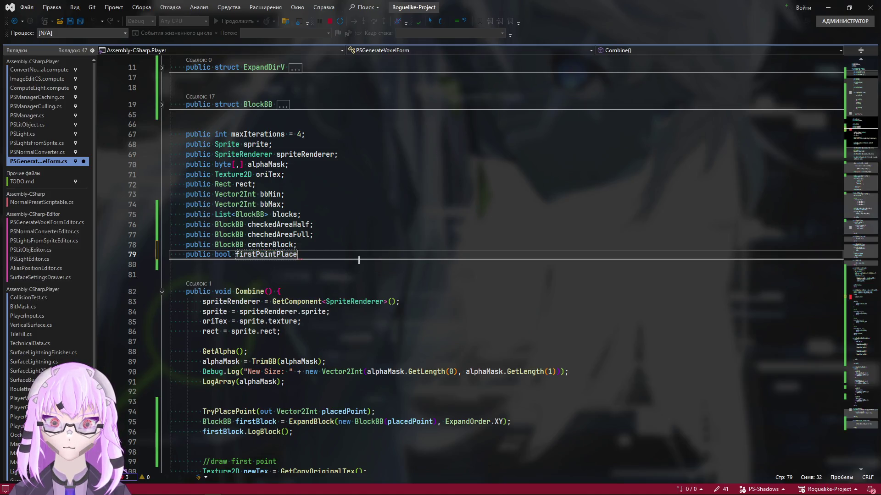
text(d = false)
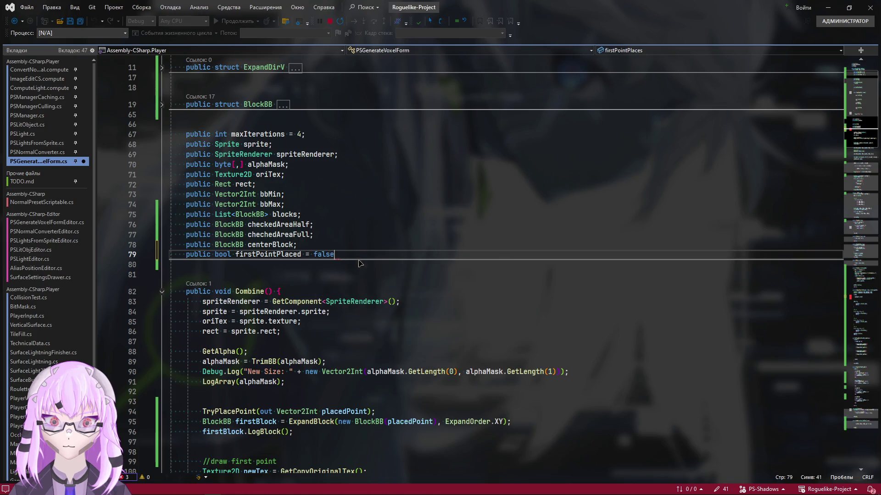
text(;)
click(301, 255)
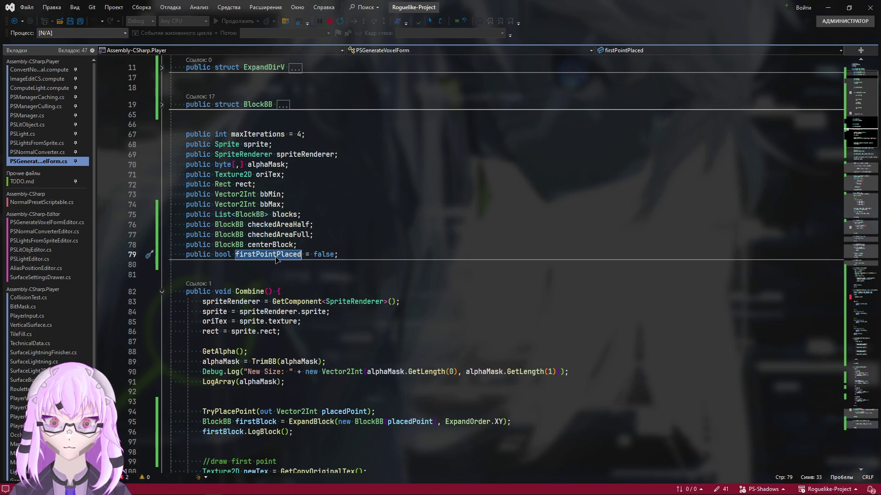
click(867, 301)
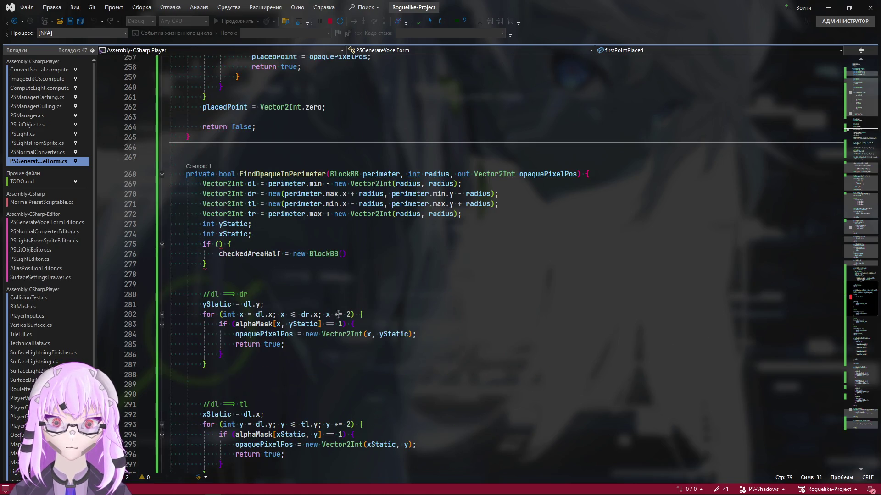
Step: Make the if condition !firstPointPlaced
click(224, 245)
key(ctrl+v)
key(ctrl+shift+Left)
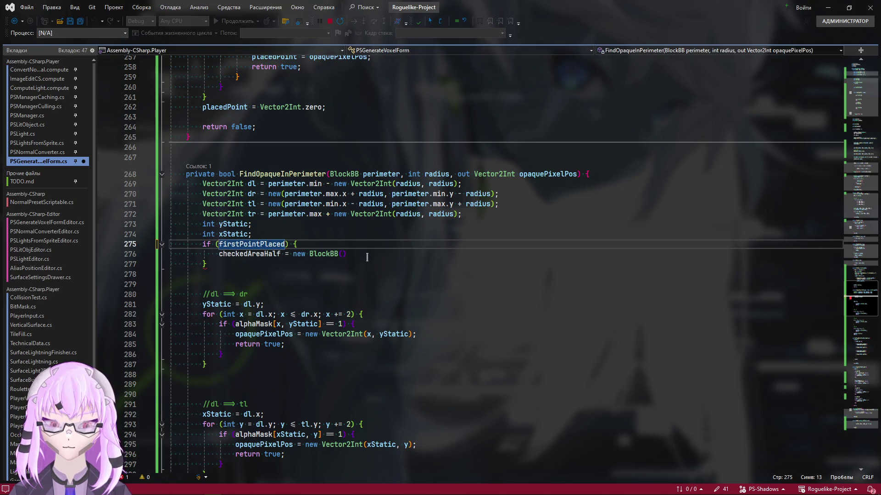
key(Left)
text(!)
click(364, 255)
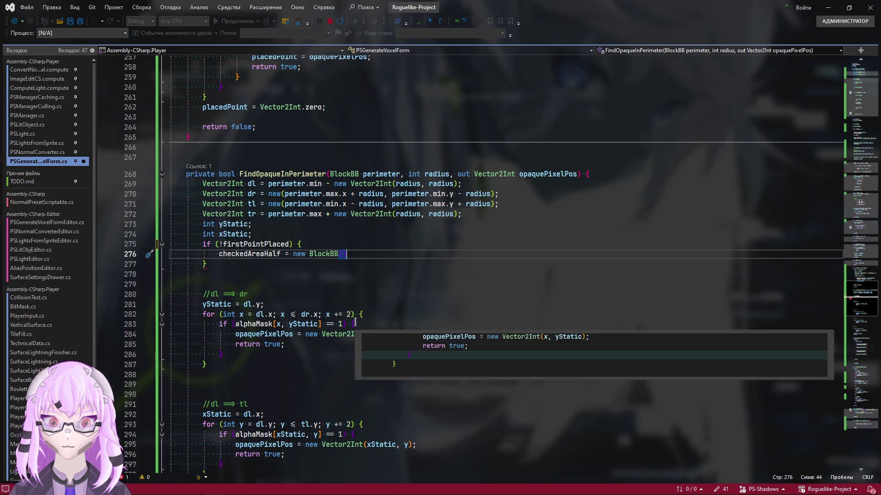
scroll(633, 399, down, 4)
scroll(575, 387, down, 5)
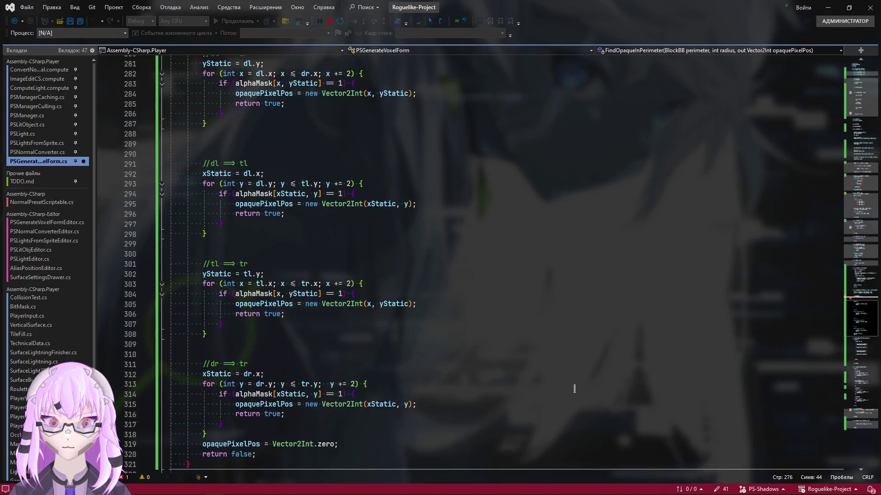
scroll(576, 387, down, 4)
scroll(575, 387, up, 3)
scroll(575, 388, up, 4)
scroll(564, 413, up, 4)
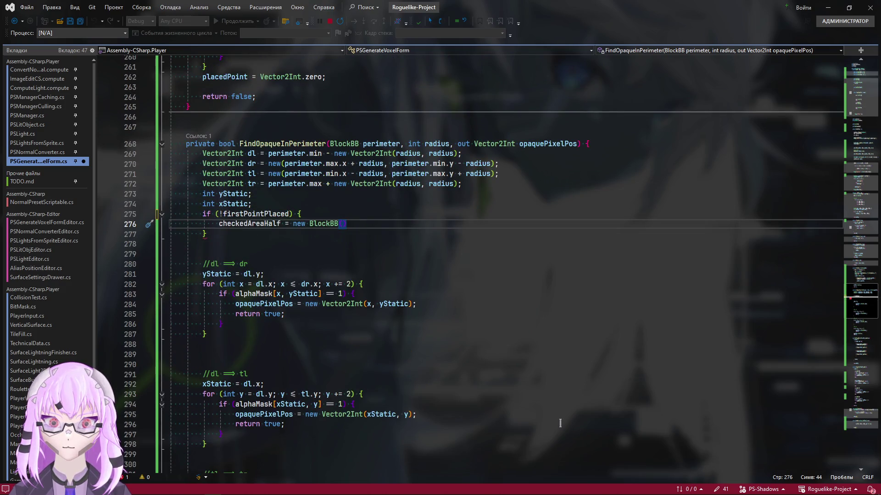
Step: Construct checkedAreaHalf as new BlockBB(perimeter) and move below the dl→dr loop
click(281, 225)
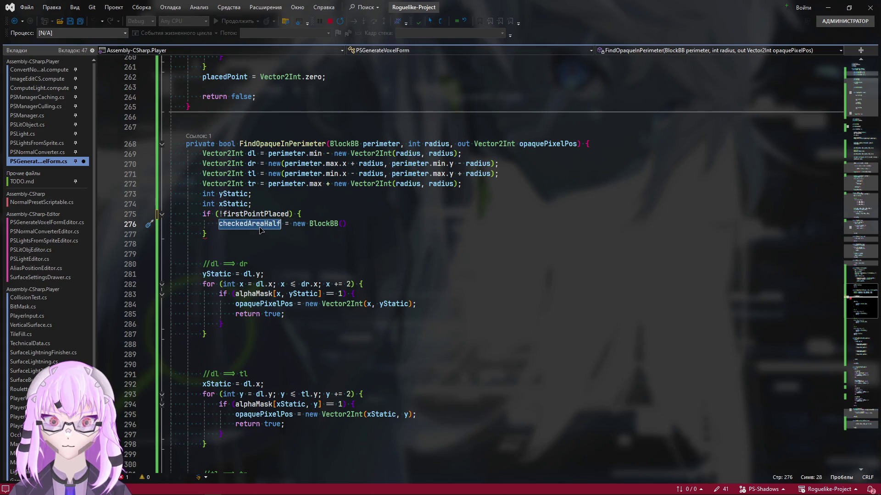
key(Up)
key(Up)
key(Up)
key(ctrl+Right)
key(ctrl+Right)
key(ctrl+Right)
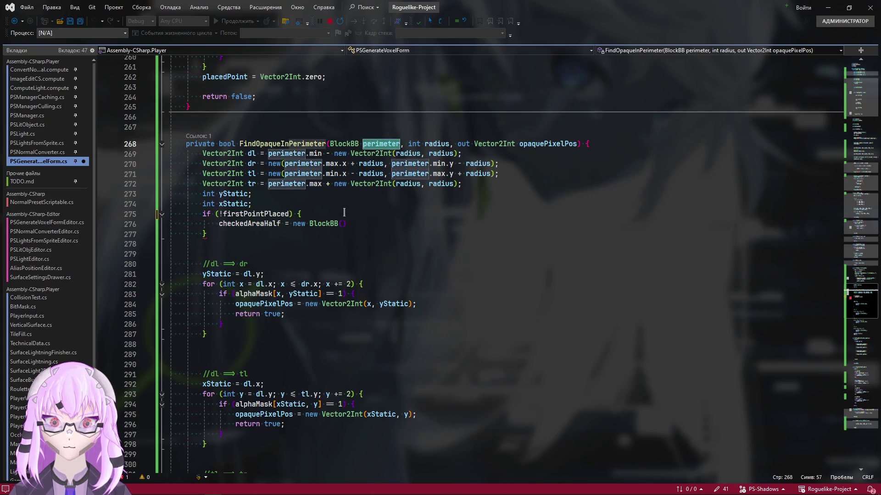
click(343, 223)
text((perimeter)
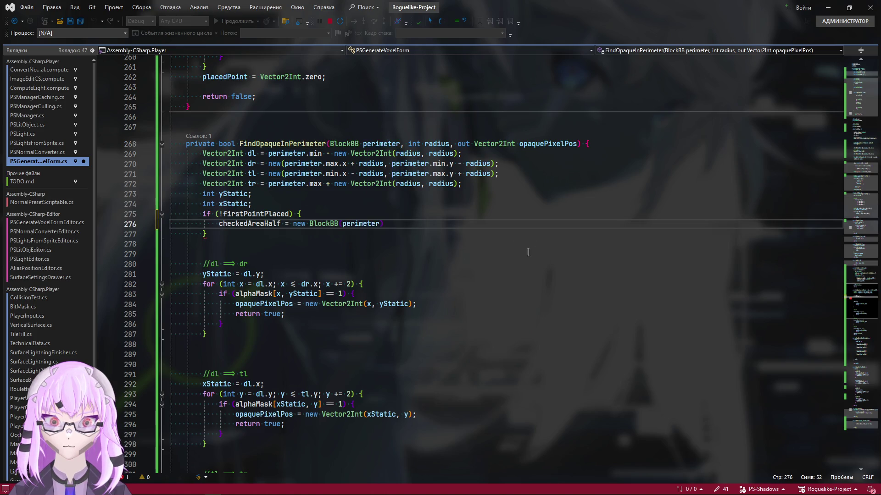
scroll(397, 280, up, 1)
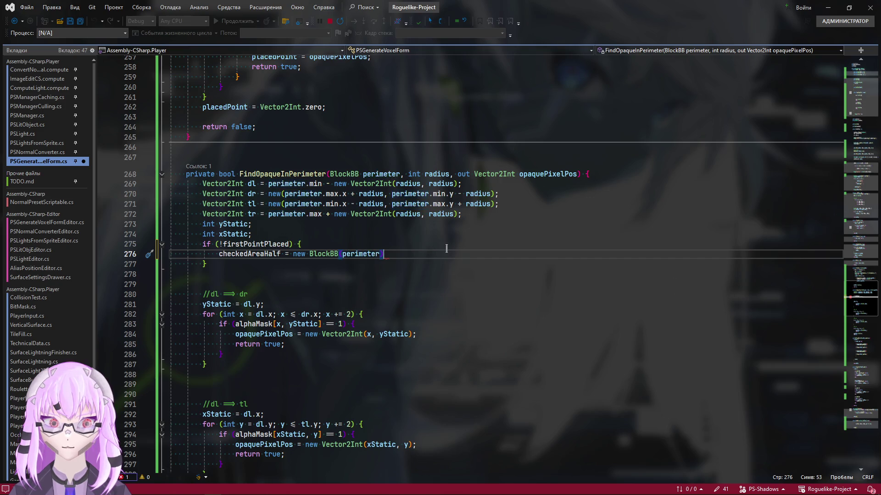
text();)
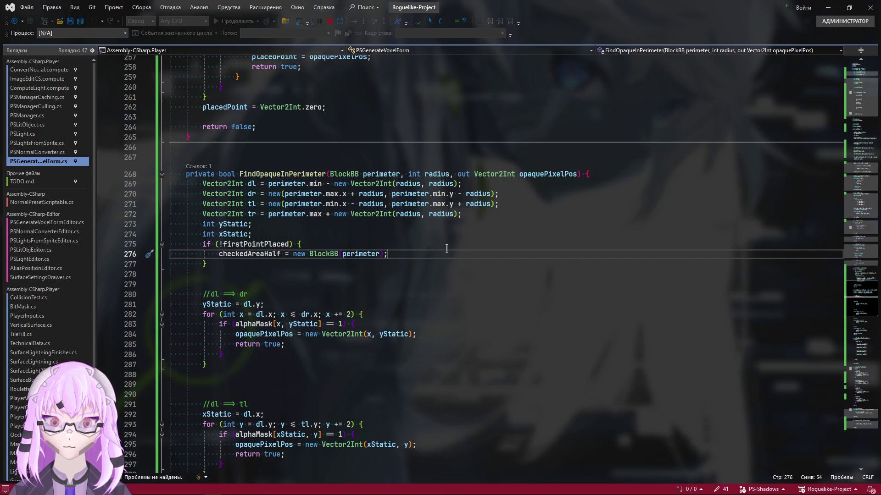
double_click(250, 255)
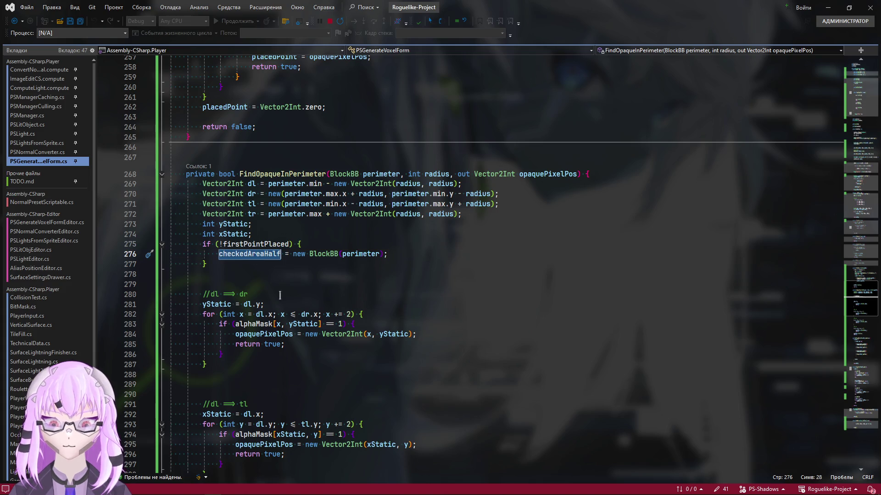
scroll(263, 235, down, 1)
scroll(262, 236, down, 3)
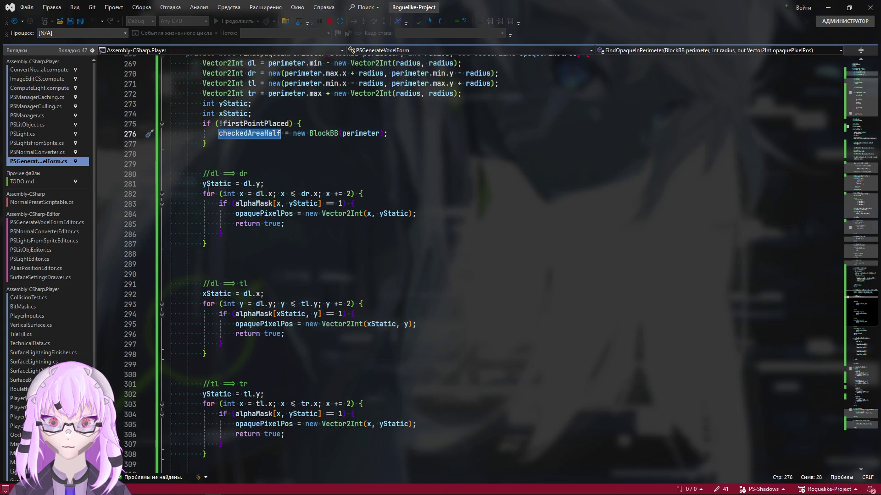
click(218, 243)
click(230, 252)
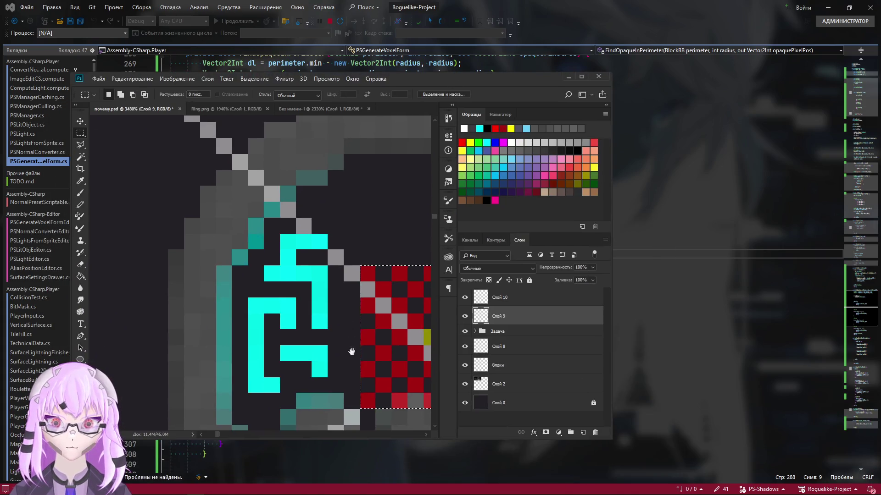
drag(166, 276, 318, 282)
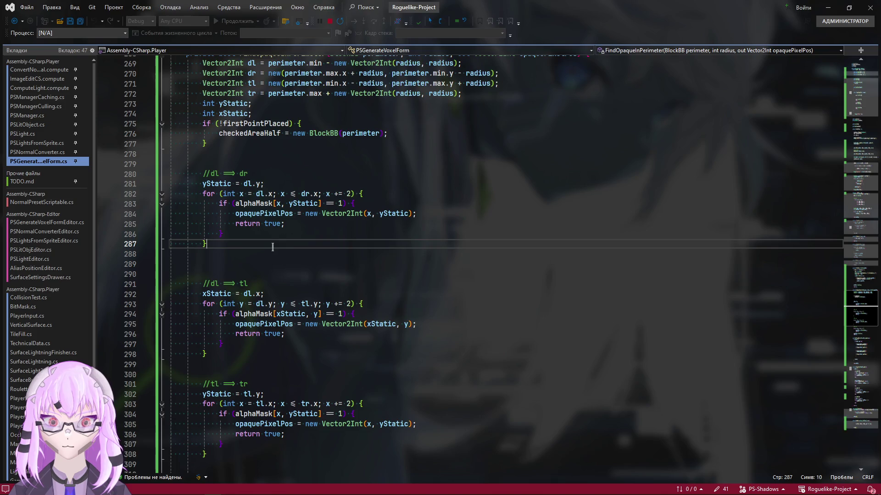
scroll(273, 254, up, 1)
Step: Add checkedAreaHalf.Expand(ExpandDir.Down, 1) after the dl→dr loop, save, and copy the line
click(242, 168)
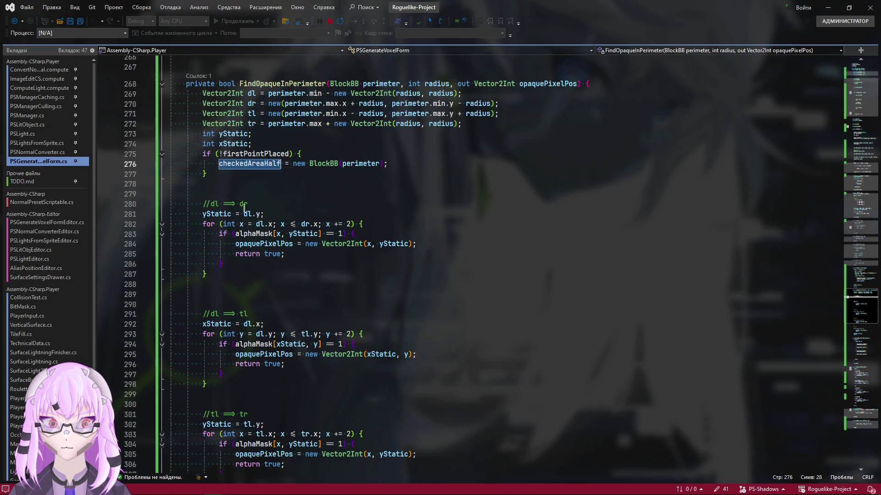
click(226, 287)
text(checkedAreaHalf)
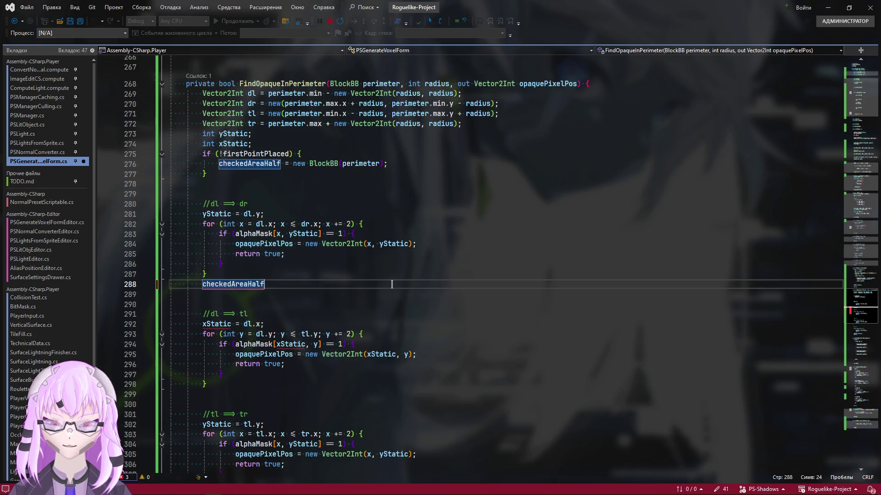
text(.)
key(Down)
key(Tab)
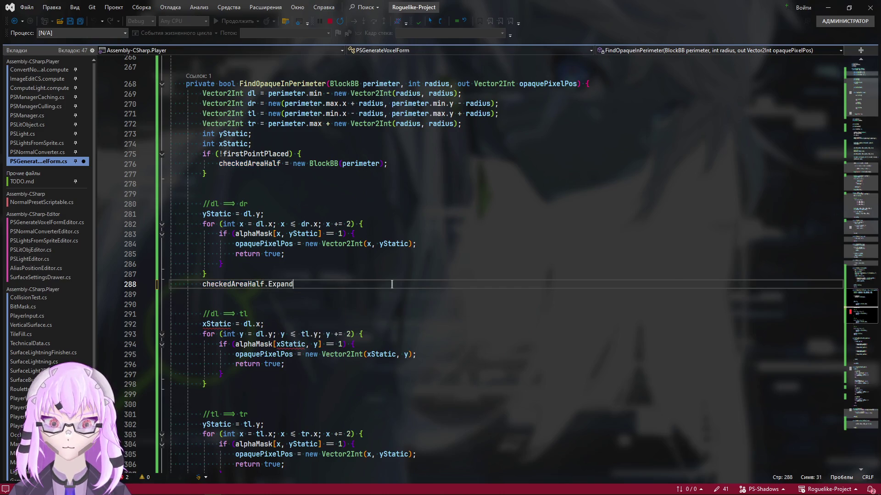
text(()
text(.)
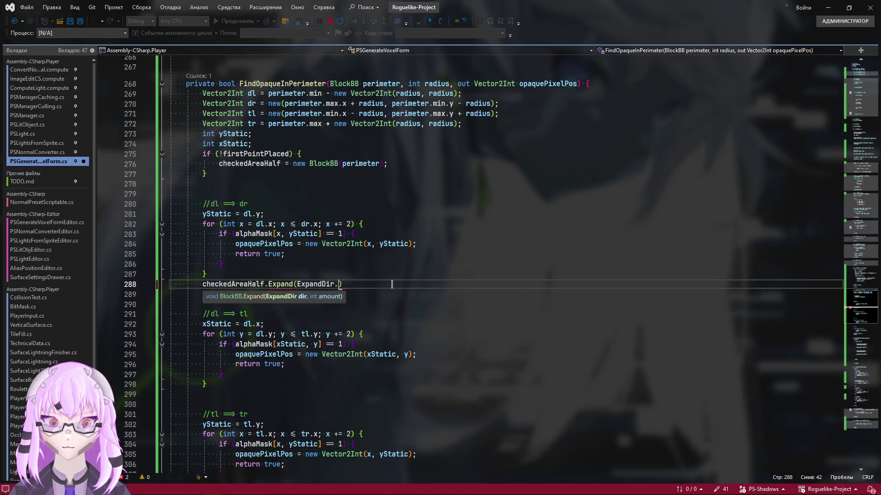
text(Dow)
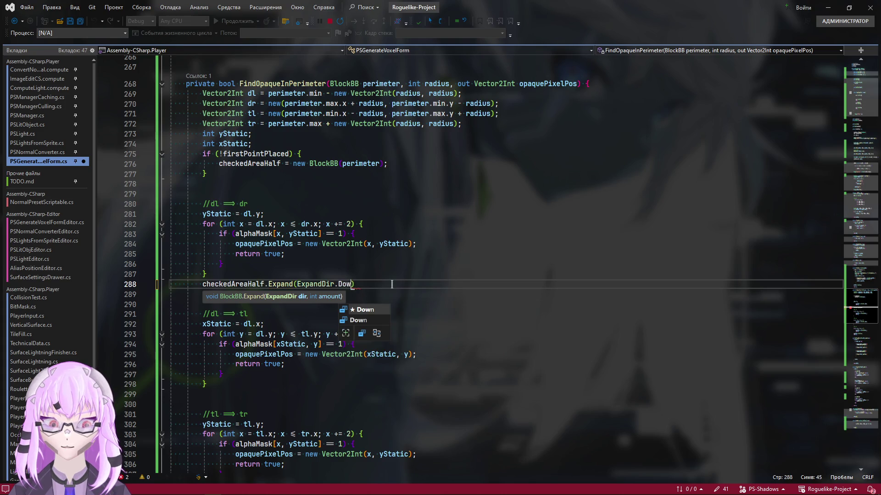
text())
key(ctrl+s)
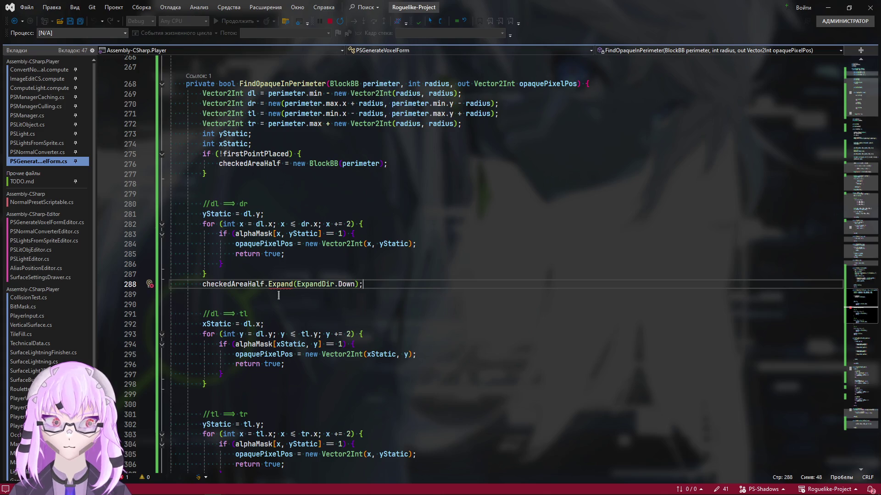
mouse_move(283, 285)
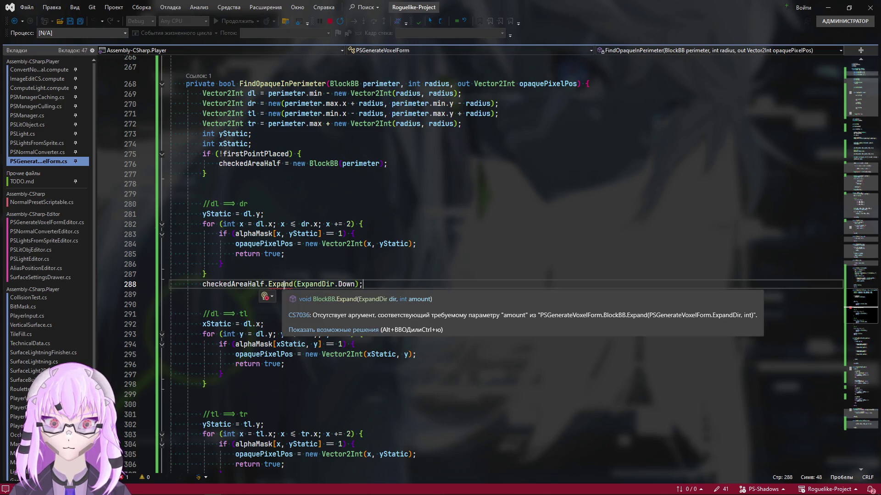
key(Left)
key(Left)
text(,)
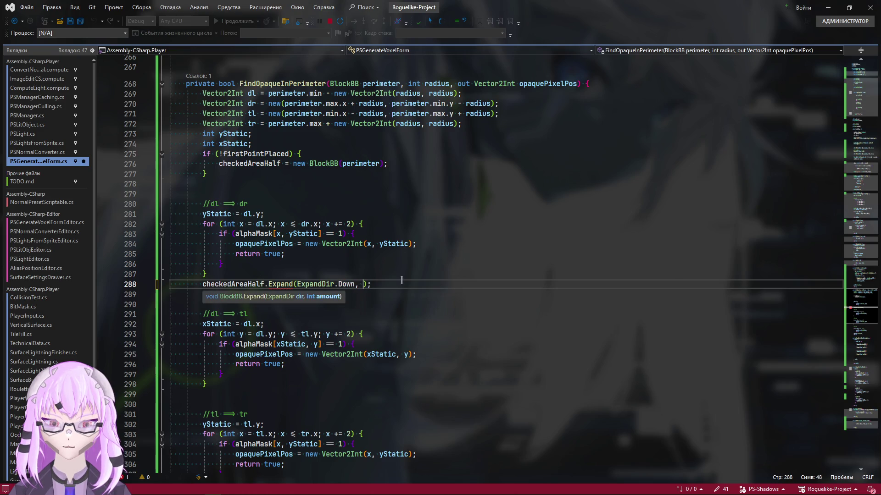
key(Right)
key(Right)
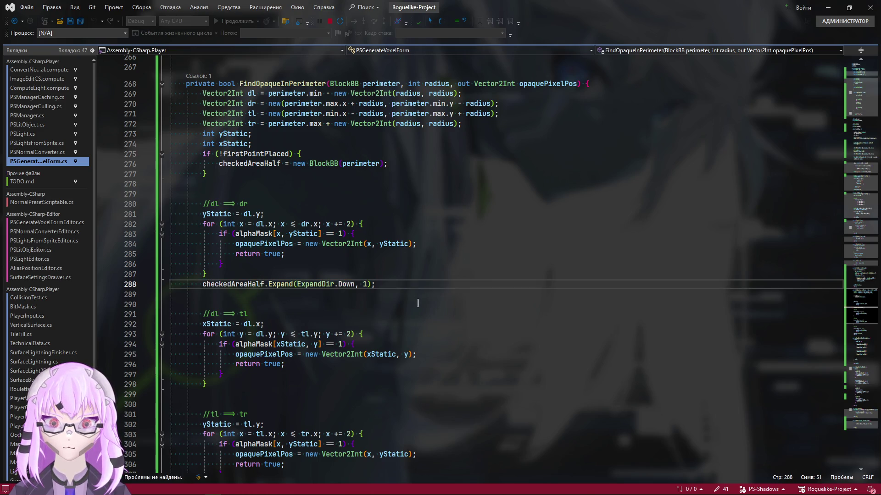
drag(386, 281, 201, 289)
key(ctrl+c)
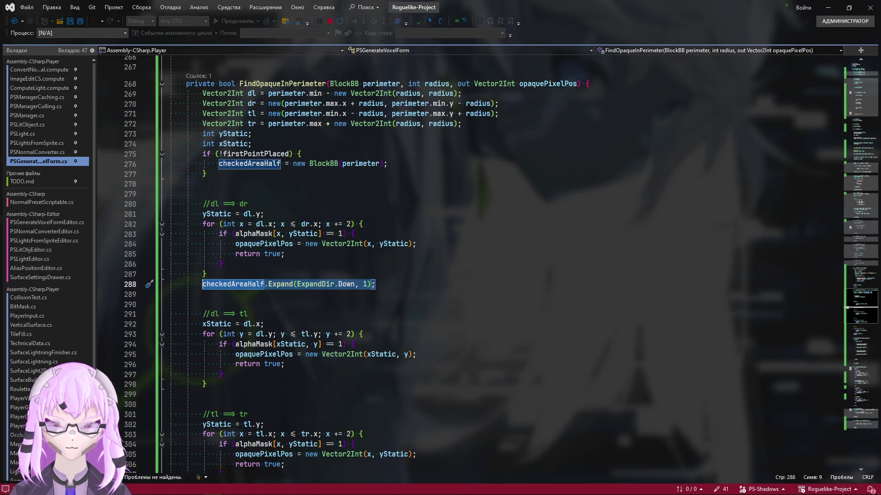
Step: Check a one-column strip beside the checkerboard in the sprite mockup and return to the script
key(alt+Tab)
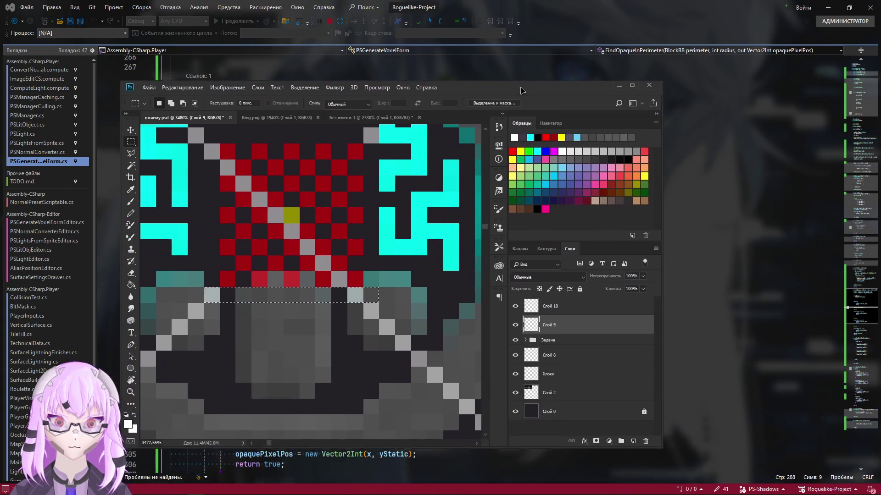
scroll(330, 290, up, 2)
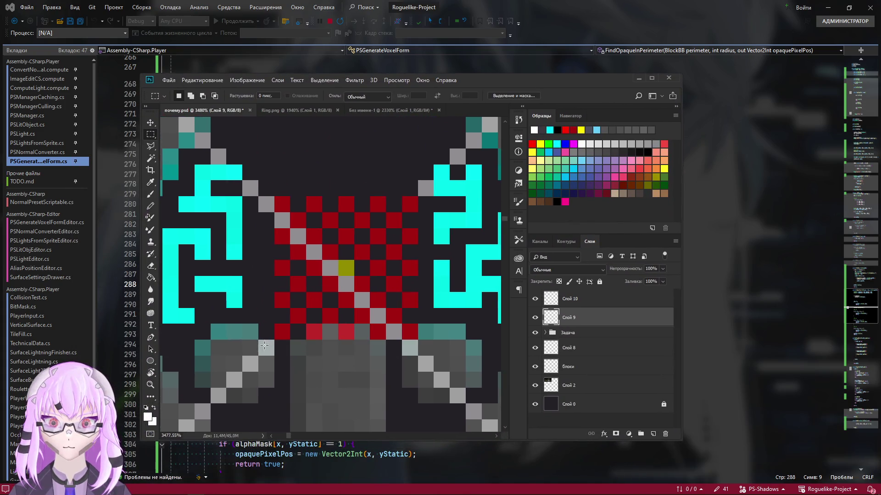
drag(264, 346, 262, 185)
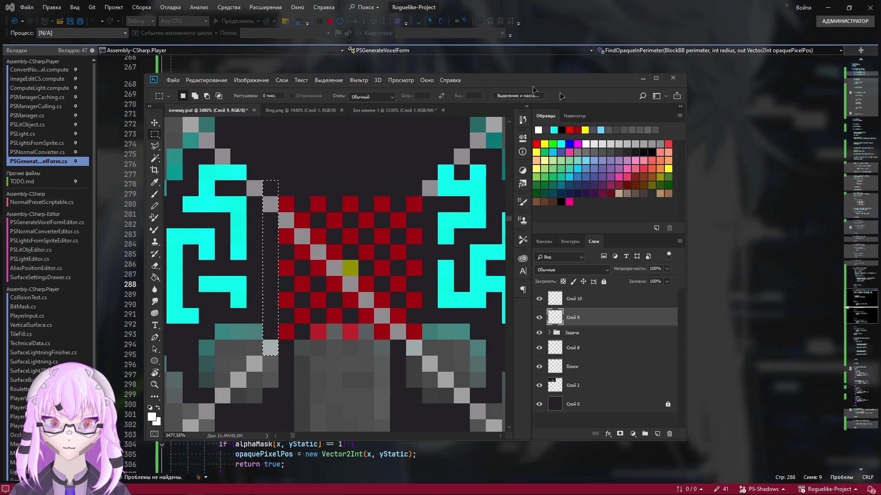
key(alt+Tab)
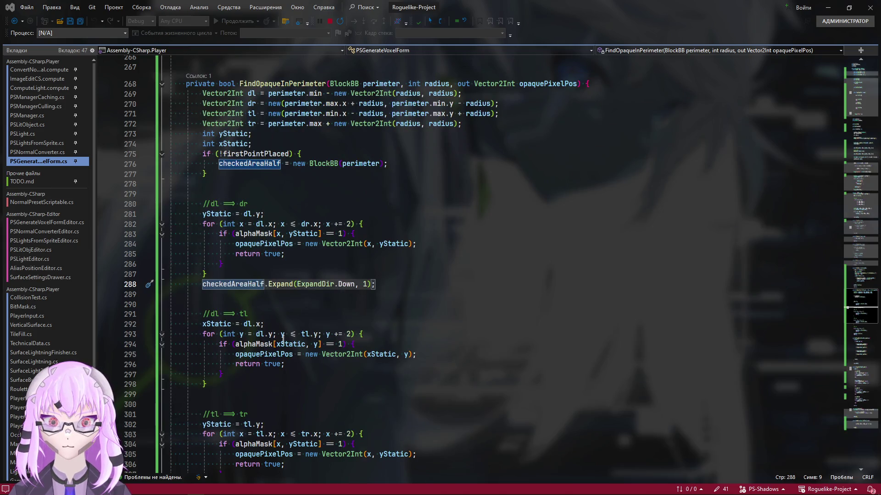
scroll(282, 338, down, 2)
Step: Paste the Expand call after the dl→tl loop with direction Left and save
click(249, 335)
key(ctrl+v)
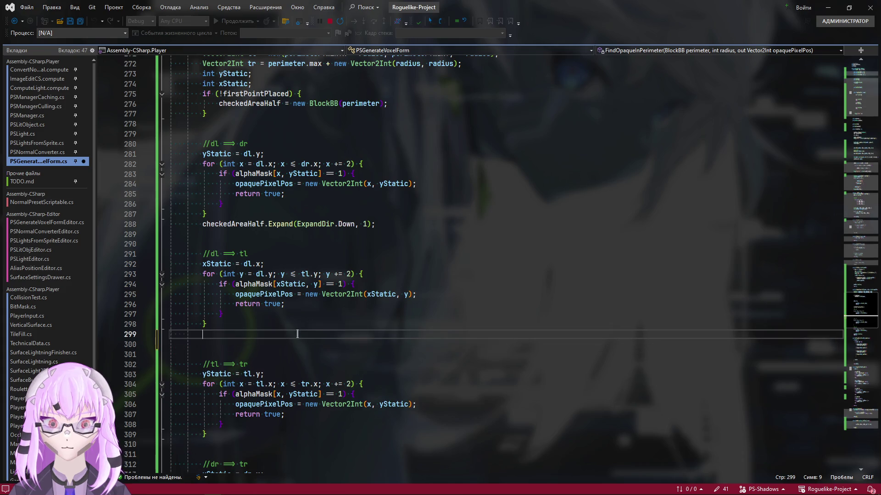
double_click(346, 337)
text(L)
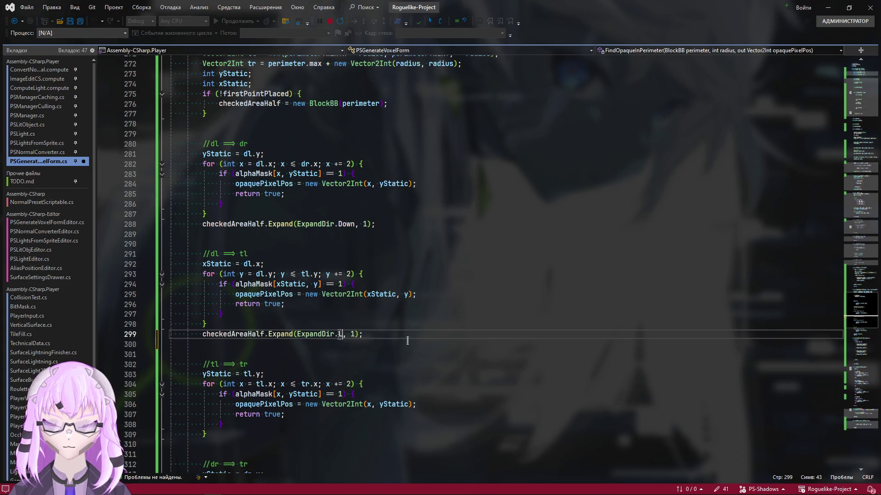
text(eft)
click(446, 338)
key(ctrl+s)
scroll(413, 341, down, 2)
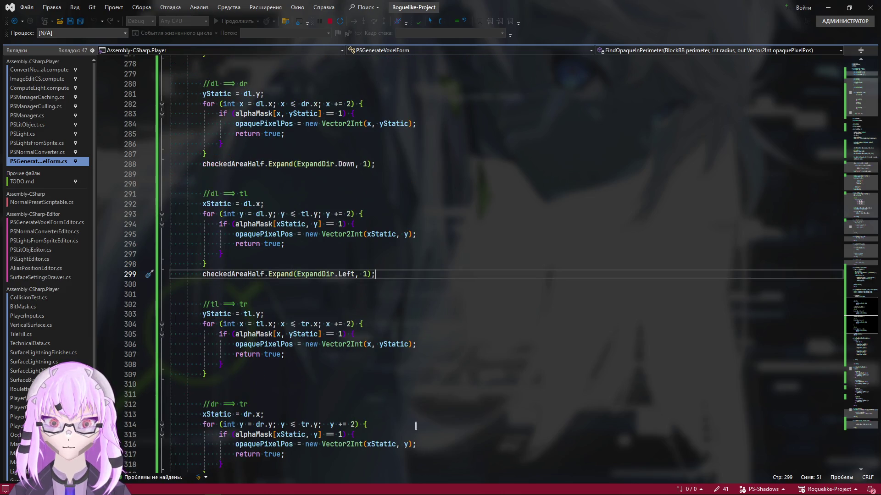
Step: Paste an Expand call after the tl→tr loop with direction Up
click(270, 374)
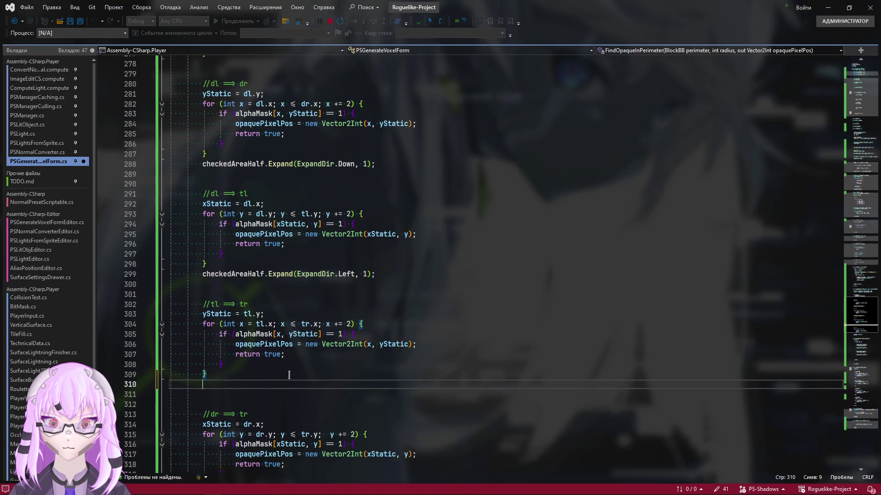
key(Return)
key(ctrl+v)
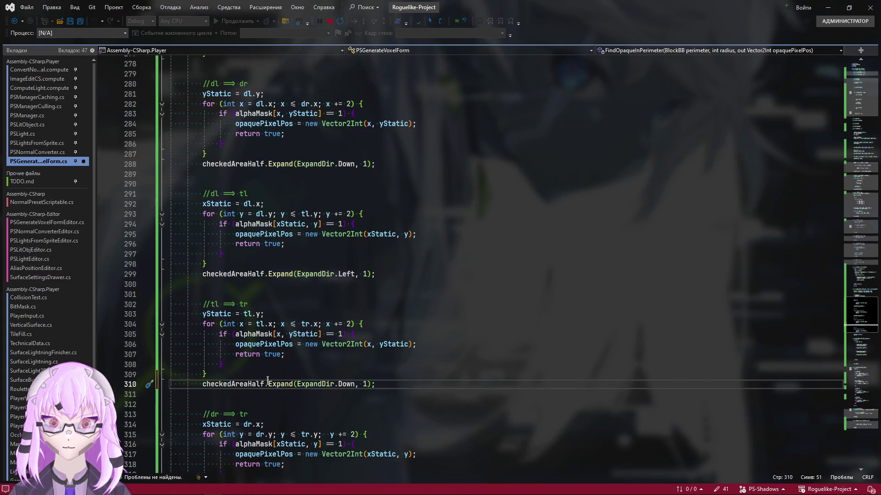
double_click(342, 385)
text(U)
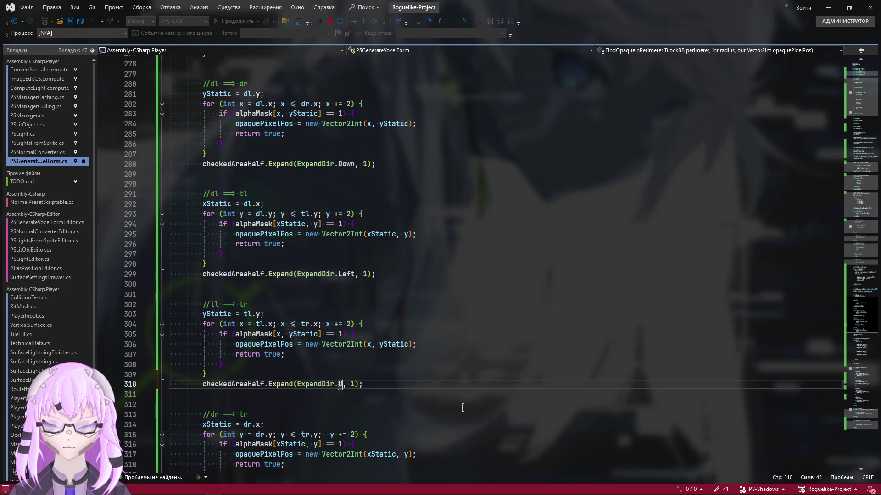
text(p)
click(444, 408)
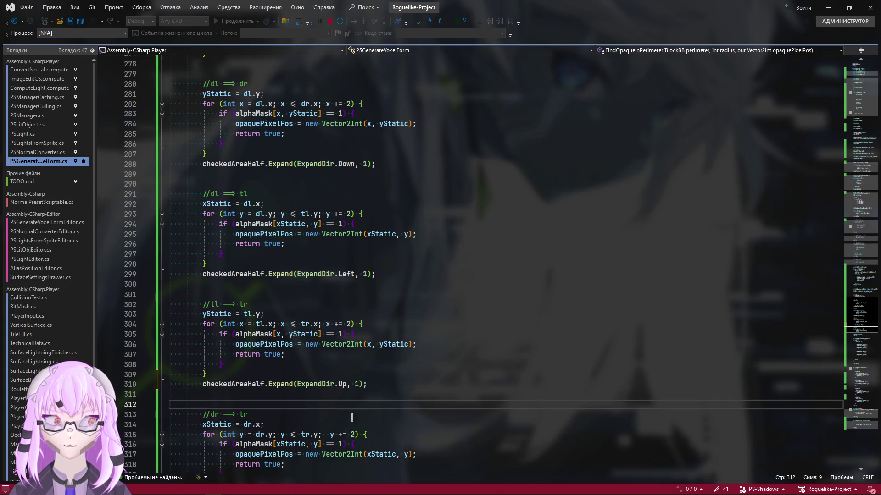
scroll(404, 443, down, 3)
drag(369, 295, 201, 295)
key(ctrl+c)
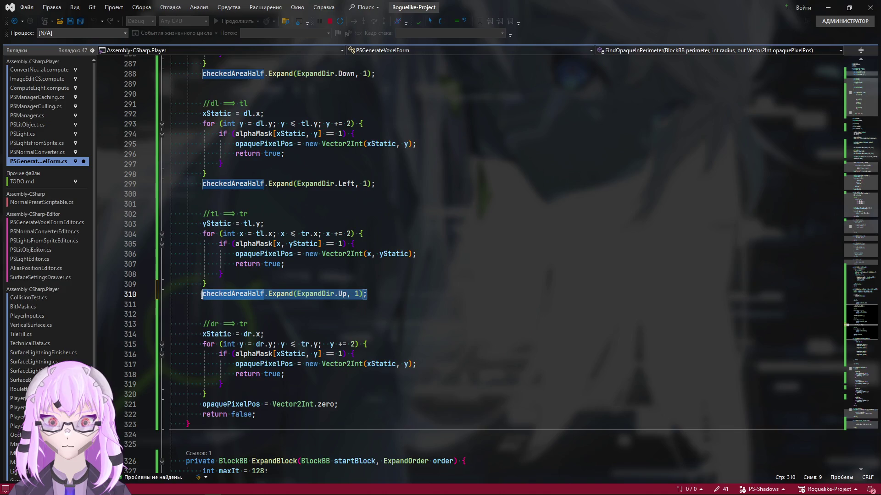
Step: Paste an Expand call after the dr→tr loop with direction Right, followed by a blank line
click(224, 390)
key(Return)
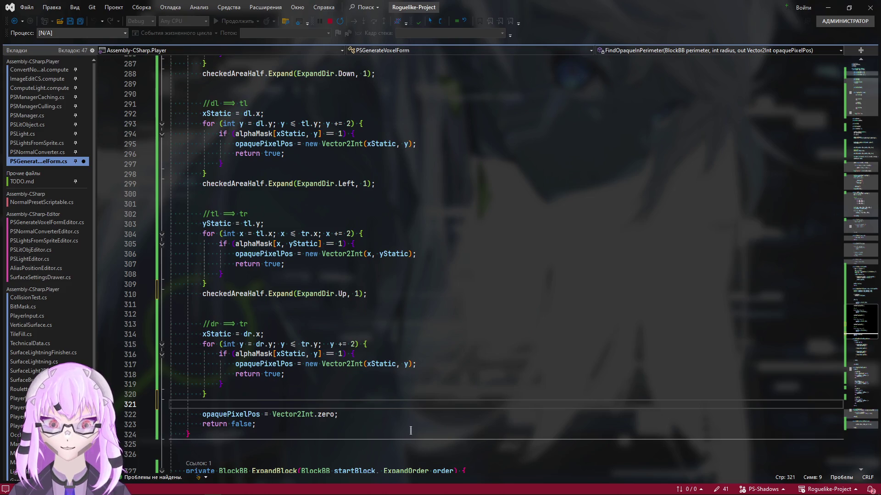
scroll(410, 431, up, 3)
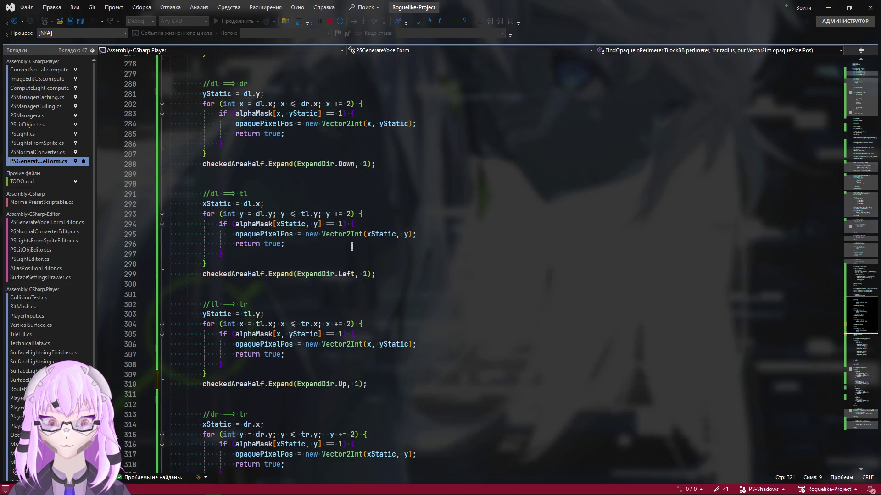
scroll(352, 247, up, 1)
scroll(413, 289, down, 6)
key(ctrl+v)
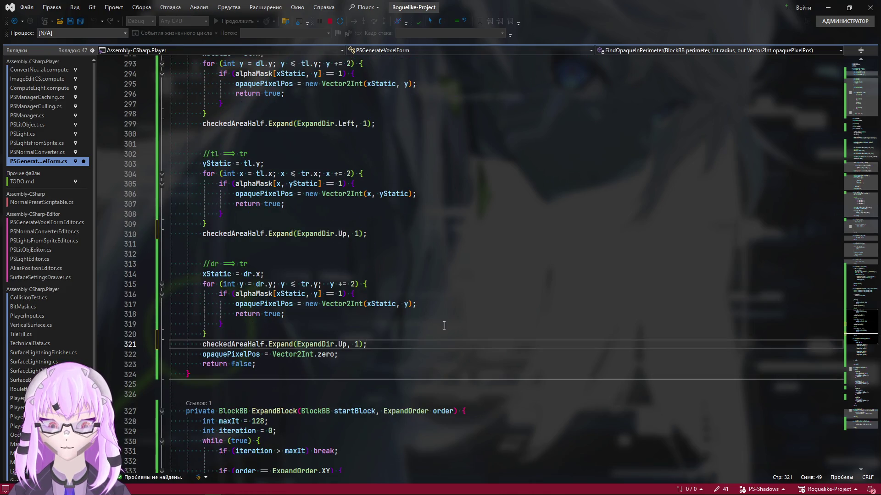
key(ctrl+shift+Left)
text(Rig)
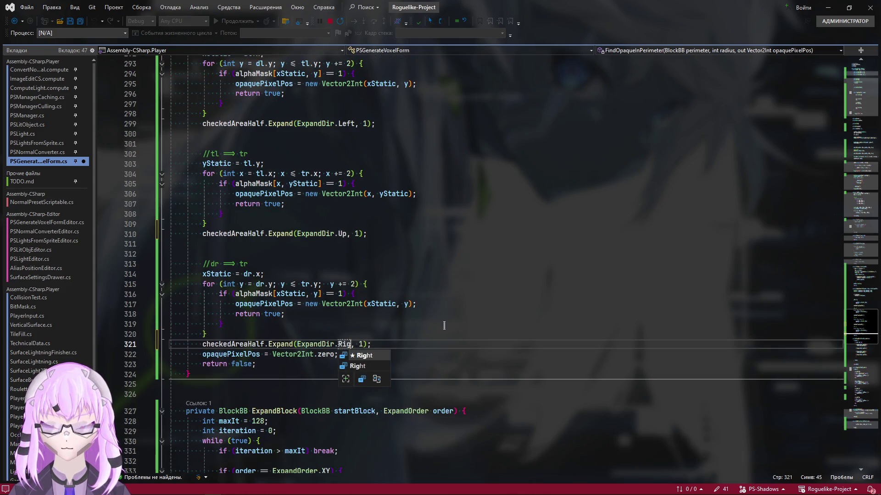
text(ht)
key(Return)
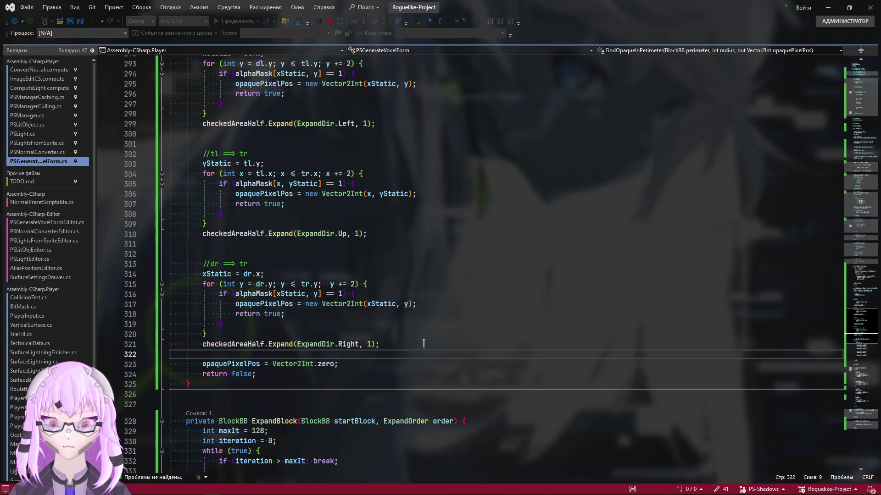
scroll(421, 341, down, 1)
scroll(418, 336, up, 8)
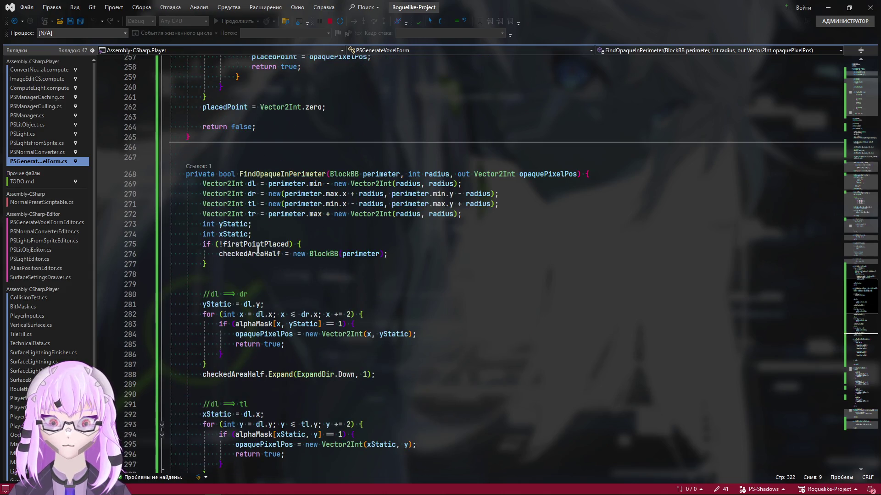
Step: Set firstPointPlaced = true right after creating checkedAreaHalf in the first-point block
double_click(256, 245)
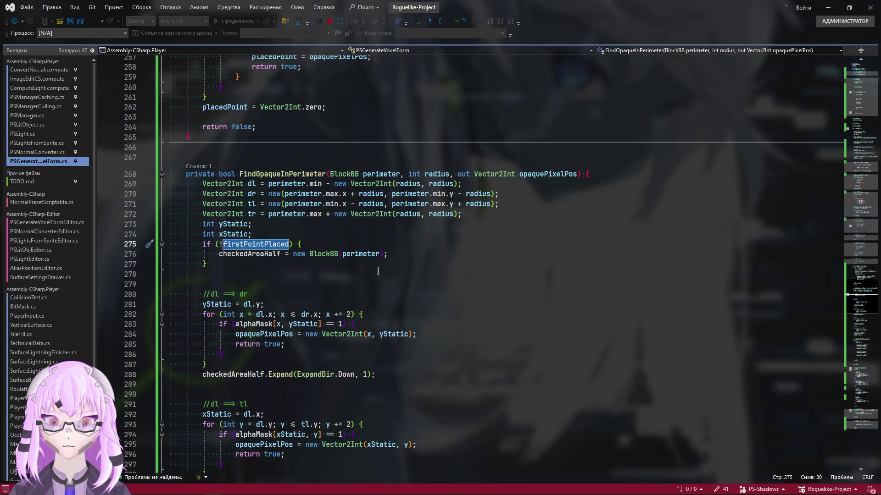
click(422, 256)
key(Return)
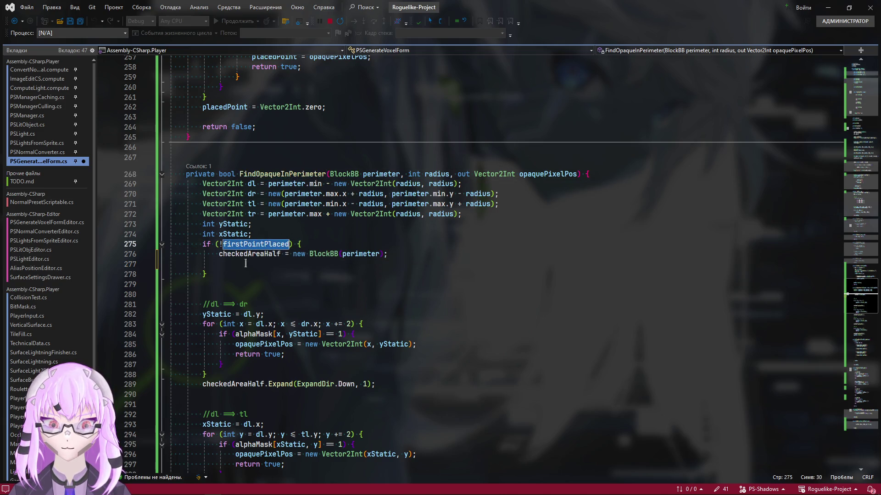
text(firstPointPlaced = )
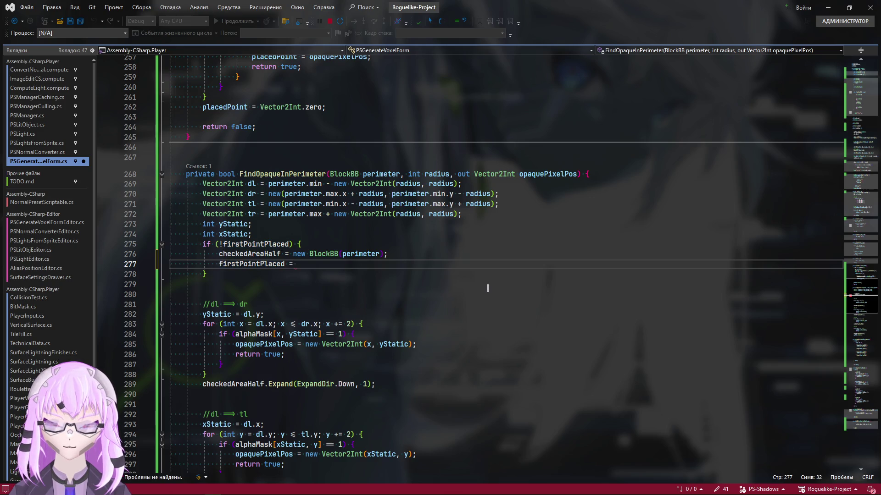
text(true;)
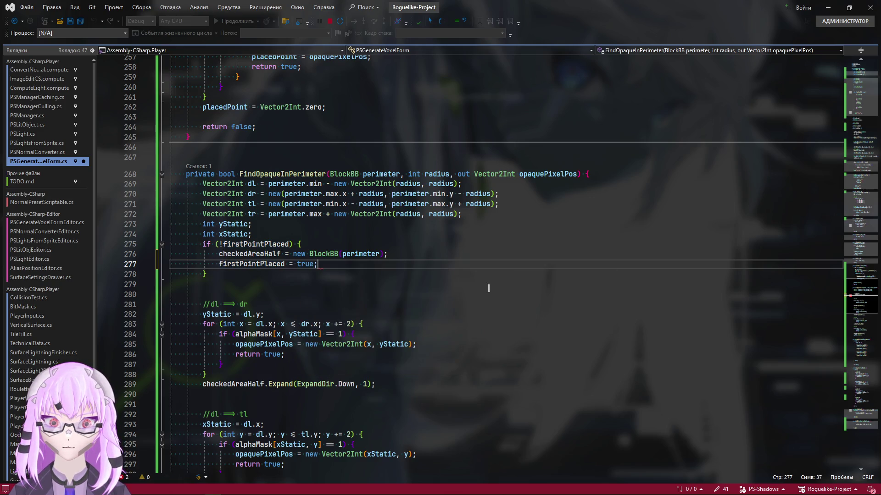
drag(181, 274, 181, 234)
drag(201, 294, 206, 284)
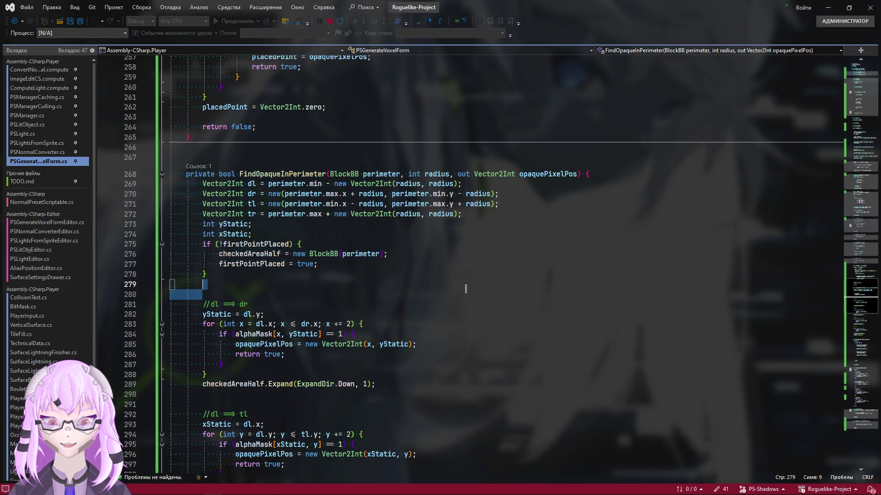
scroll(411, 354, down, 6)
scroll(411, 354, down, 7)
Step: Review the rest of FindOpaqueInPerimeter down to the final return false
click(409, 351)
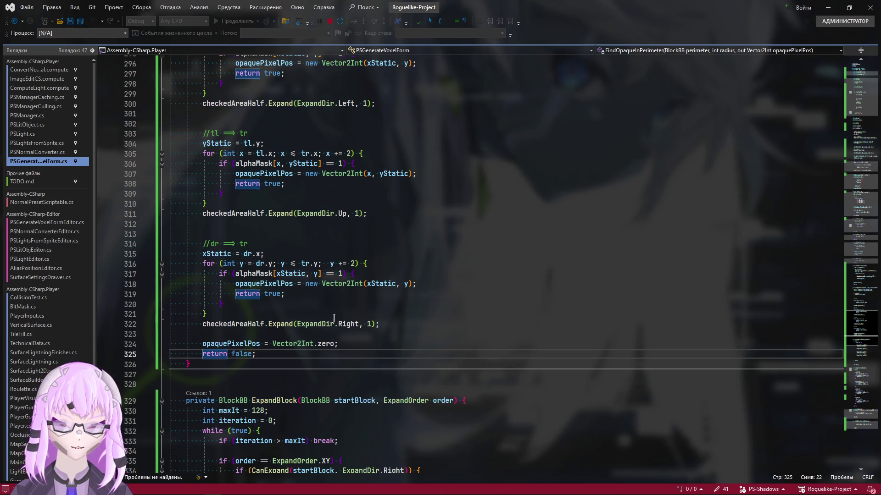
scroll(338, 315, up, 1)
scroll(339, 316, up, 4)
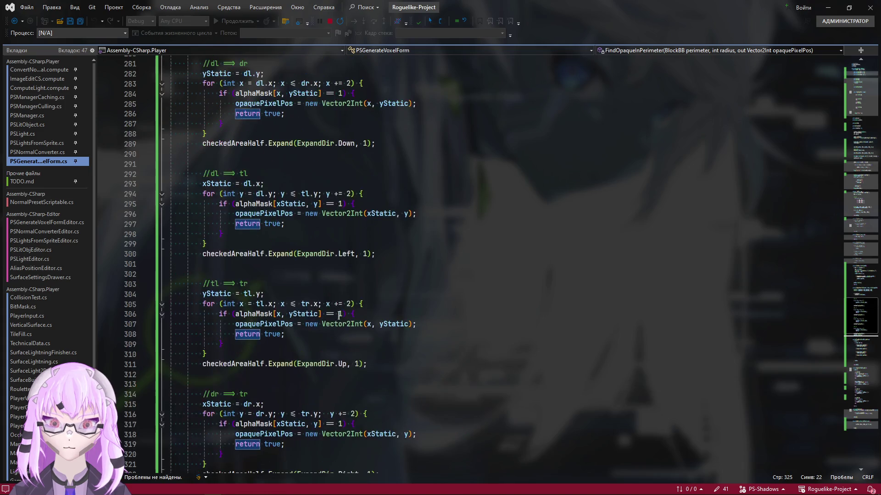
scroll(337, 317, up, 3)
scroll(336, 319, up, 2)
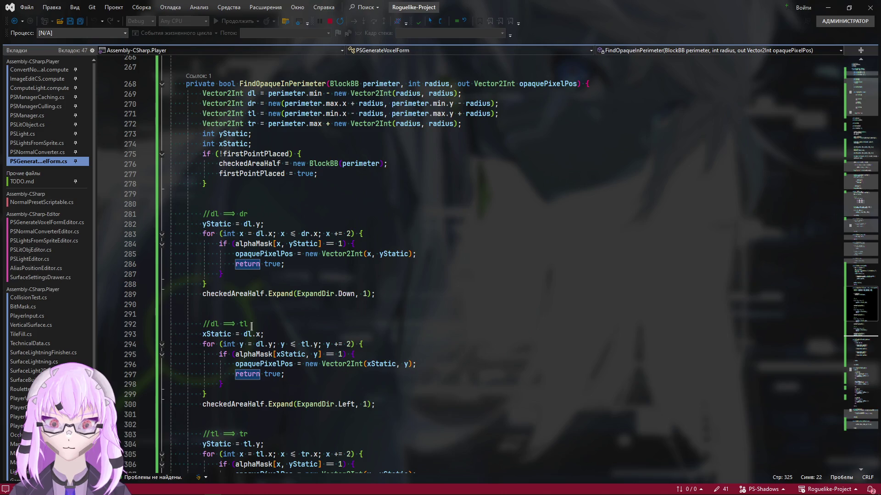
click(219, 295)
click(440, 299)
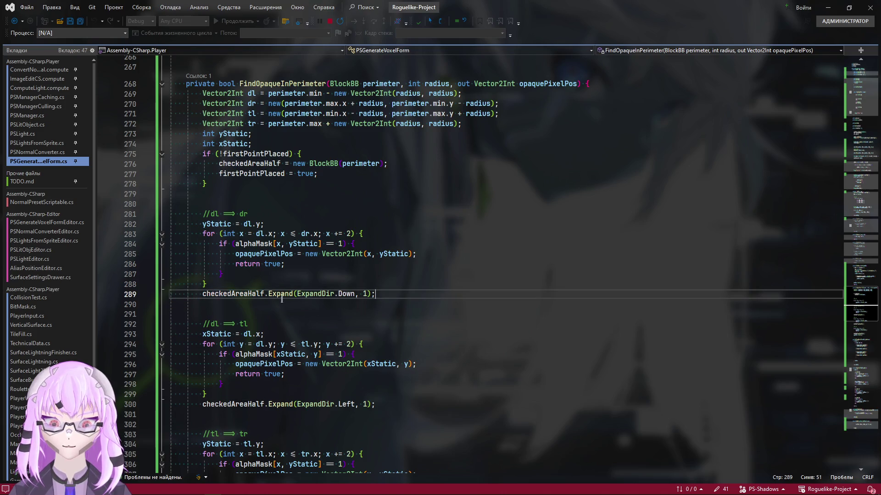
scroll(291, 197, up, 20)
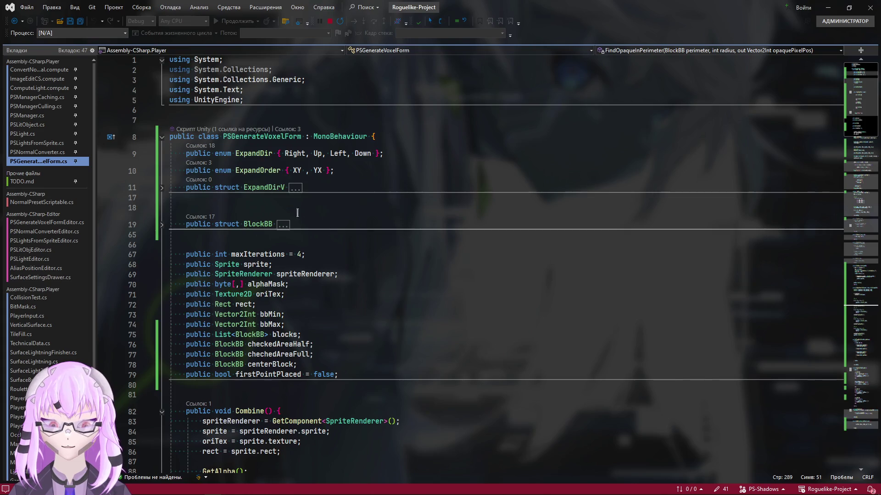
scroll(466, 333, down, 15)
scroll(467, 333, down, 7)
scroll(440, 335, up, 1)
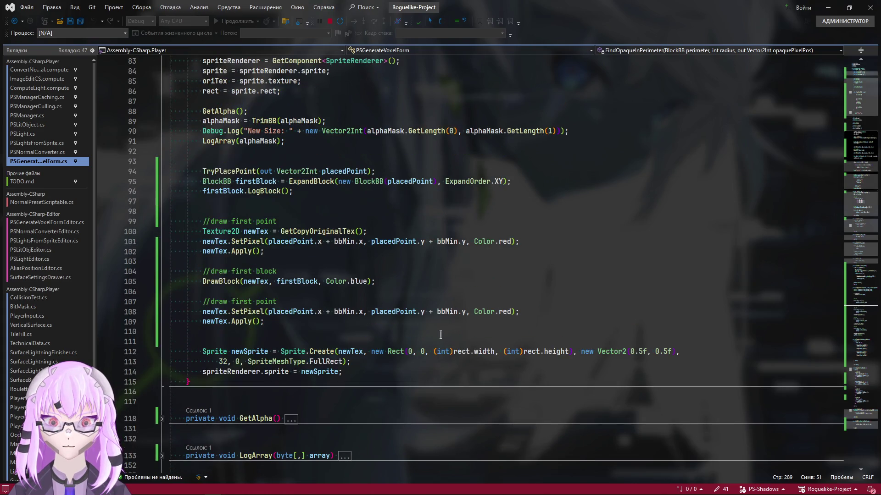
mouse_move(221, 190)
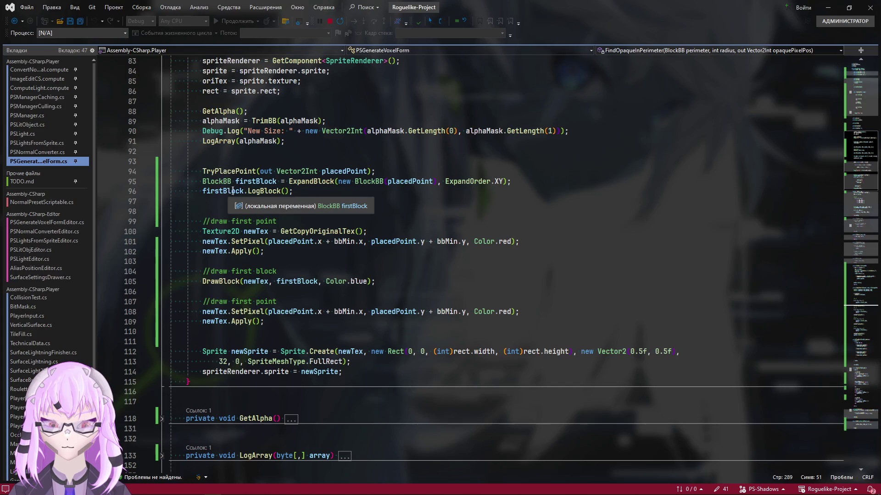
scroll(237, 196, up, 1)
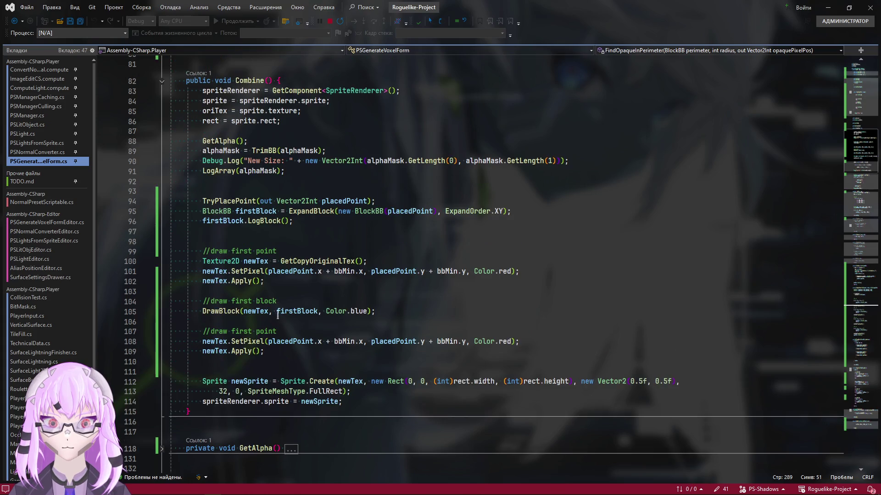
Step: Inspect the TryPlacePoint definition and its FindOpaqueInPerimeter call
double_click(242, 200)
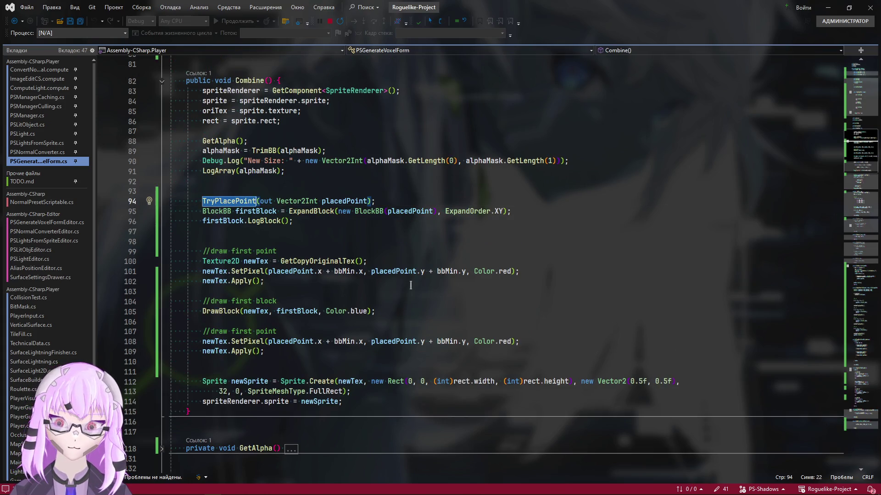
click(409, 200)
ctrl+click(213, 201)
scroll(340, 344, down, 4)
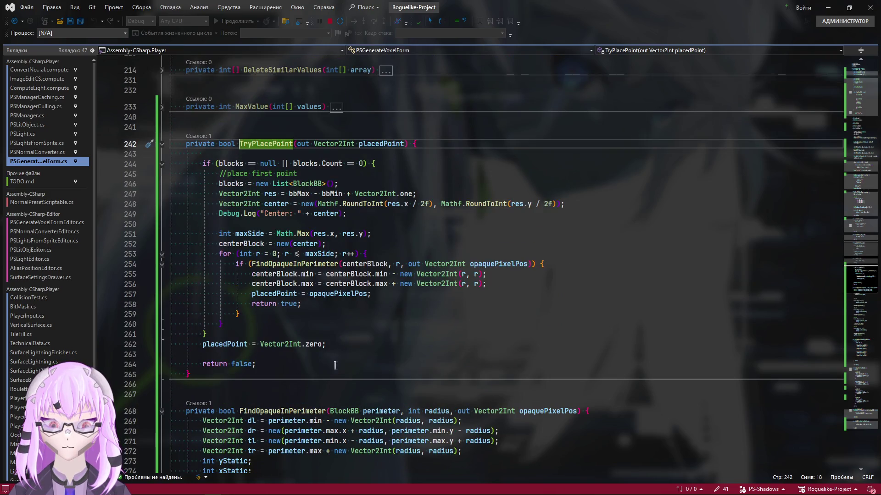
click(291, 265)
scroll(290, 267, down, 4)
scroll(324, 323, down, 4)
scroll(355, 384, down, 6)
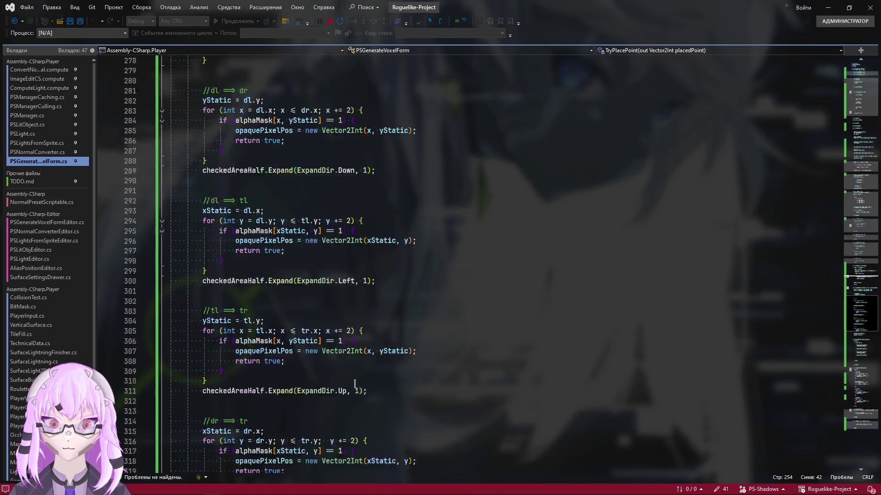
Step: Return to Combine() and insert a blank line after the TryPlacePoint(out placedPoint) call
key(ctrl+minus)
key(ctrl+minus)
click(432, 273)
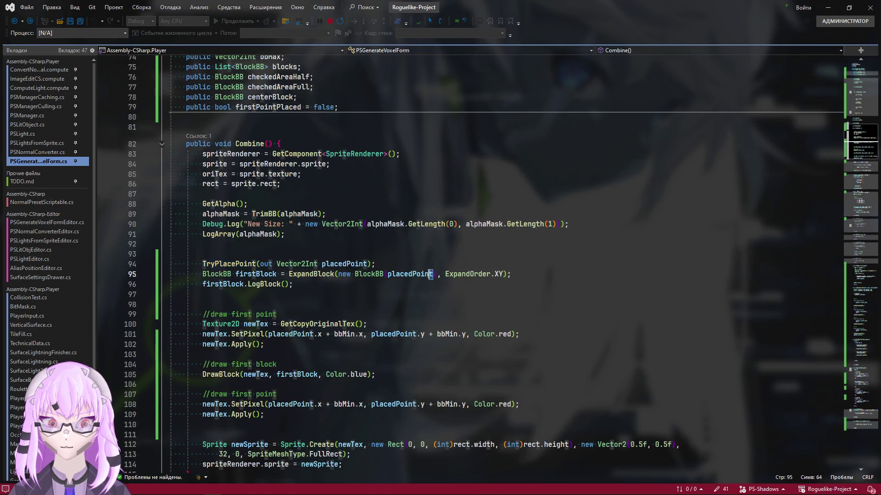
key(Return)
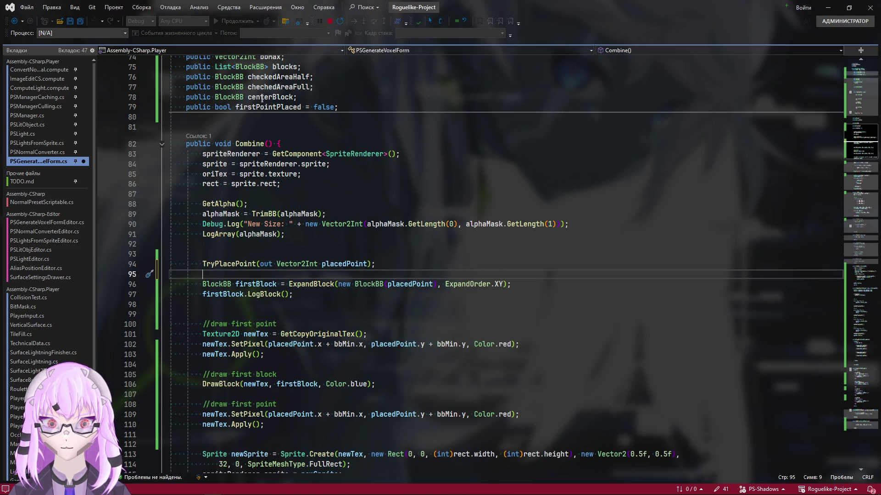
Step: Add a checkedAreaHalf.LogBlock() call on the blank line in Combine and save the script
double_click(264, 77)
key(ctrl+c)
click(440, 274)
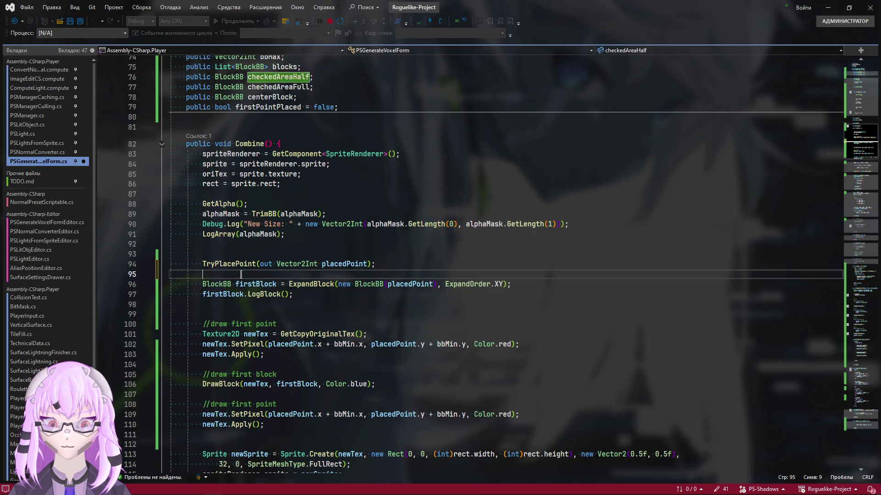
key(ctrl+v)
text(.D)
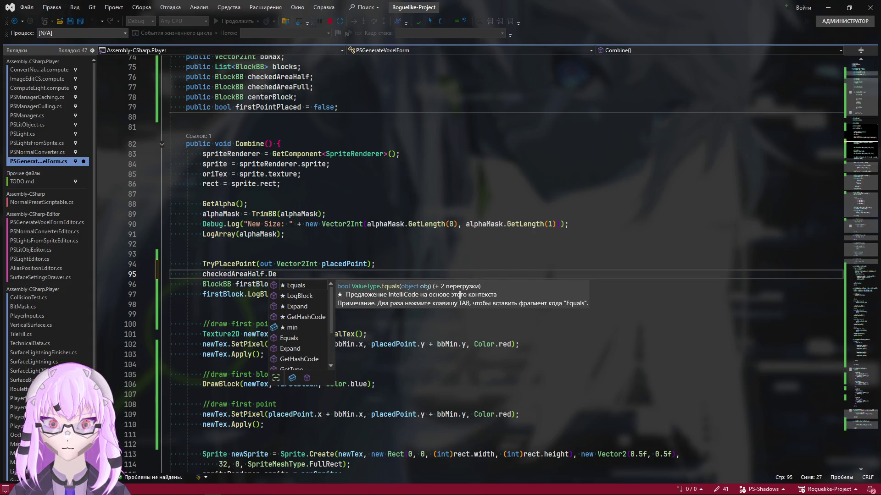
key(BackSpace)
key(BackSpace)
text(Log)
key(Tab)
text(())
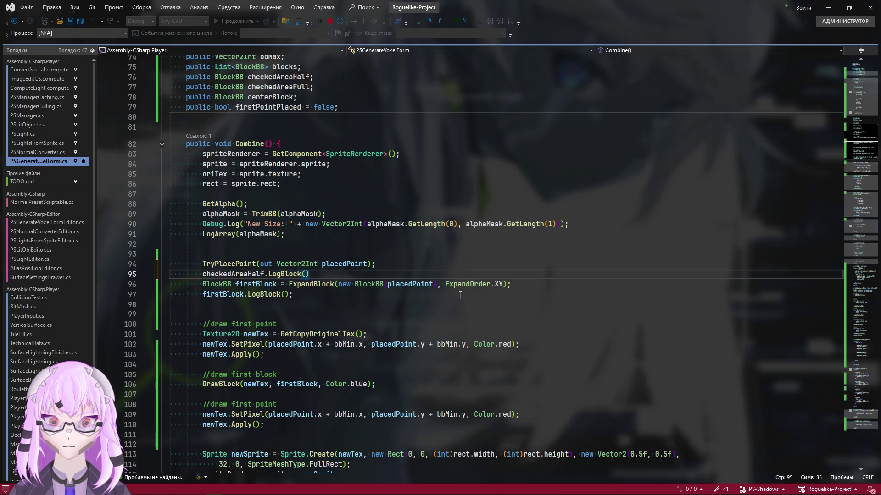
text(;)
key(ctrl+s)
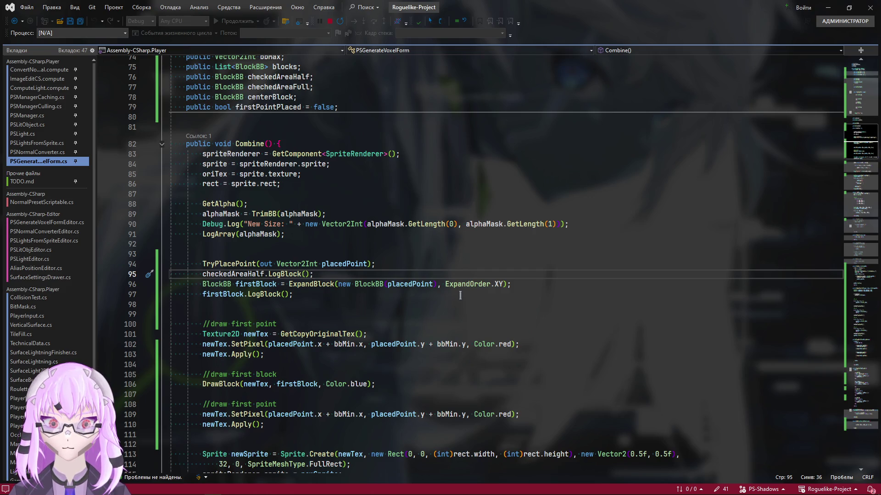
Step: From the firstBlock log line, jump to the LogBlock method definition
click(210, 316)
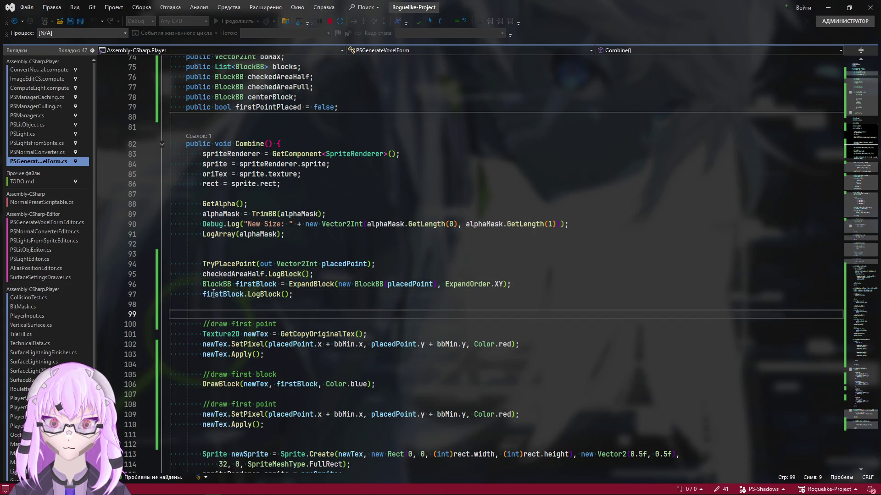
key(Up)
key(Up)
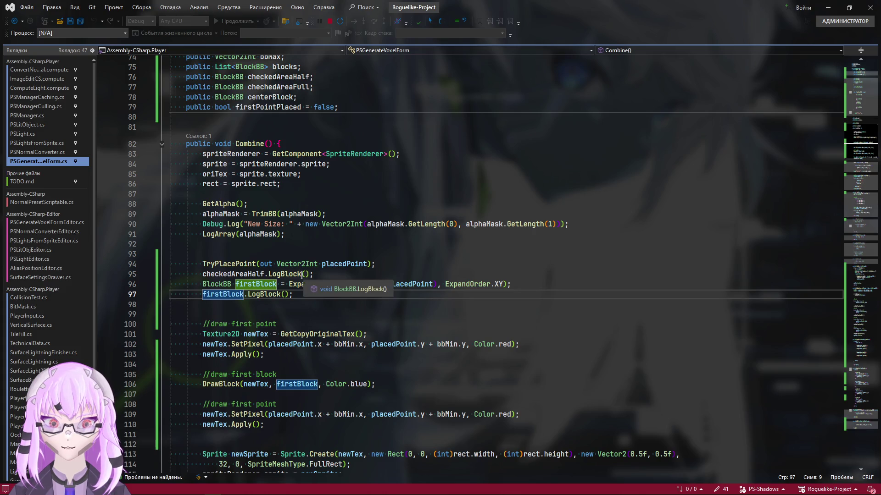
ctrl+click(303, 274)
Step: Expand BlockBB's LogBlock and give it a 'string name' parameter
click(163, 266)
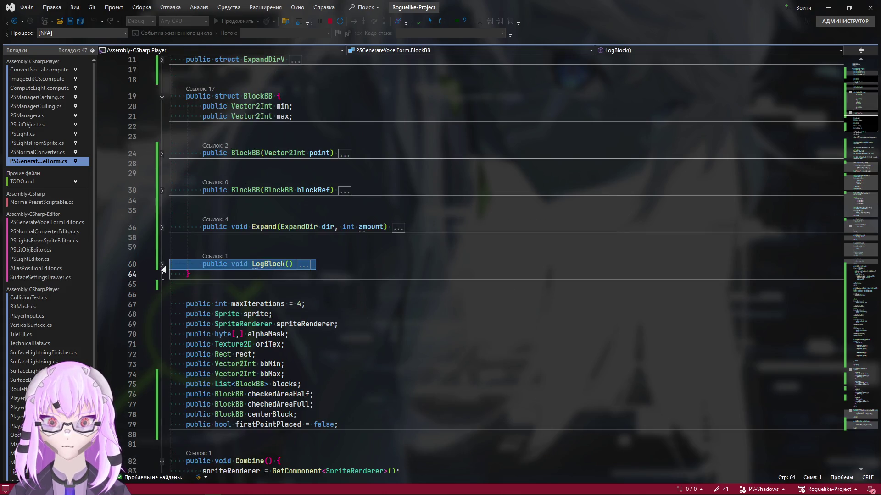
click(162, 266)
key(Up)
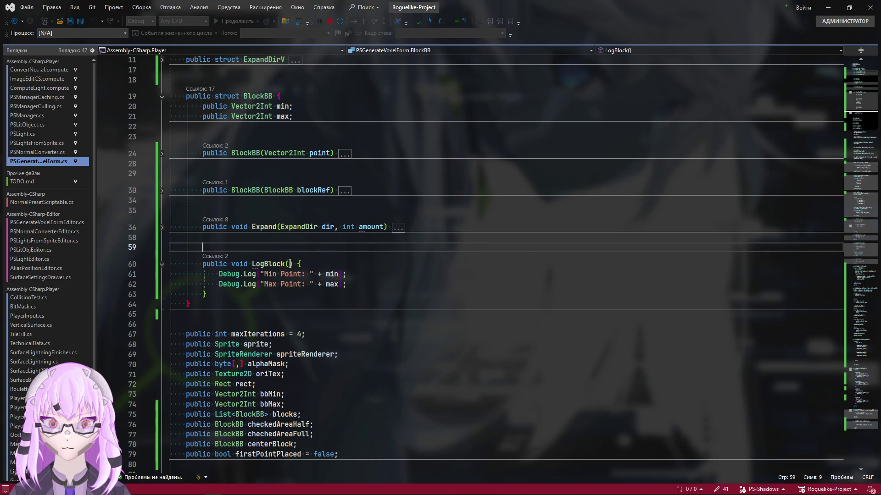
click(290, 264)
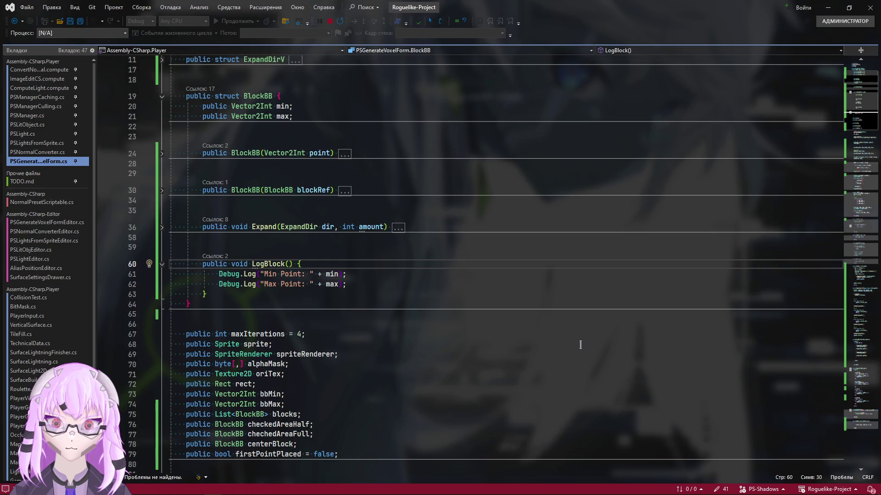
text(stri)
key(Escape)
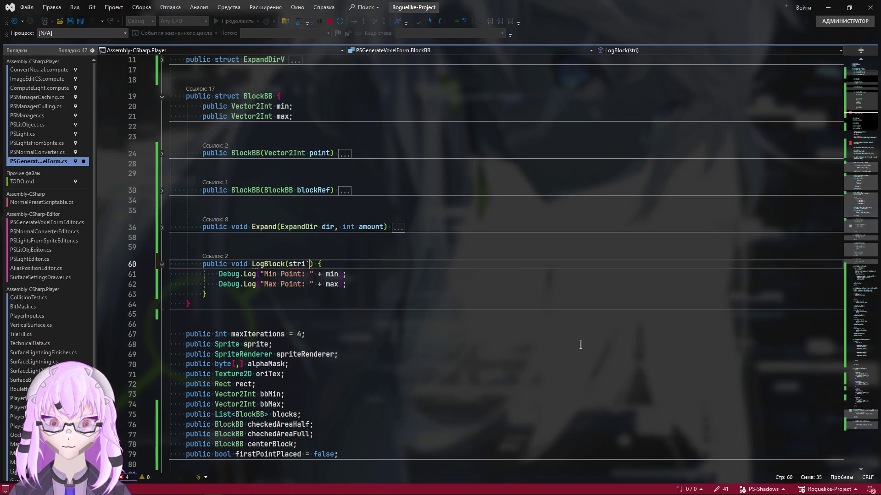
text(ng)
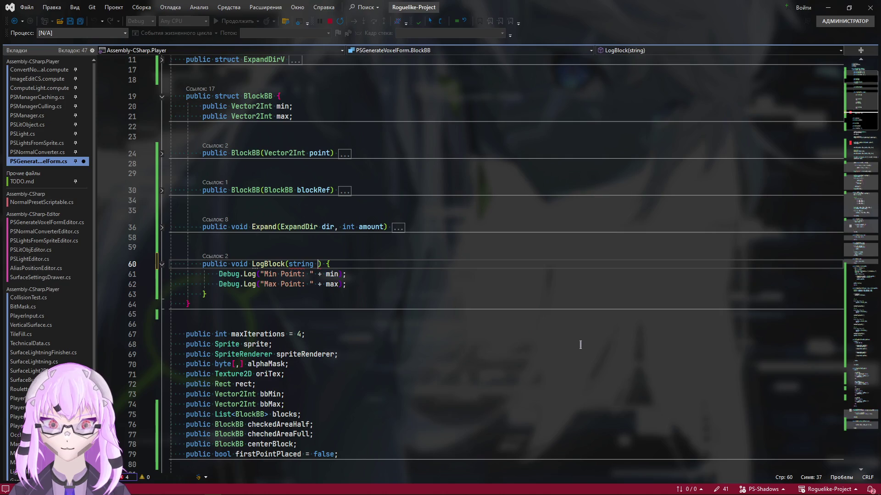
text( name)
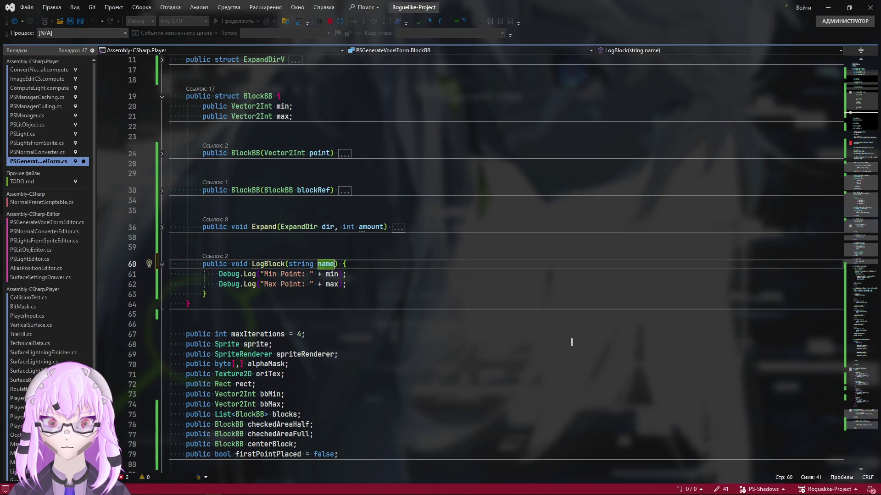
key(BackSpace)
key(BackSpace)
key(BackSpace)
text(nam)
key(BackSpace)
key(BackSpace)
key(BackSpace)
text(an)
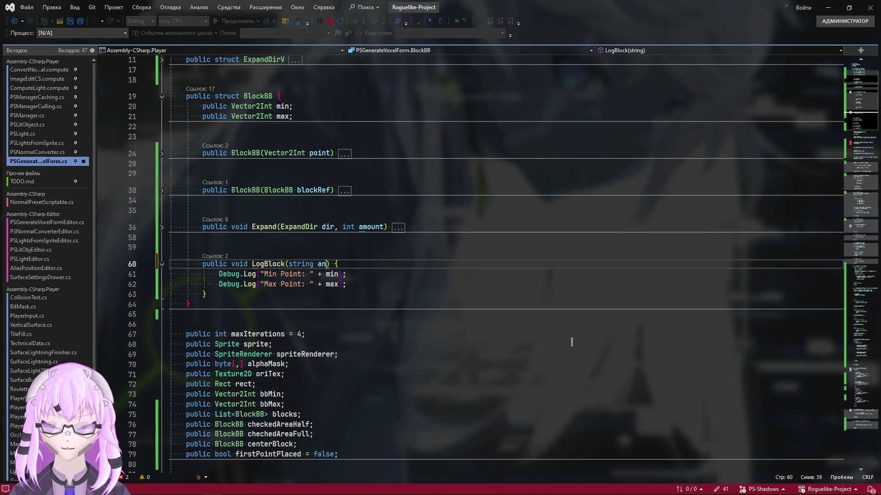
text(me)
key(BackSpace)
key(BackSpace)
key(BackSpace)
key(BackSpace)
text(name)
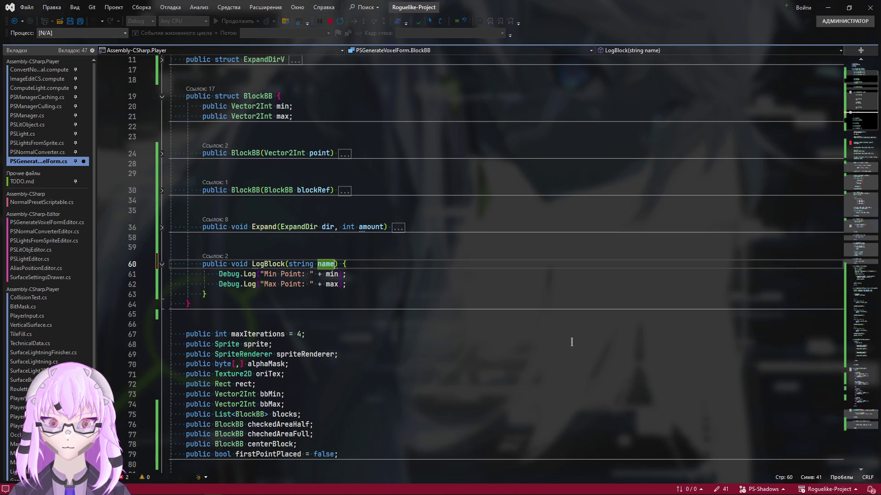
Step: Insert name into both Debug.Log lines with a box selection, tidy the separator colons, and collapse the method
click(320, 274)
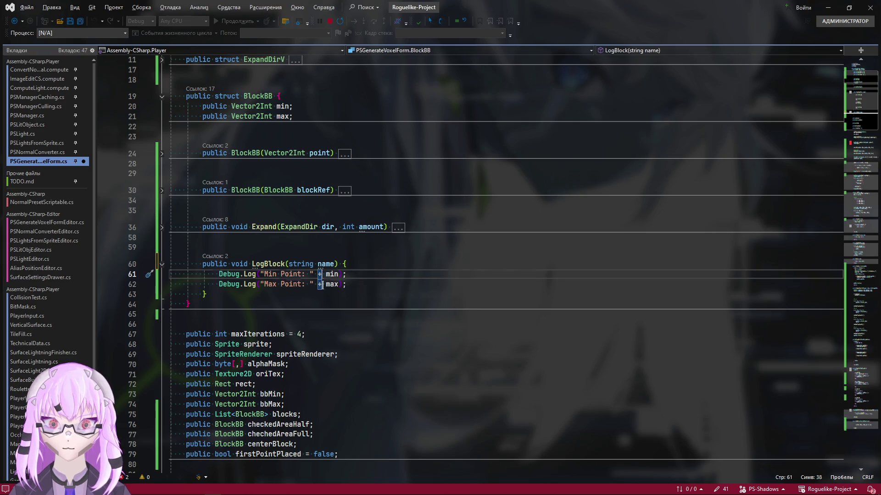
key(alt+shift+Down)
text(name +)
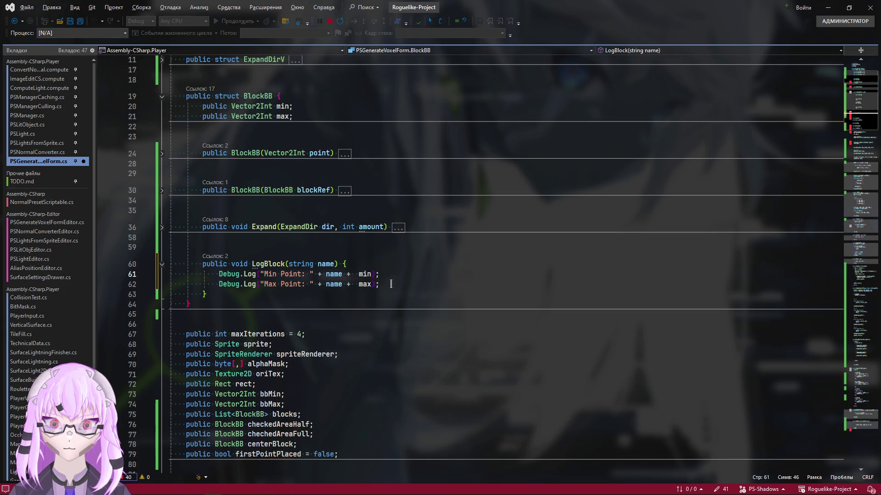
text( +)
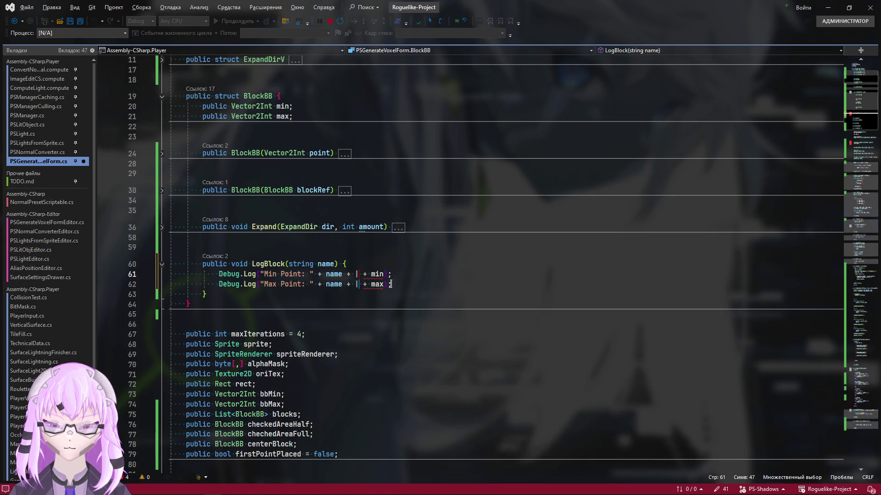
text( ")
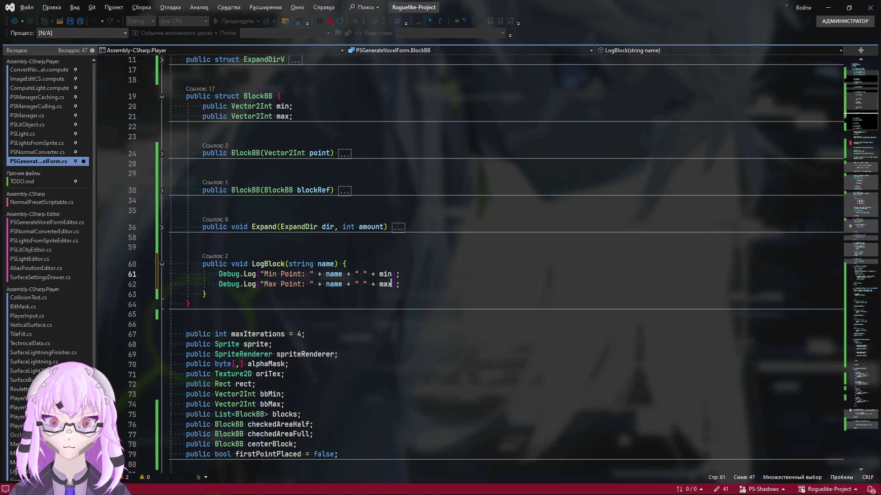
key(ctrl+shift+Left)
key(Right)
key(Right)
key(Right)
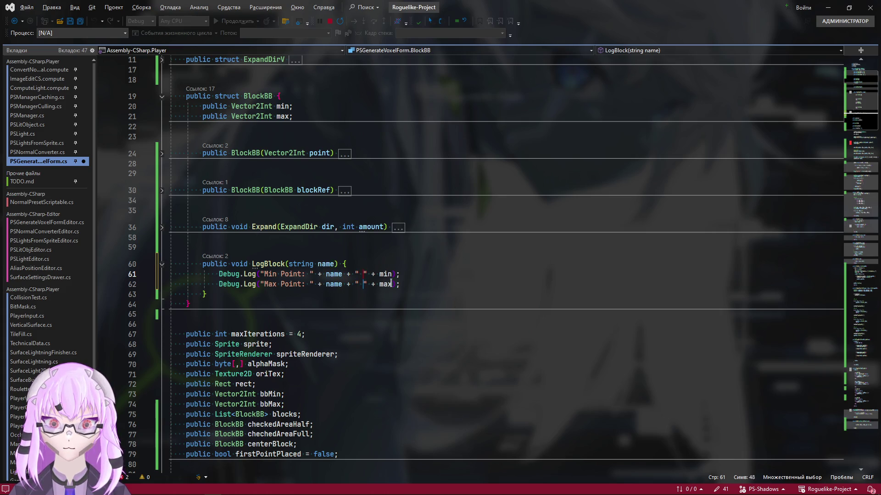
text(:)
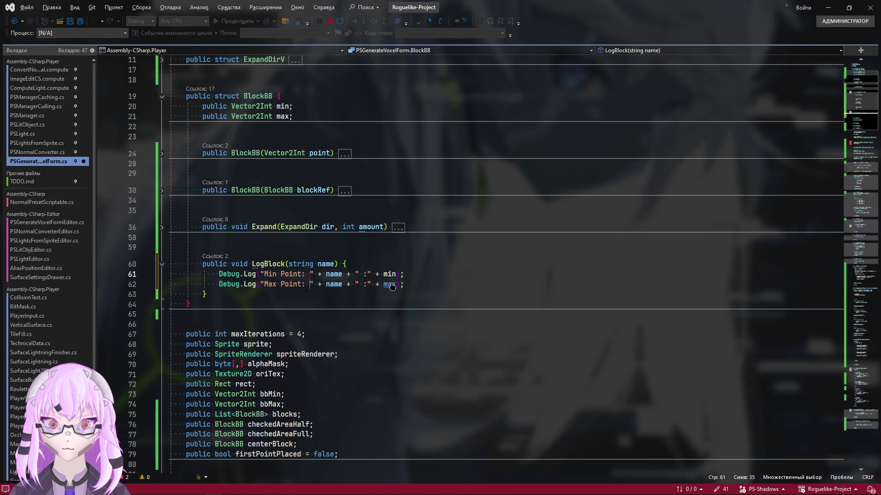
key(Delete)
key(Right)
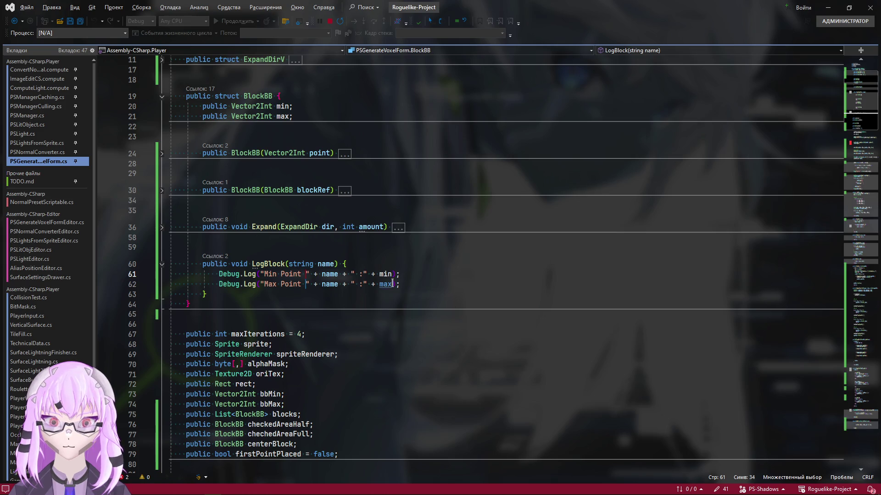
click(434, 283)
click(162, 264)
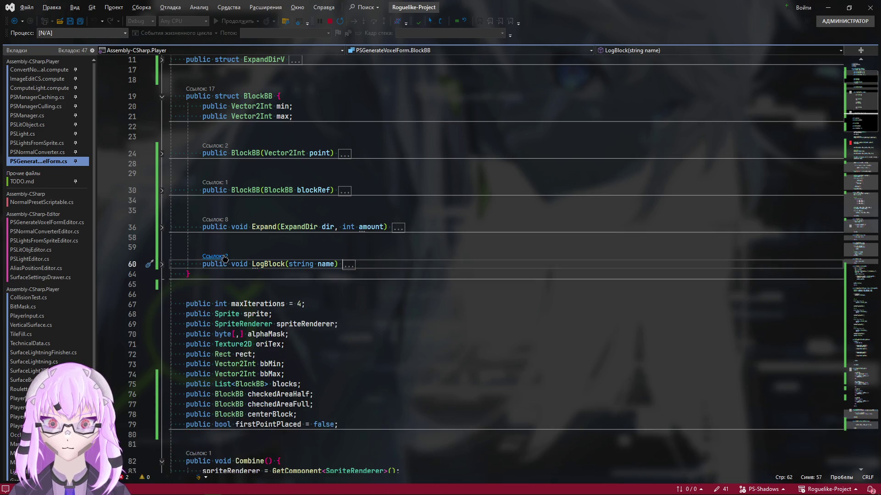
scroll(809, 284, down, 10)
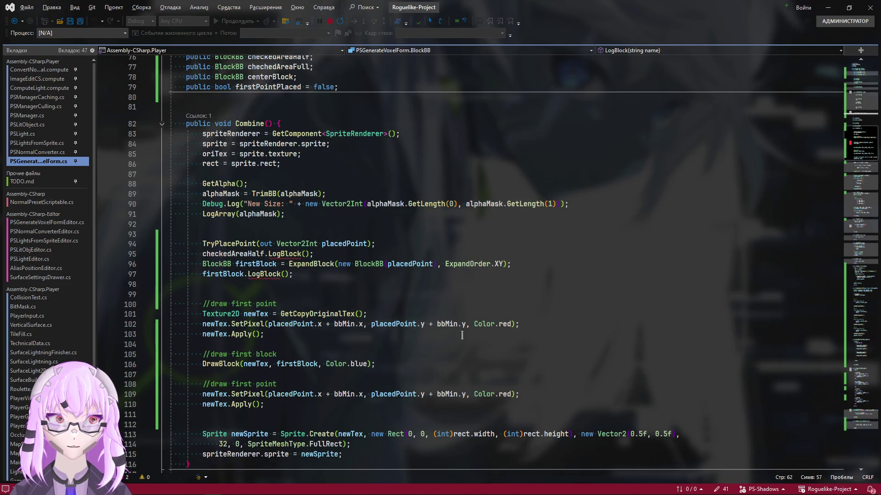
scroll(345, 310, down, 3)
mouse_move(374, 300)
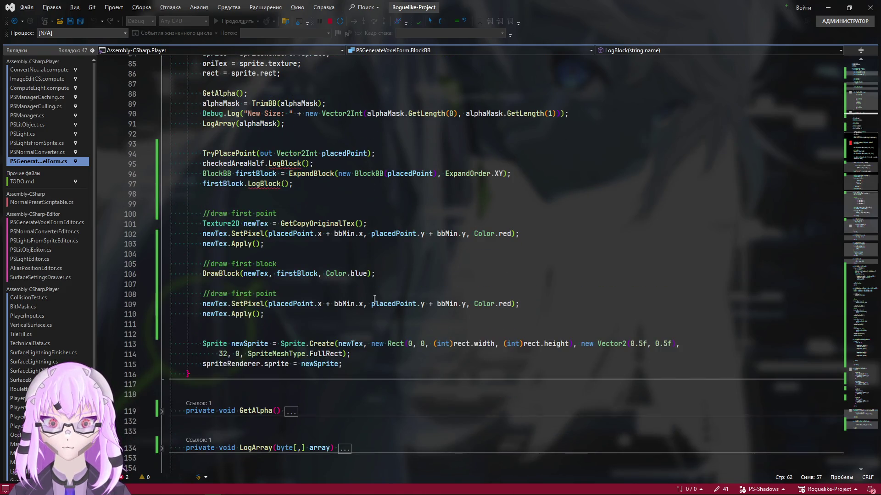
scroll(275, 217, up, 1)
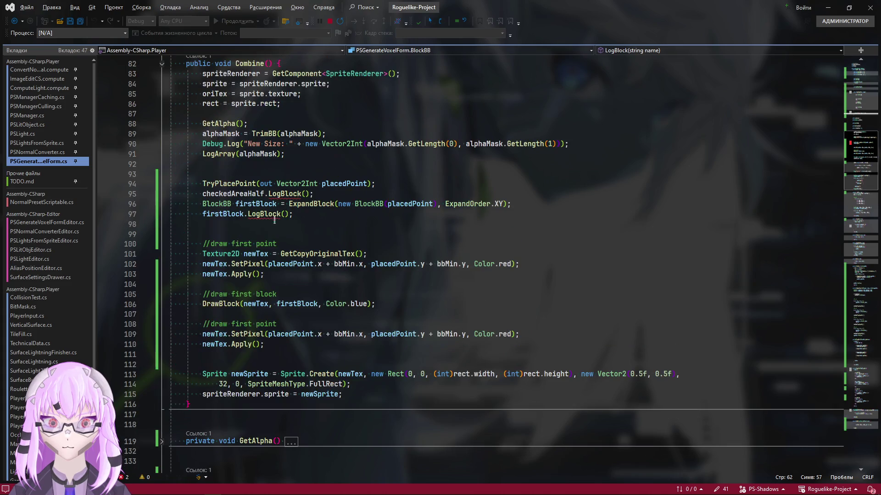
Step: Pass "First Block" and "Checked Area Half" labels to Combine's LogBlock calls, save, and switch to Unity to recompile
click(285, 214)
scroll(435, 312, up, 1)
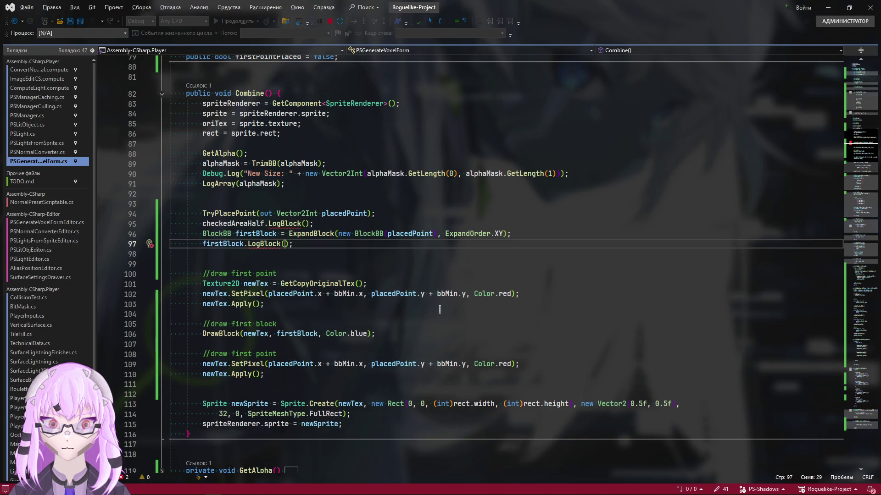
text(")
text(Fir)
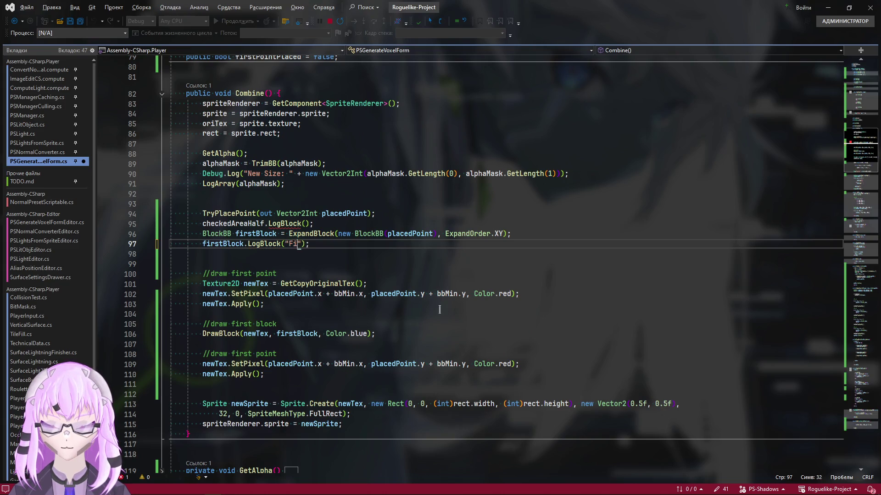
text(st Block)
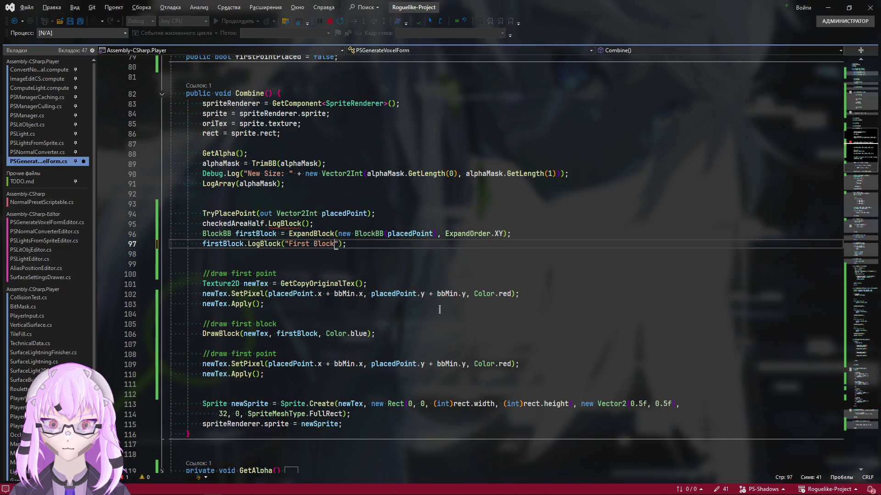
scroll(441, 309, up, 2)
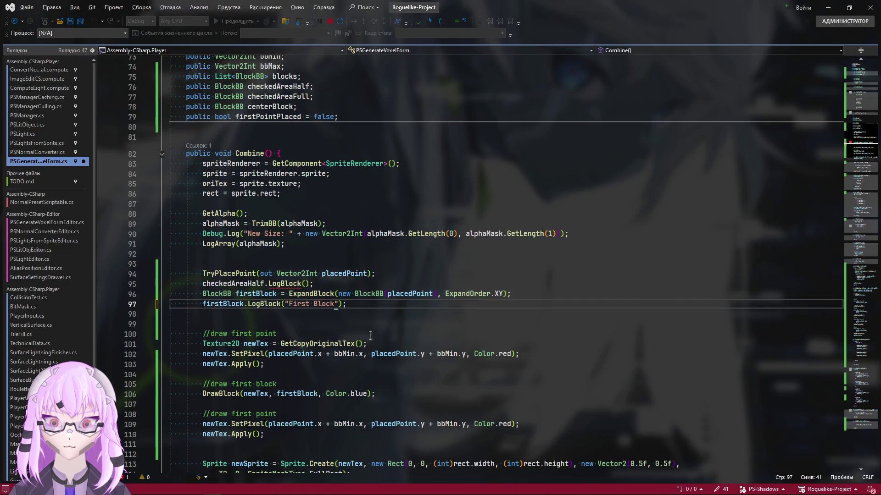
click(308, 283)
text("First Block")
key(Right)
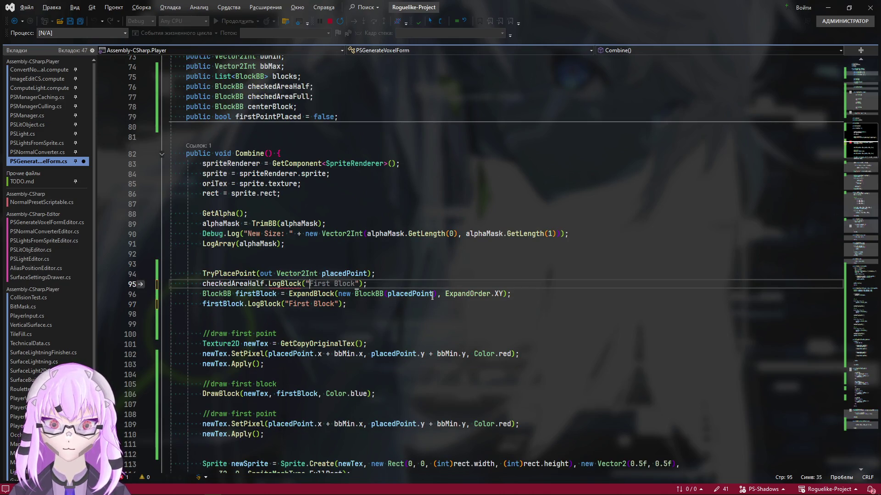
text(Che)
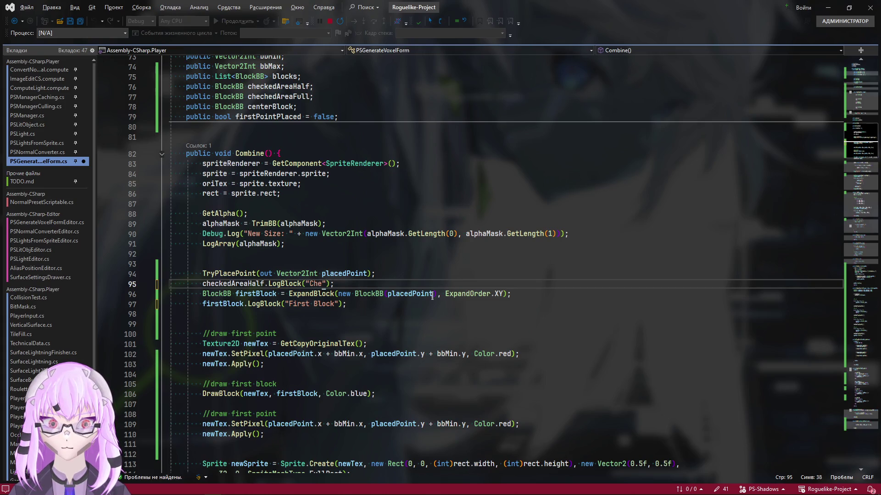
text(cked )
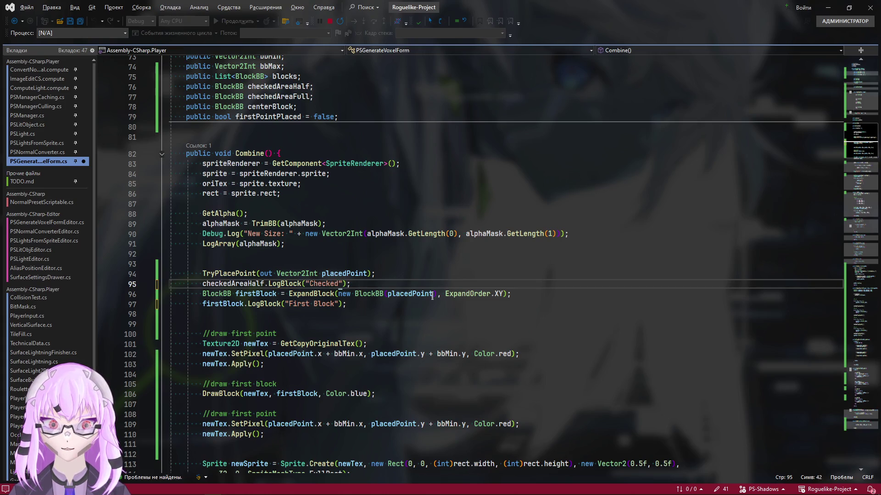
text(Area H)
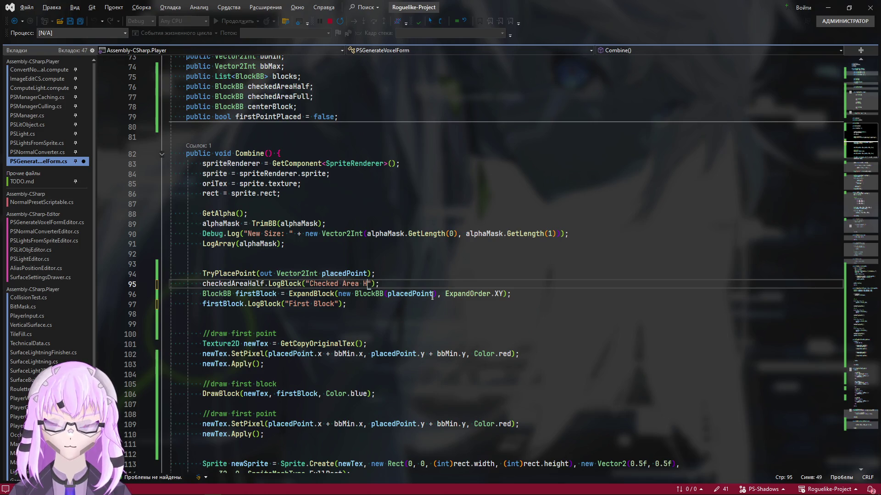
text(alf)
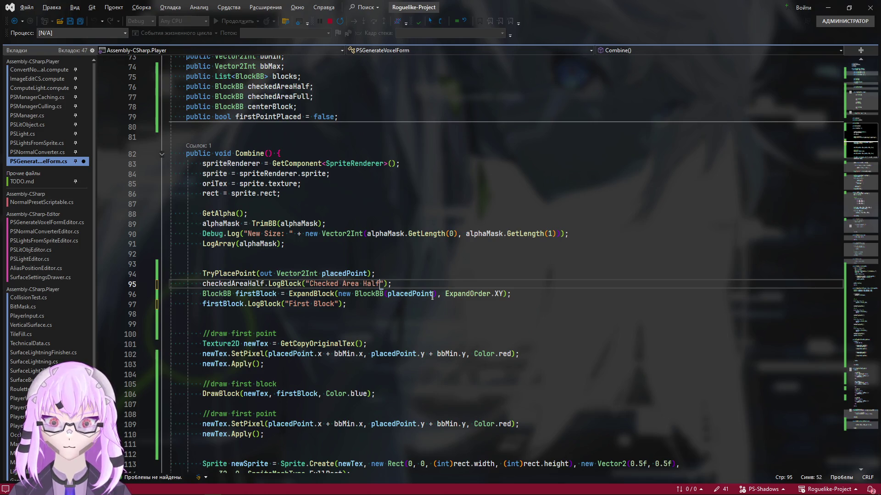
key(ctrl+s)
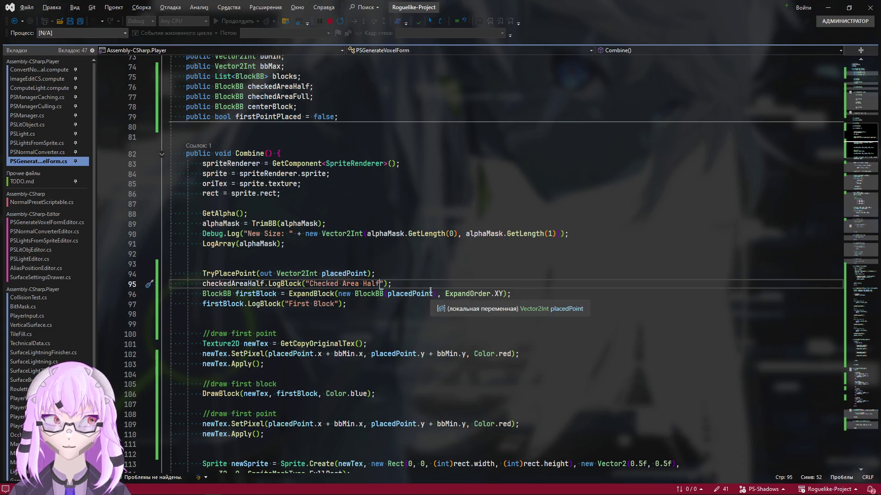
key(alt+Tab)
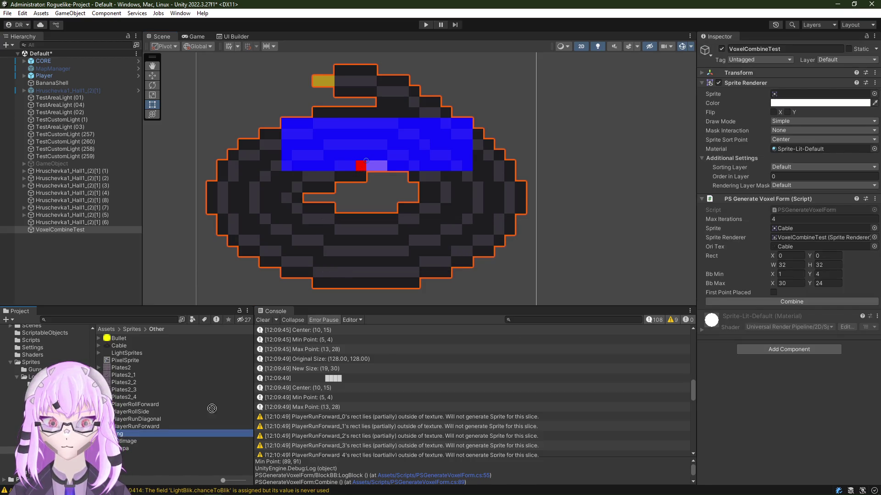
Step: Assign the Ring sprite, run Combine, and inspect the logged pixel-block mask in the Console
drag(138, 434, 812, 94)
click(777, 302)
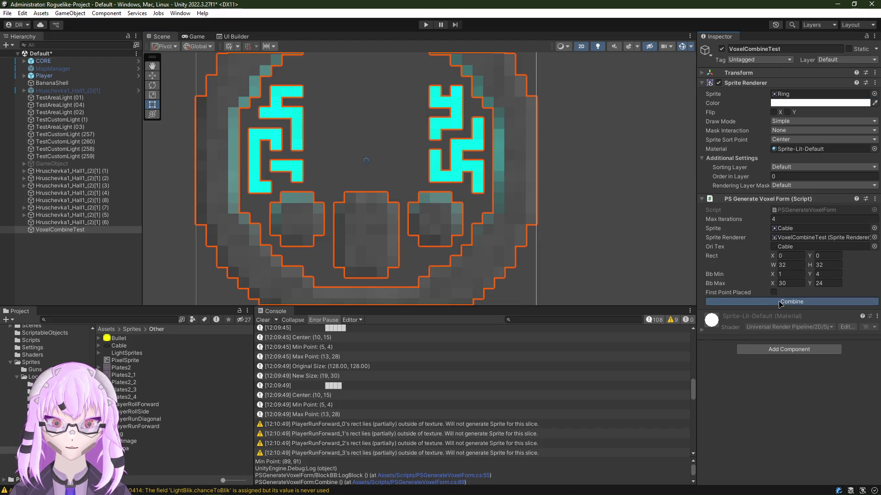
scroll(315, 434, down, 3)
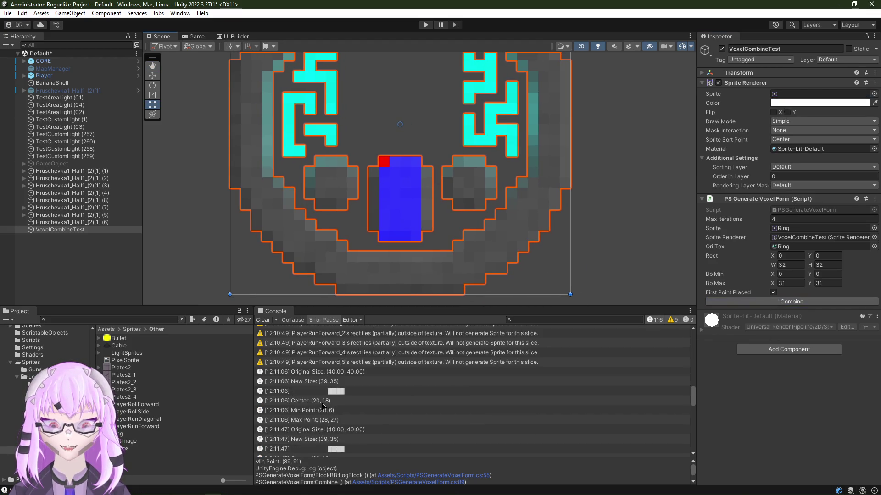
scroll(344, 423, down, 3)
scroll(365, 416, down, 3)
scroll(377, 412, down, 3)
click(371, 403)
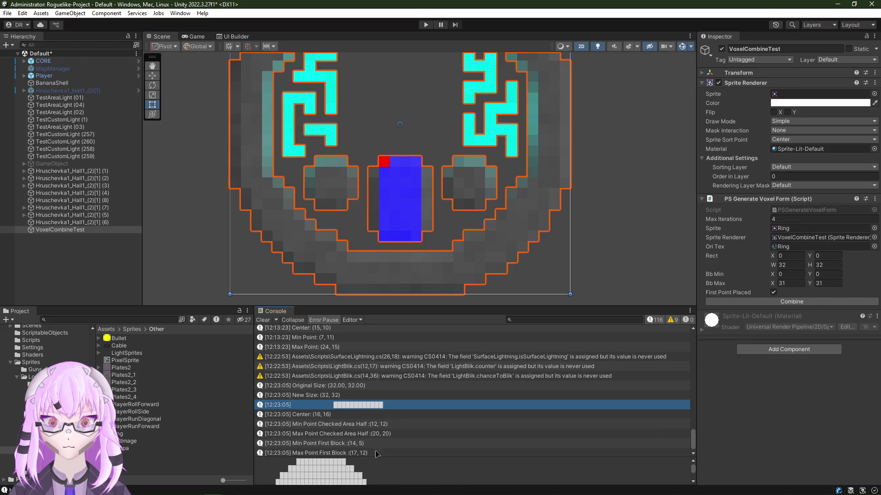
scroll(373, 459, down, 2)
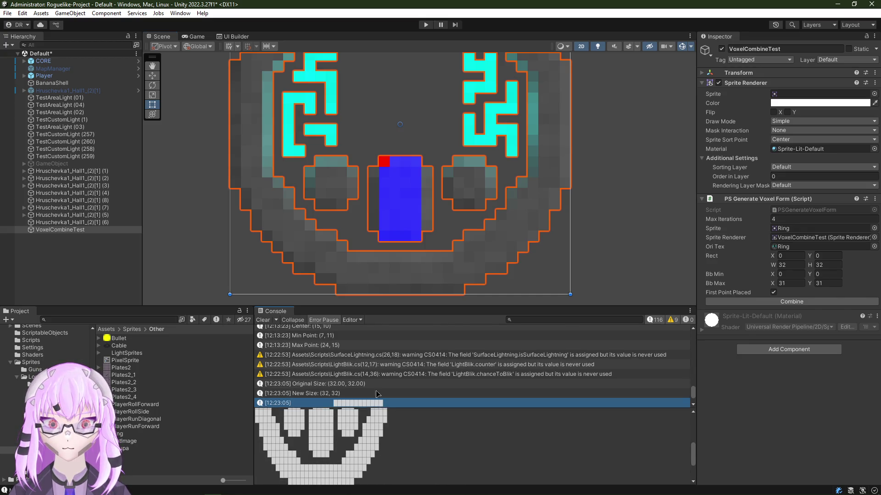
drag(373, 459, 373, 407)
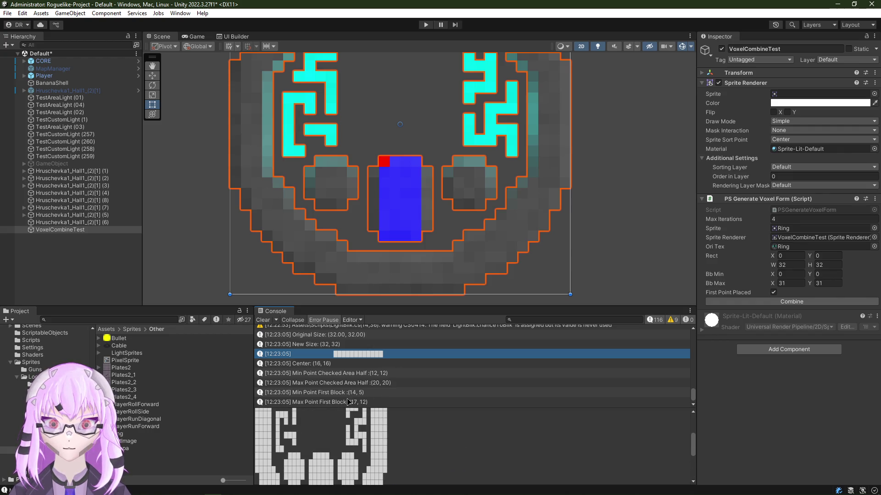
Step: Read the Min Point Checked Area Half log, centre the combined sprite, and bring Photoshop forward
click(365, 374)
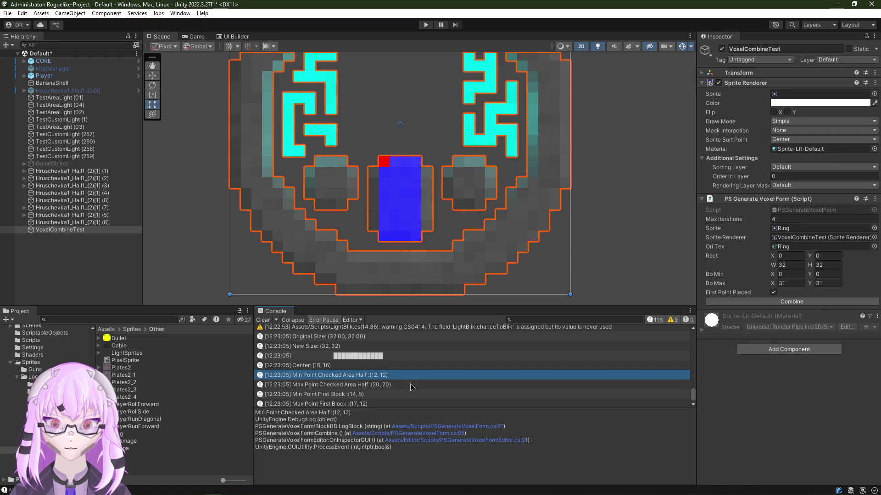
drag(370, 167, 381, 198)
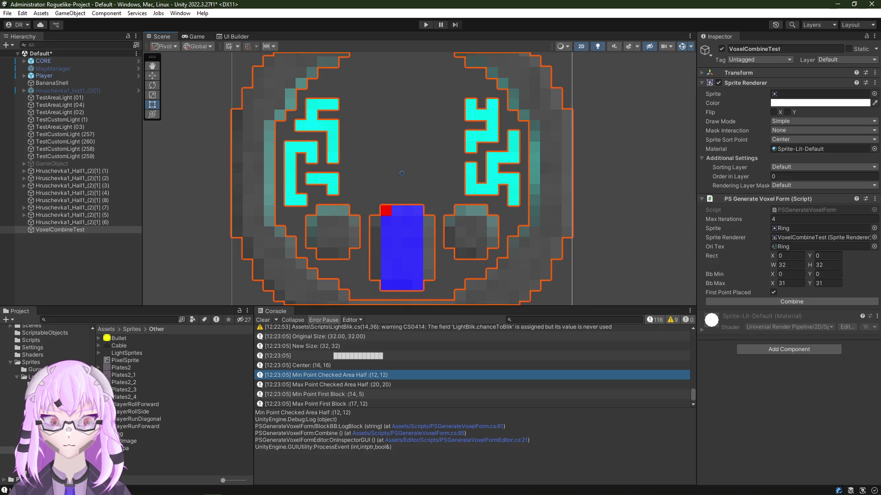
key(alt+Tab)
scroll(394, 243, up, 3)
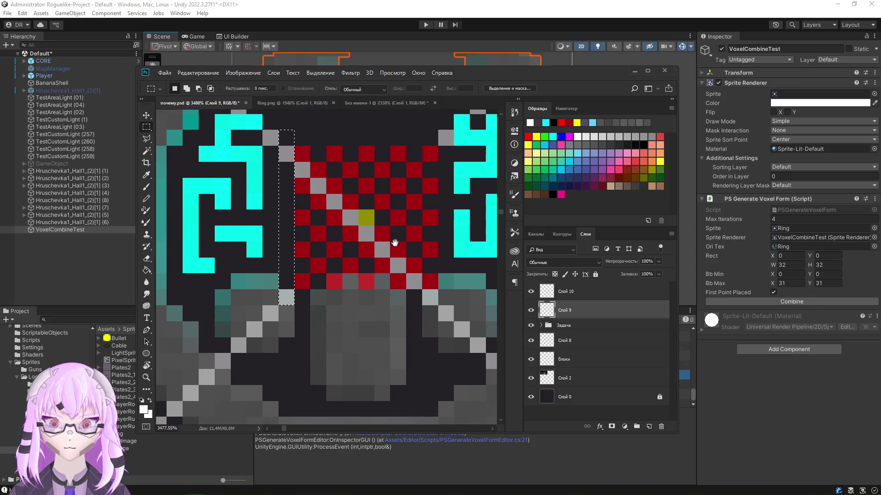
scroll(395, 242, down, 3)
Step: In Ring.png, marquee-measure the upper ring area, narrowing it to 12 wide by about 18 pixels tall
click(275, 103)
scroll(427, 209, up, 3)
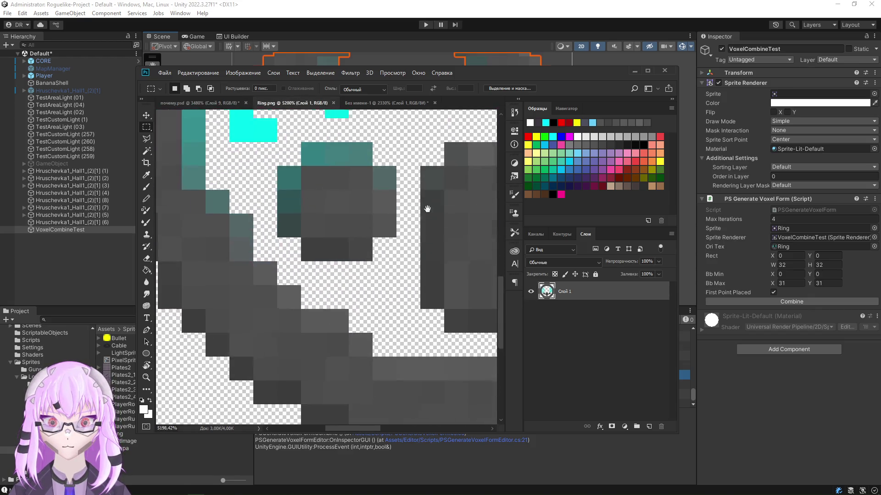
scroll(427, 209, down, 2)
scroll(388, 248, down, 1)
mouse_move(227, 371)
mouse_down()
mouse_move(246, 370)
mouse_move(426, 218)
mouse_up()
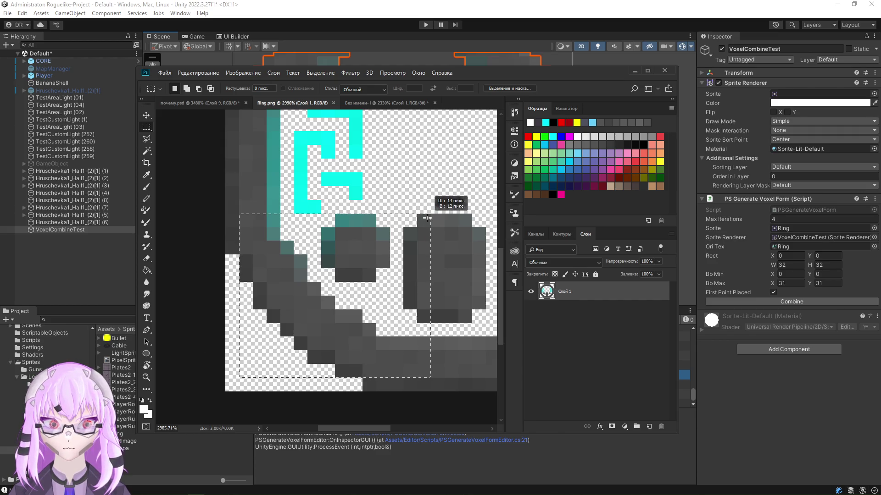
drag(423, 218, 390, 219)
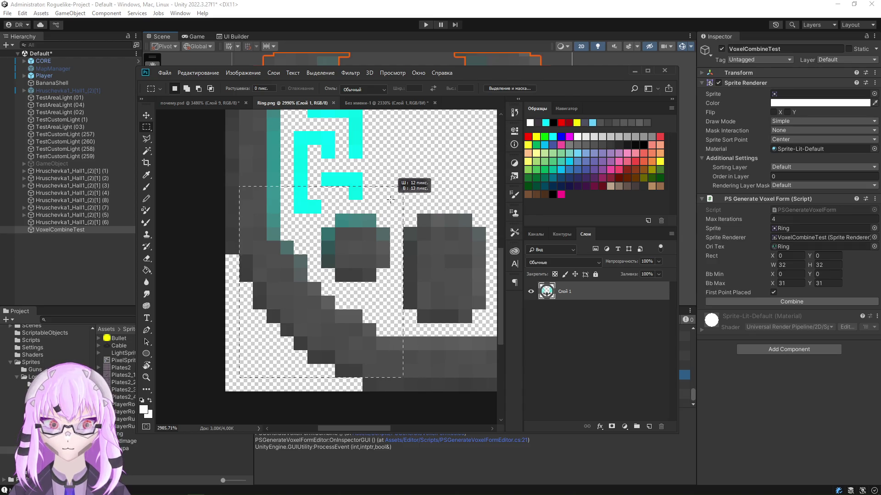
drag(389, 219, 395, 116)
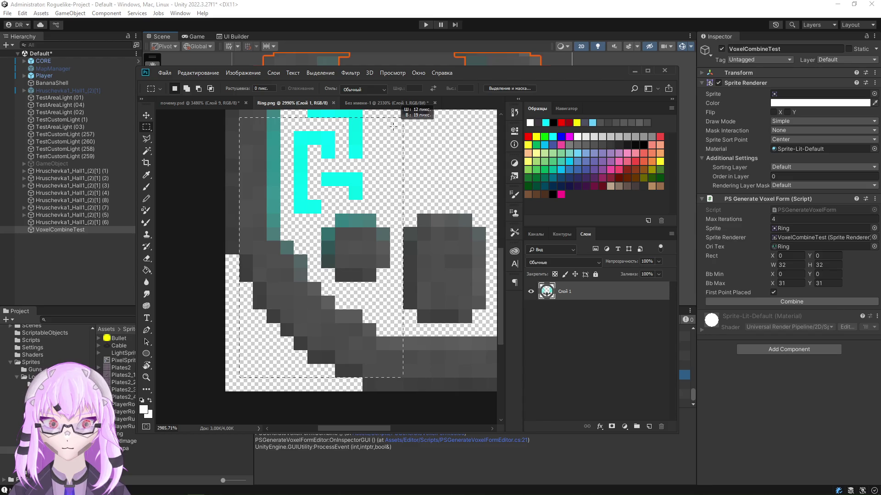
scroll(374, 222, down, 1)
scroll(340, 275, down, 2)
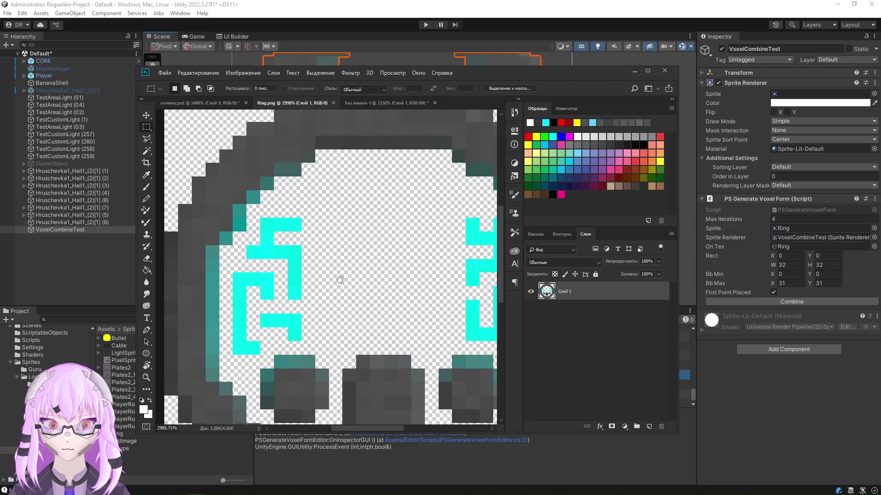
scroll(341, 275, down, 1)
scroll(326, 274, down, 2)
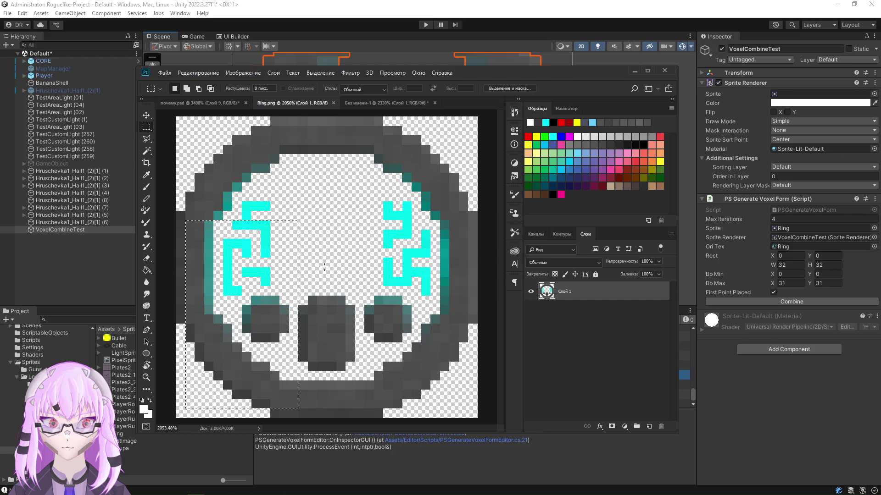
scroll(303, 248, up, 1)
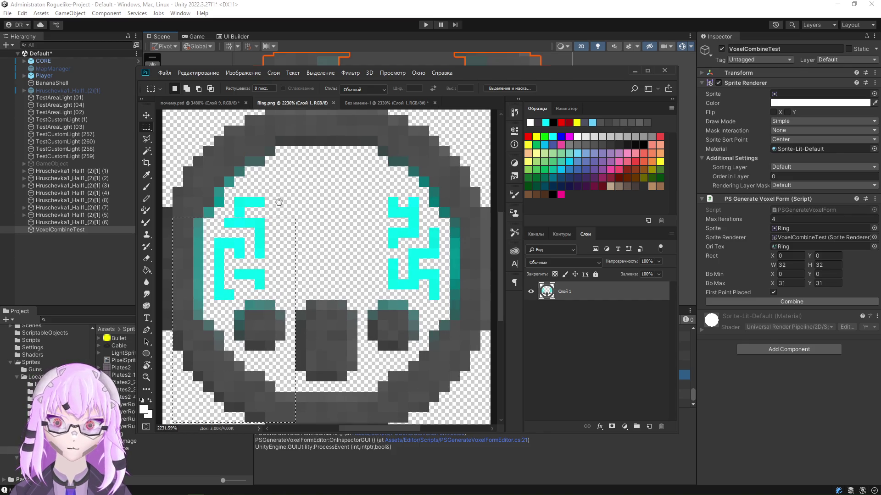
Step: Measure a 12 by 18 area from the image's top-left, deselect, and move Photoshop aside to show Unity's scene
drag(286, 145, 344, 173)
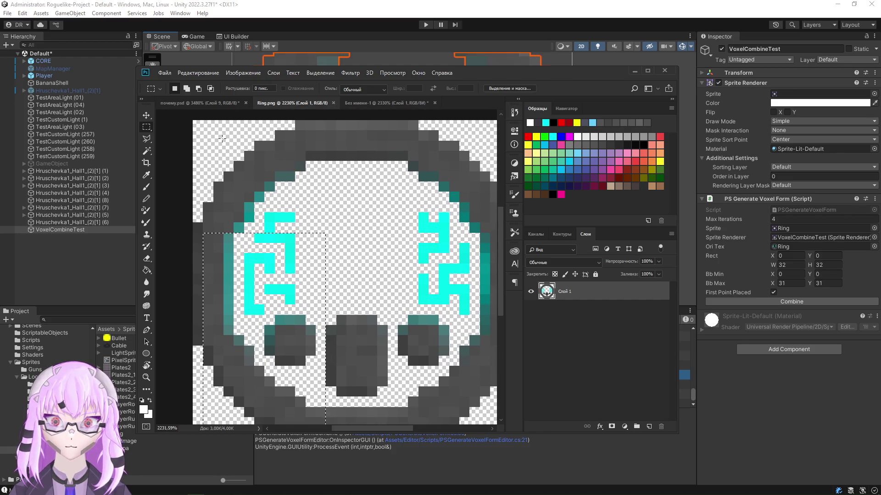
mouse_move(195, 122)
mouse_down()
mouse_move(293, 249)
mouse_move(320, 322)
mouse_up()
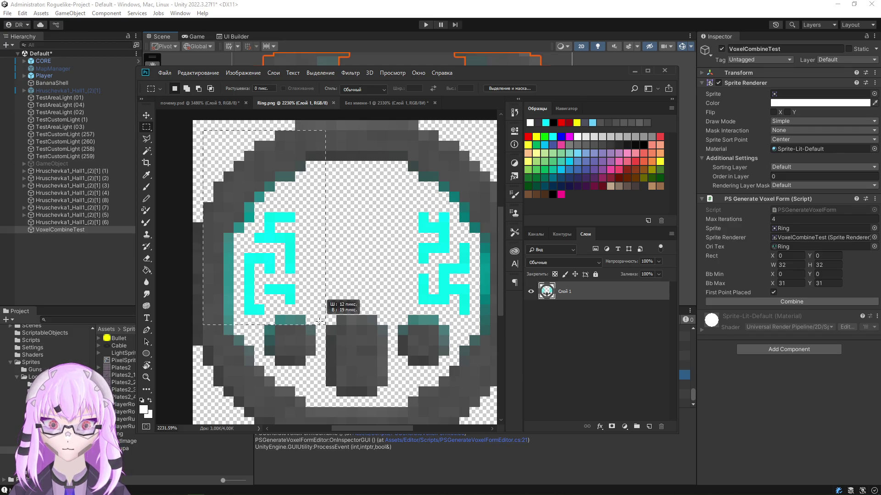
drag(319, 321, 320, 312)
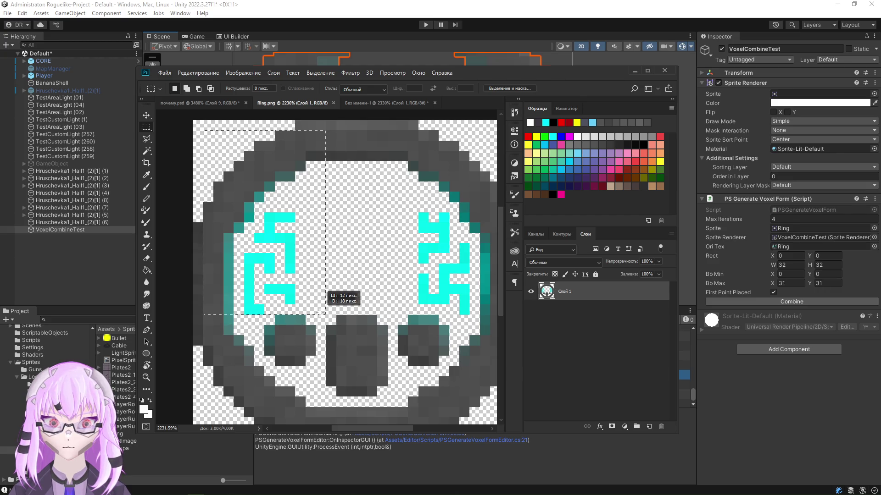
click(320, 313)
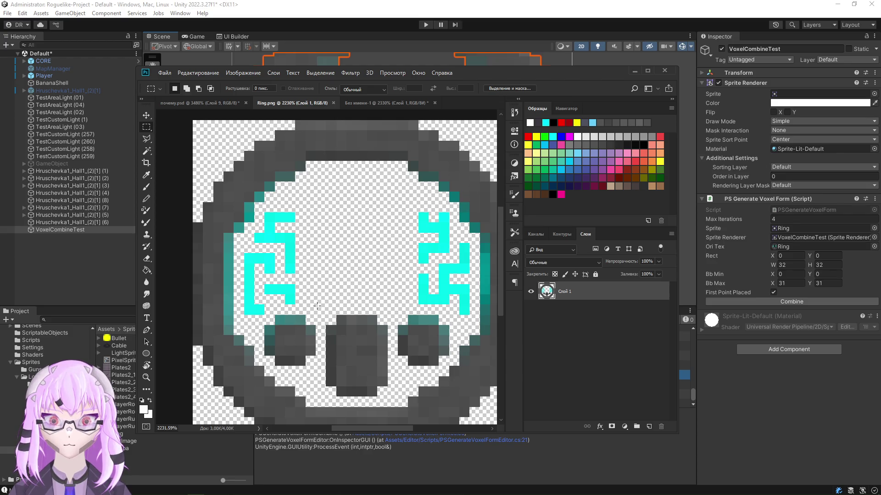
drag(512, 76, 502, 410)
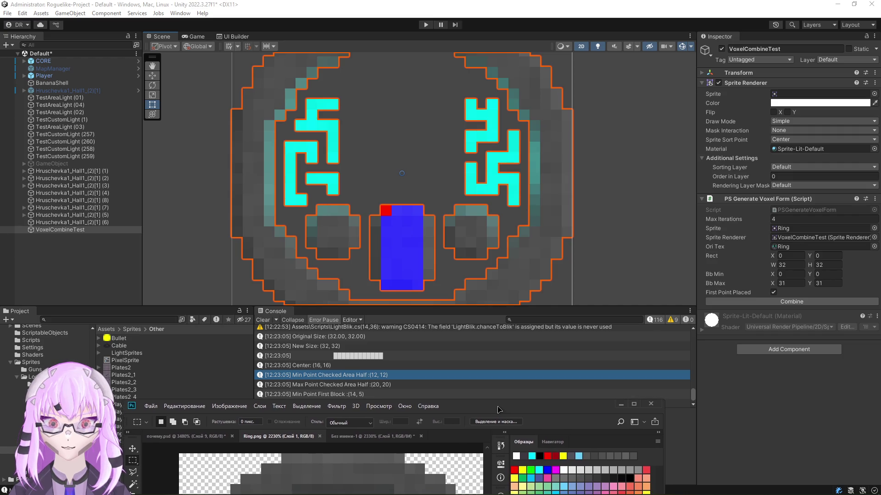
Step: Bring Photoshop back and marquee-measure 12 by 12 and about 12 by 17 areas at the ring's lower left, then deselect
drag(503, 410, 524, 34)
scroll(283, 303, down, 2)
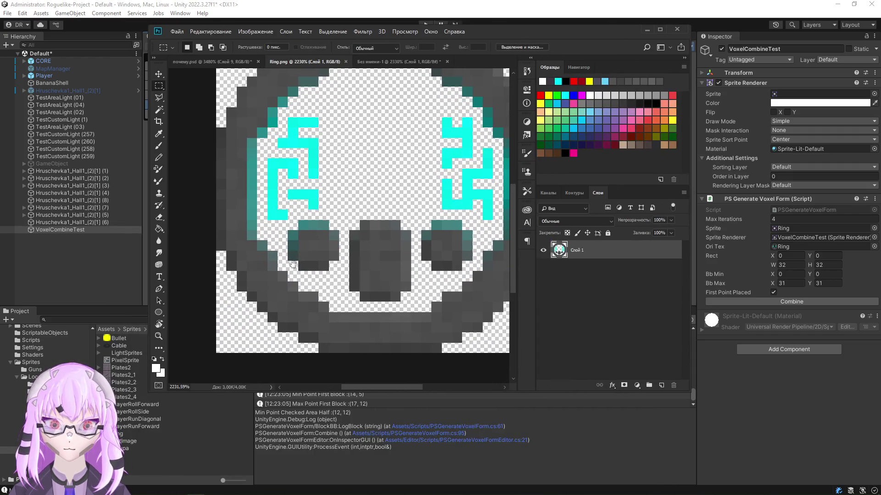
drag(227, 341, 346, 221)
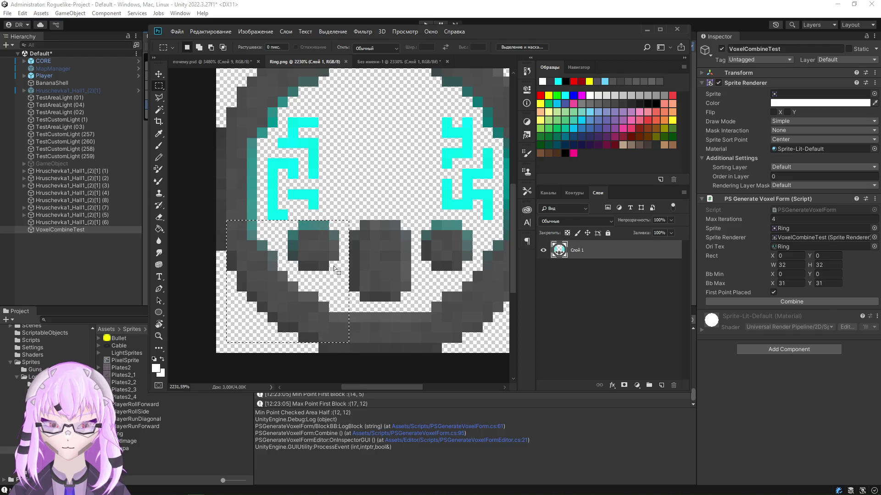
scroll(396, 226, up, 5)
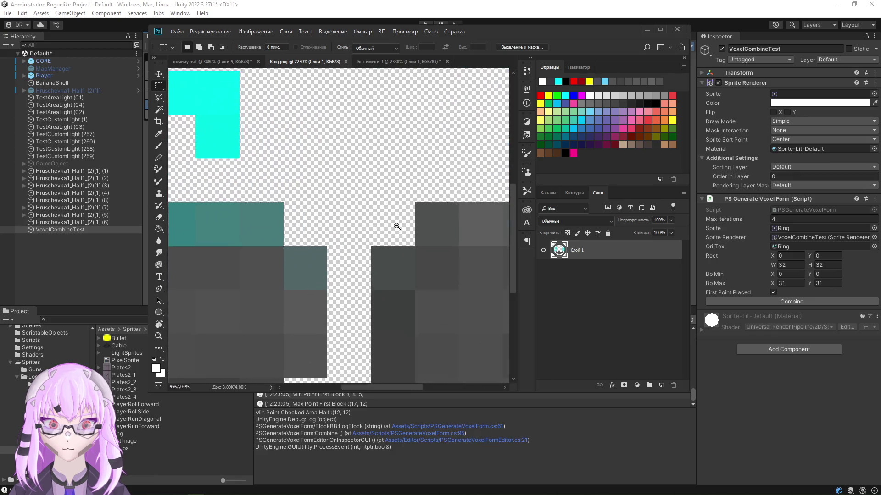
scroll(341, 224, down, 2)
scroll(323, 227, down, 2)
scroll(305, 233, down, 1)
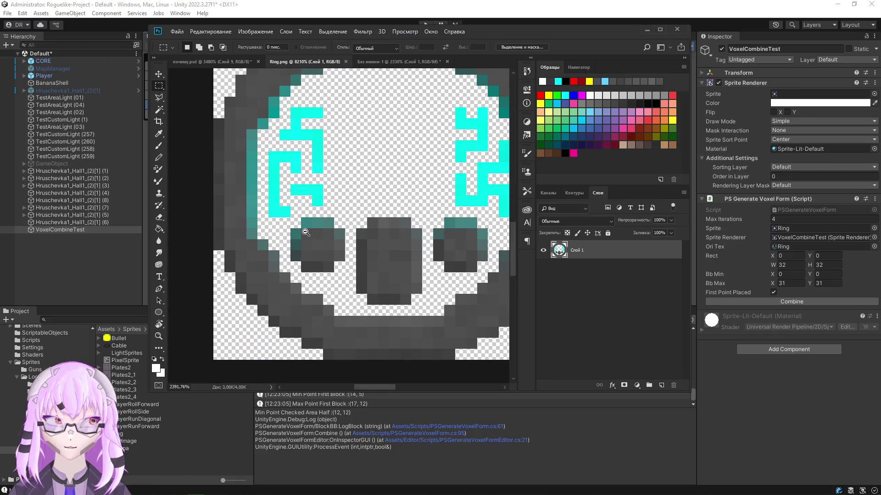
scroll(305, 233, up, 1)
scroll(306, 233, down, 1)
scroll(307, 234, up, 1)
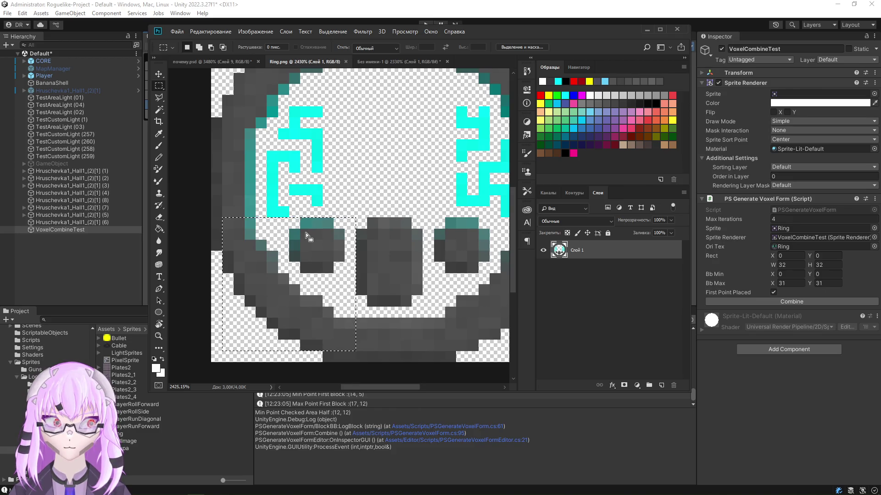
click(228, 347)
mouse_move(219, 362)
mouse_down()
mouse_move(334, 356)
mouse_move(349, 222)
mouse_up()
click(349, 221)
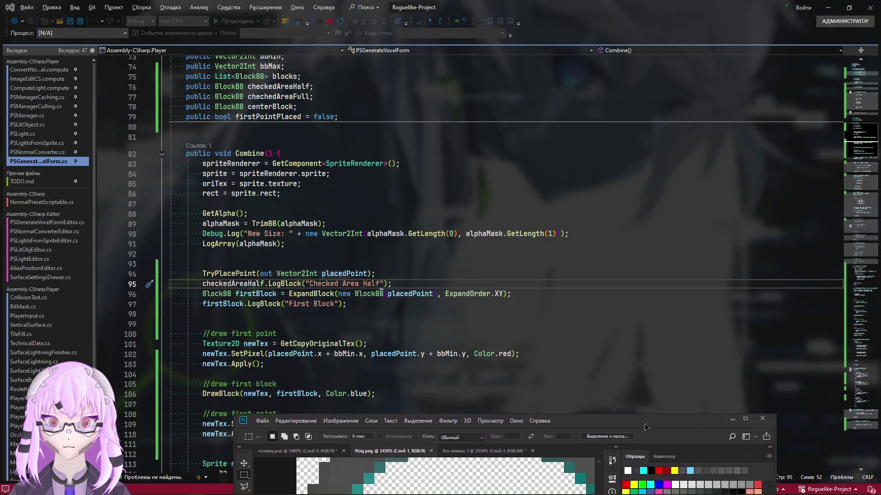
Step: Mark out a 20 by 20 area of the ring and paint a red Pencil pixel at its upper-right corner
mouse_move(560, 37)
mouse_down()
mouse_move(639, 102)
mouse_move(532, 439)
mouse_move(552, 70)
mouse_up()
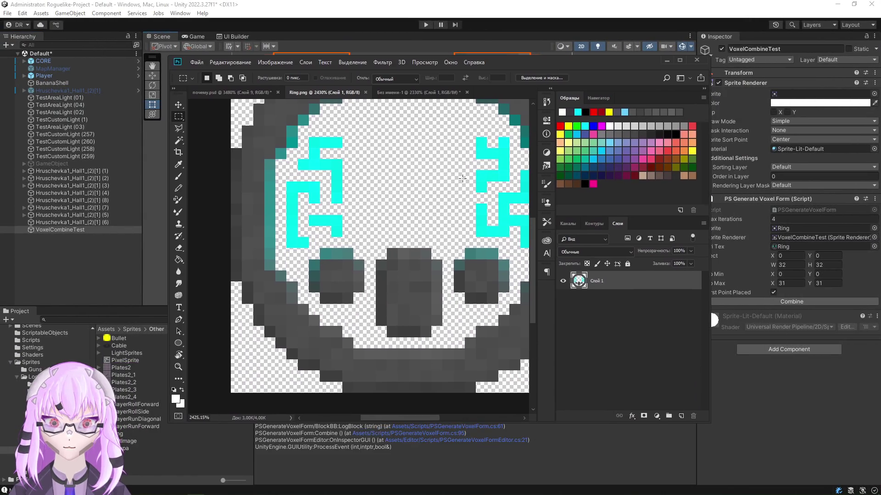
drag(245, 378, 459, 170)
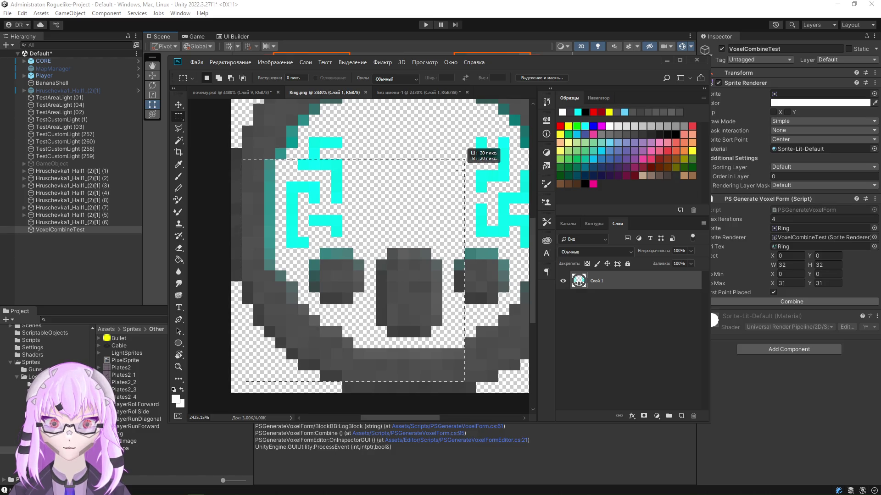
drag(458, 170, 459, 170)
click(465, 163)
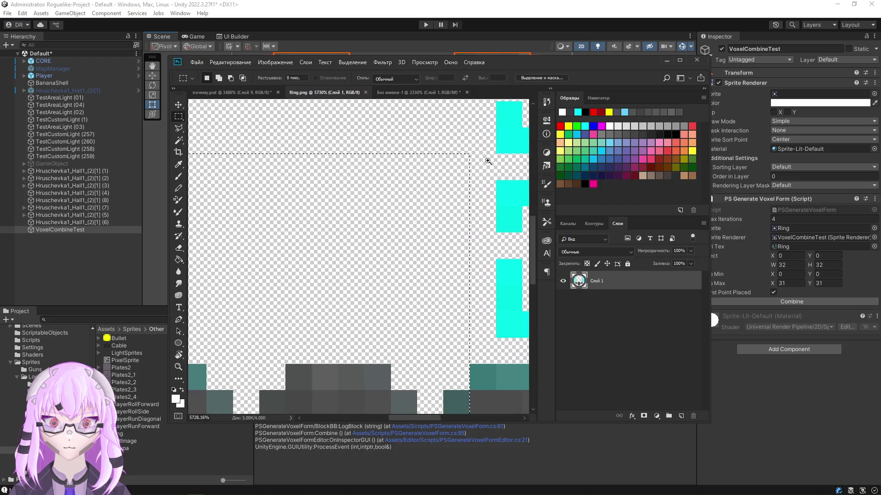
key(b)
click(461, 168)
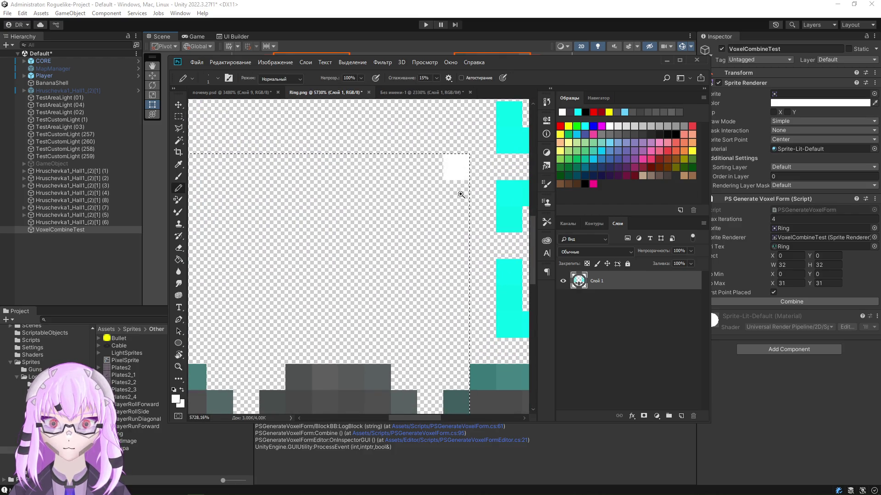
scroll(458, 186, down, 2)
click(560, 126)
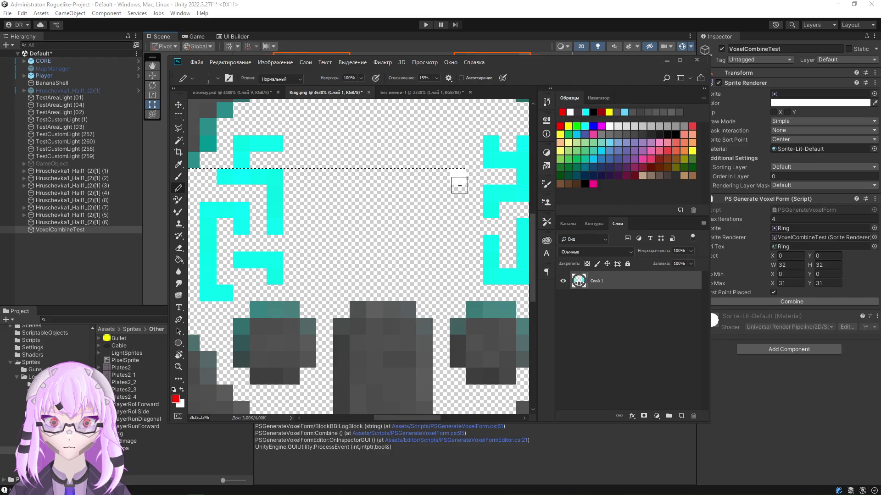
click(456, 177)
scroll(365, 226, down, 1)
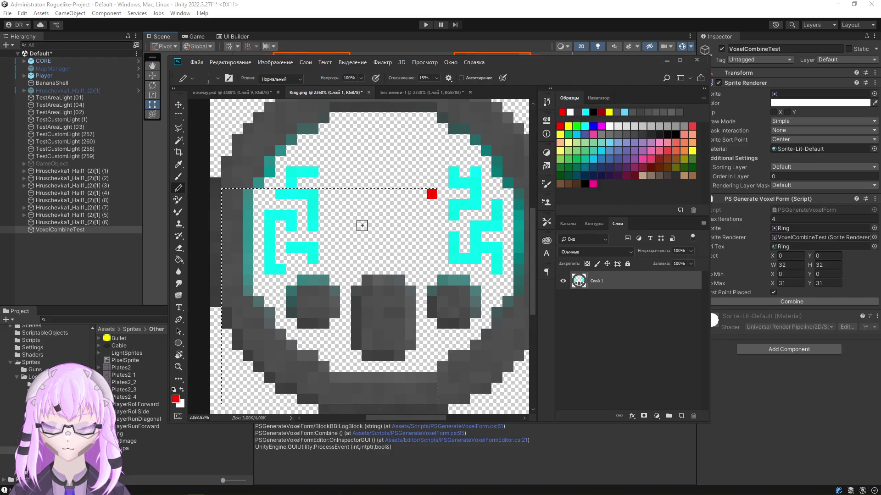
Step: Select a region from the sprite's bottom-left corner and mark a red pixel at its corner above the left dark circle
key(m)
scroll(334, 255, down, 1)
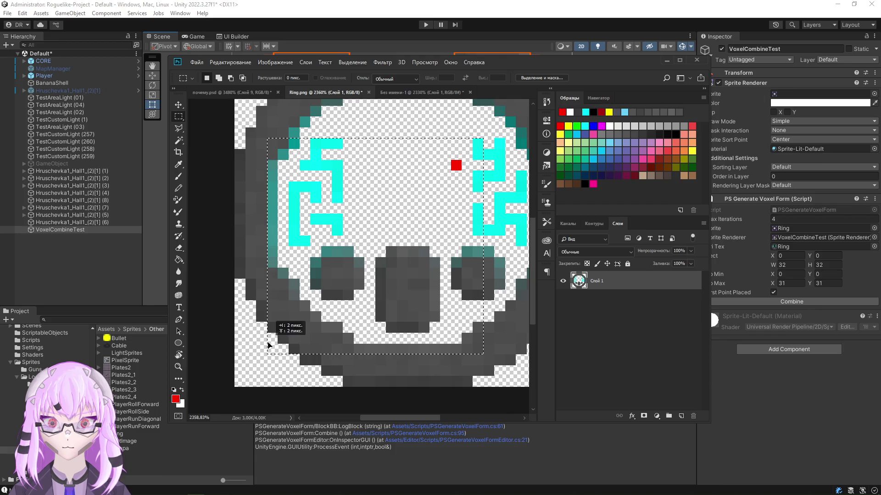
scroll(254, 374, down, 1)
mouse_move(246, 358)
mouse_down()
mouse_move(405, 198)
mouse_move(372, 229)
mouse_up()
scroll(373, 239, up, 3)
key(ctrl+d)
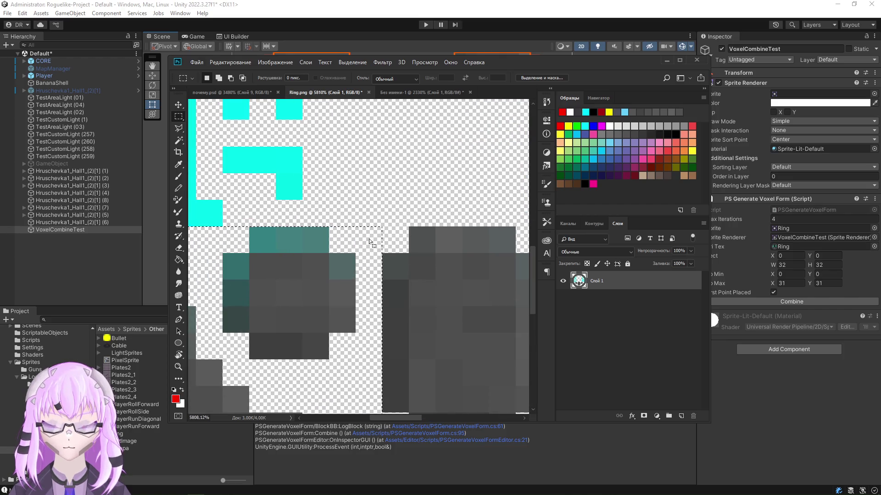
key(b)
click(368, 239)
scroll(369, 239, down, 5)
scroll(402, 257, up, 2)
drag(402, 257, 403, 228)
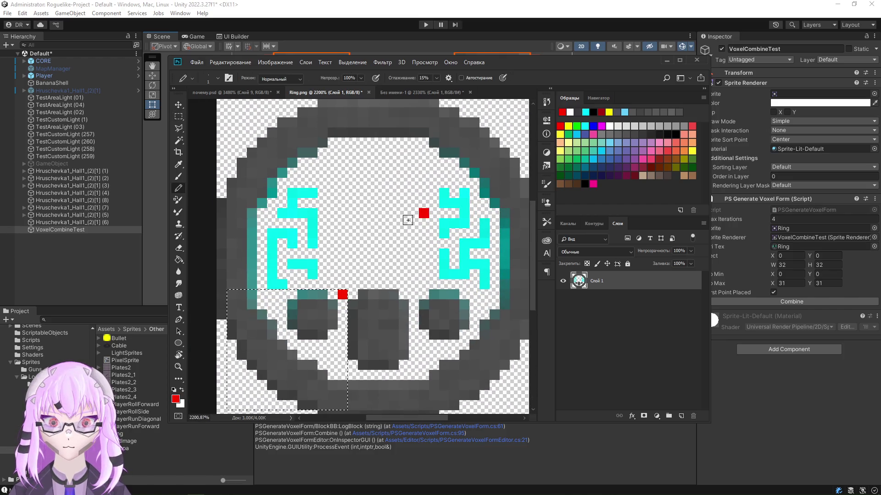
key(ctrl+shift+d)
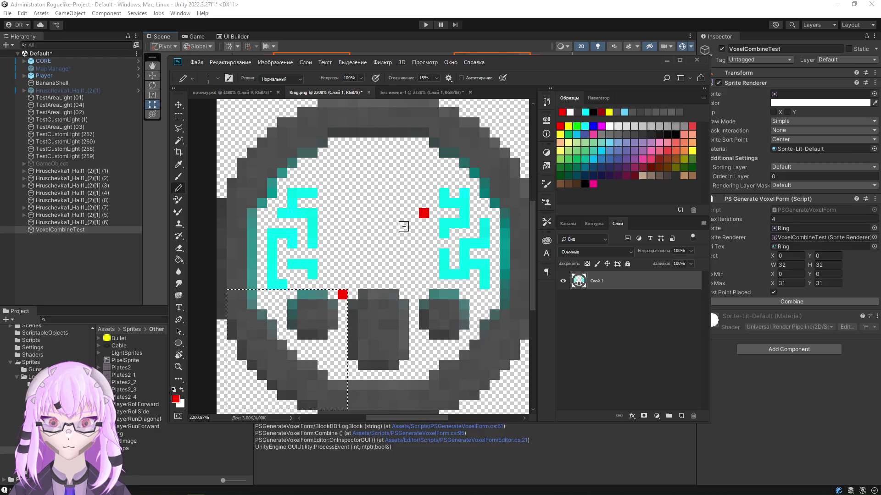
scroll(384, 319, up, 3)
scroll(384, 319, down, 1)
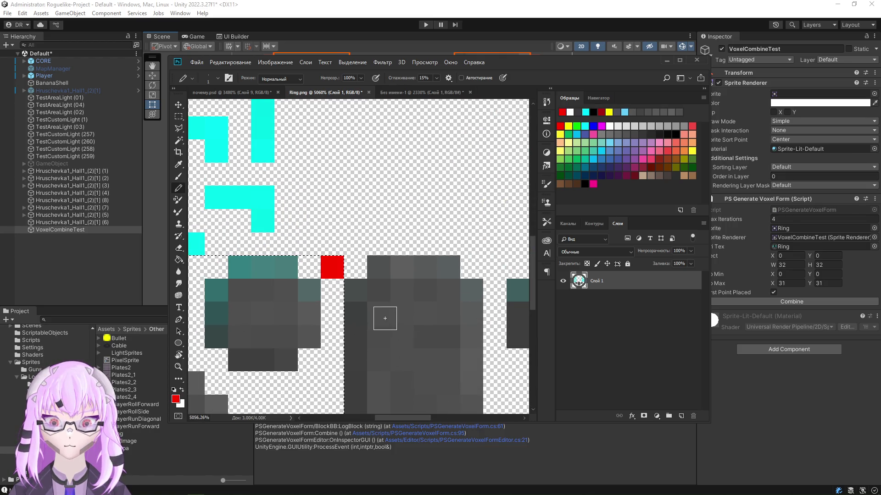
scroll(338, 281, down, 1)
scroll(325, 282, down, 1)
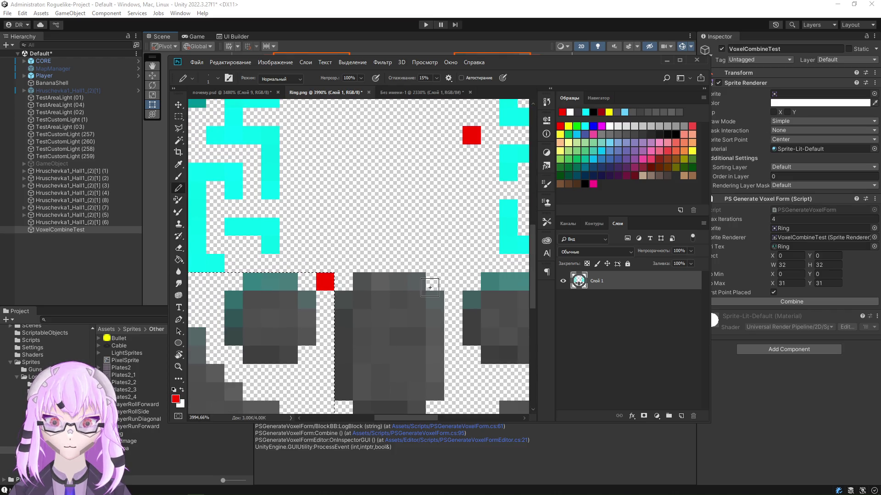
key(m)
click(325, 283)
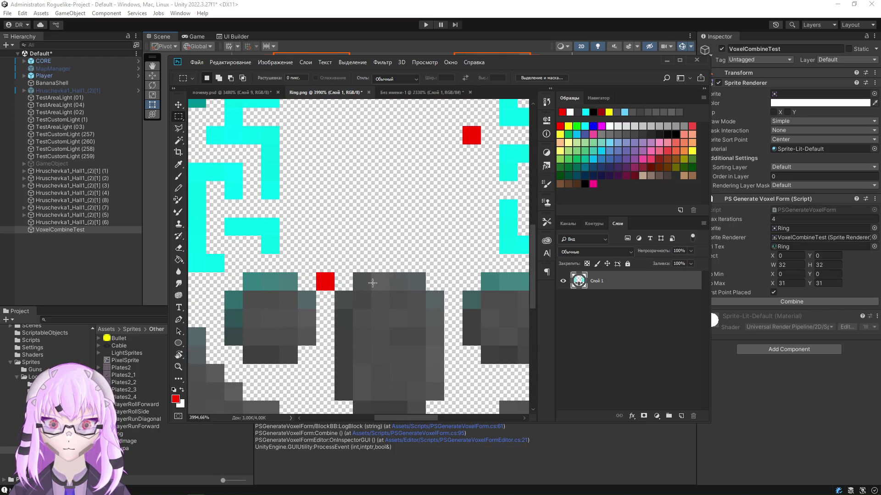
Step: Draw trial red rows and pixels from the marker and undo each, leaving single markers, then return to the code editor
key(b)
mouse_move(329, 284)
mouse_down()
mouse_move(454, 283)
mouse_move(325, 279)
mouse_move(327, 263)
mouse_up()
key(ctrl+z)
key(ctrl+z)
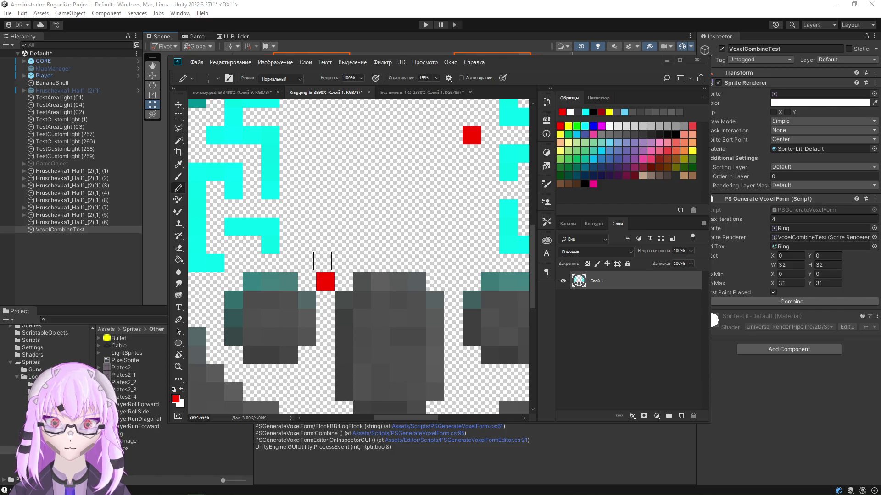
drag(326, 282, 404, 318)
key(ctrl+z)
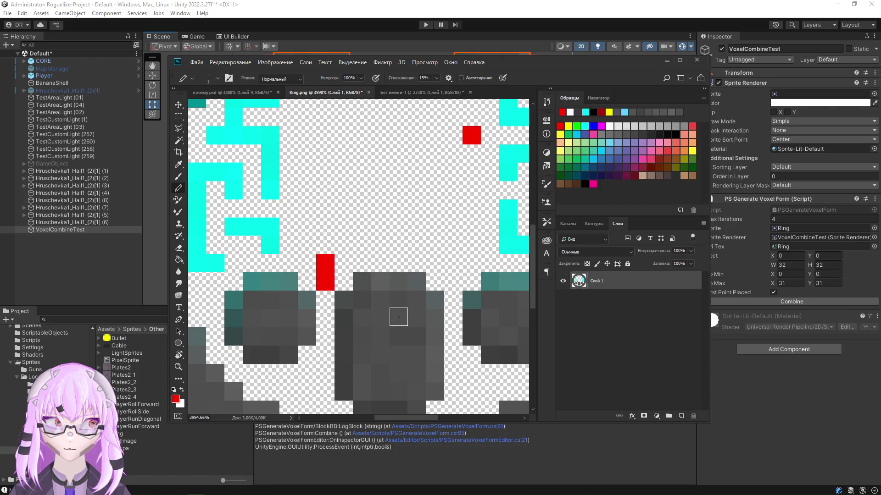
key(ctrl+z)
shift+click(346, 290)
key(ctrl+z)
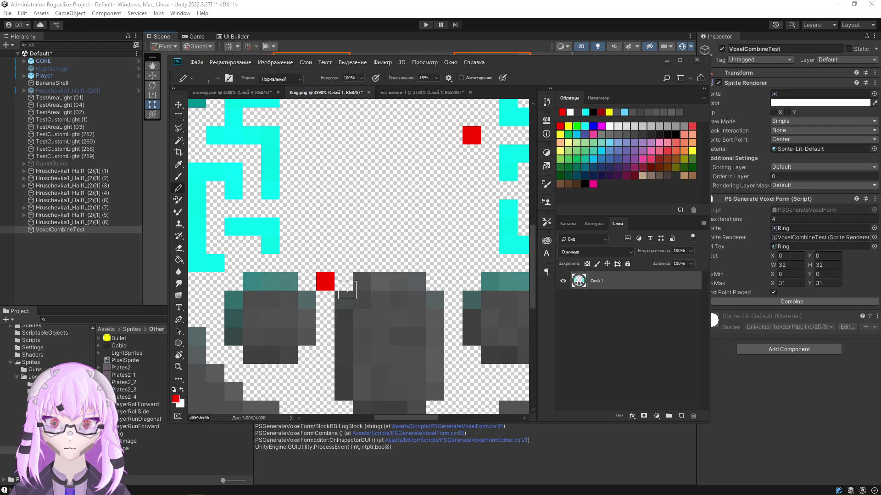
drag(346, 289, 470, 284)
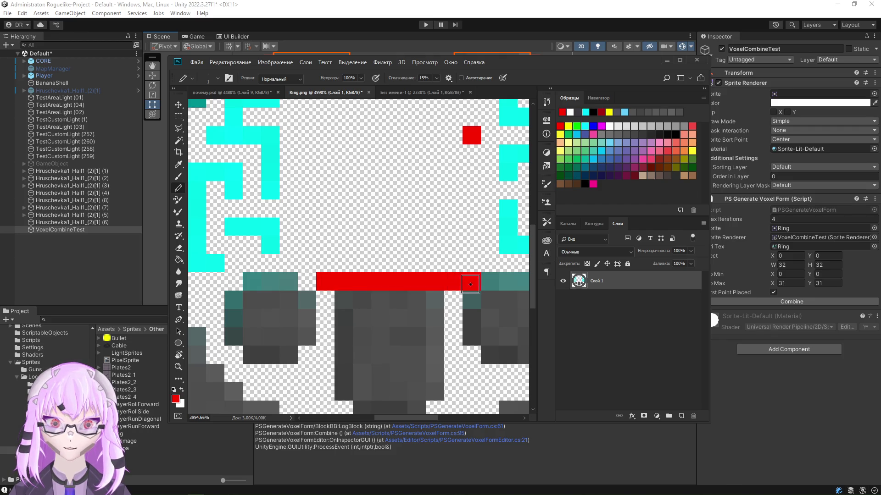
key(ctrl+z)
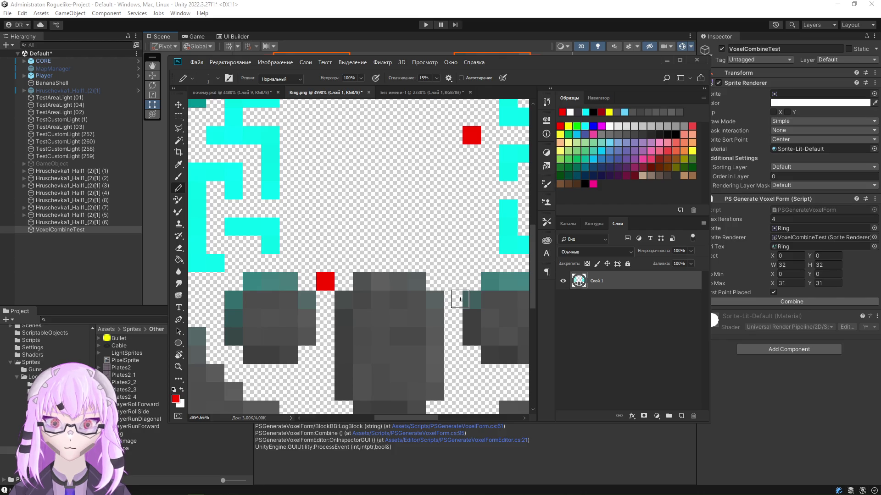
key(alt+Tab)
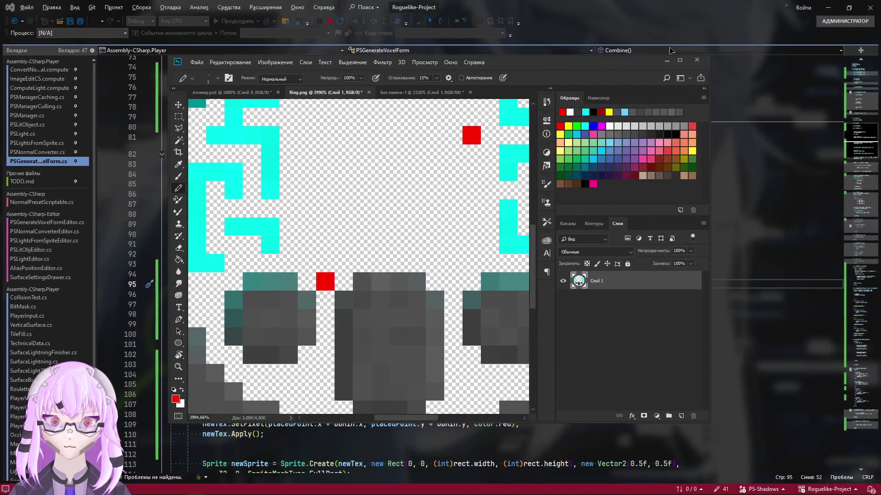
key(alt+Tab)
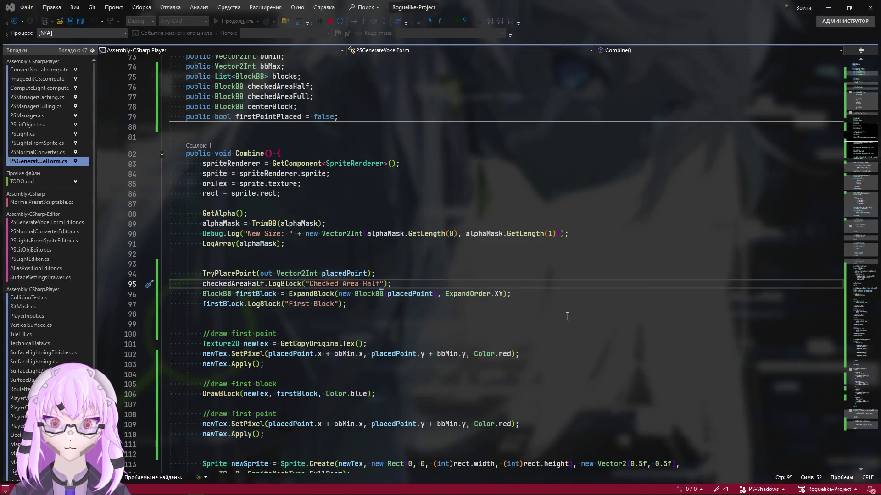
scroll(448, 313, down, 3)
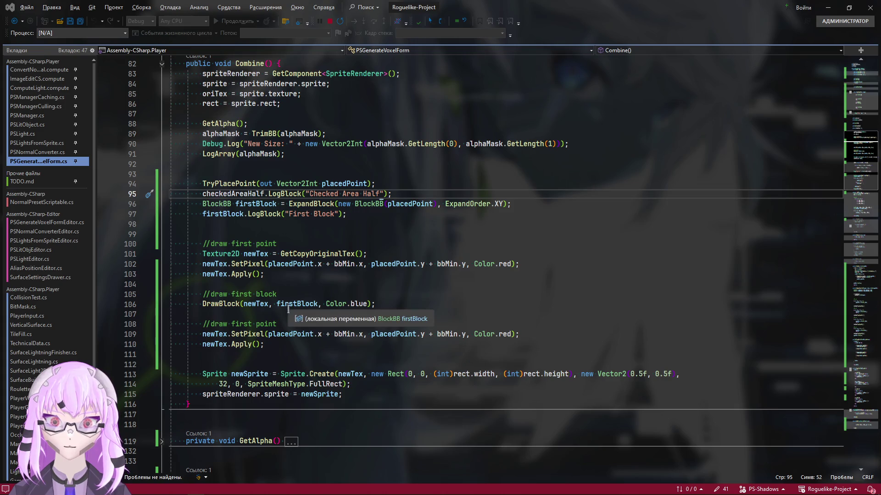
click(234, 184)
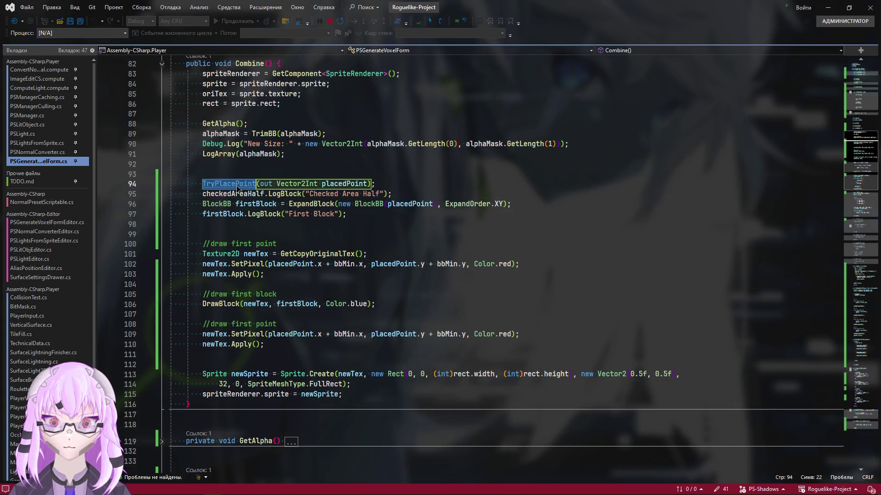
key(F12)
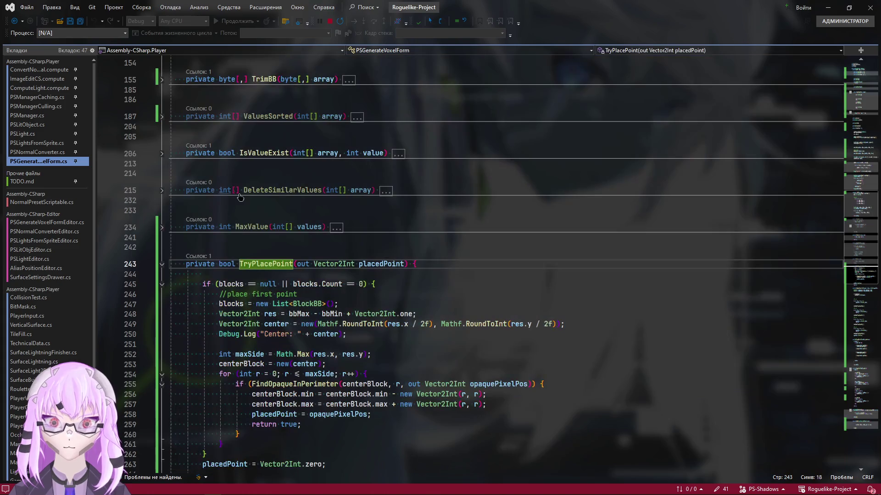
scroll(308, 380, down, 3)
click(279, 294)
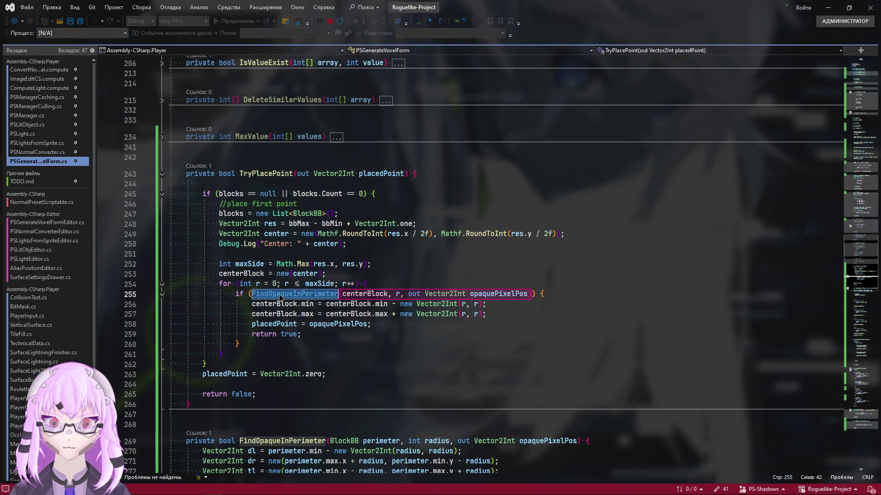
key(F12)
scroll(279, 297, down, 6)
scroll(499, 394, down, 3)
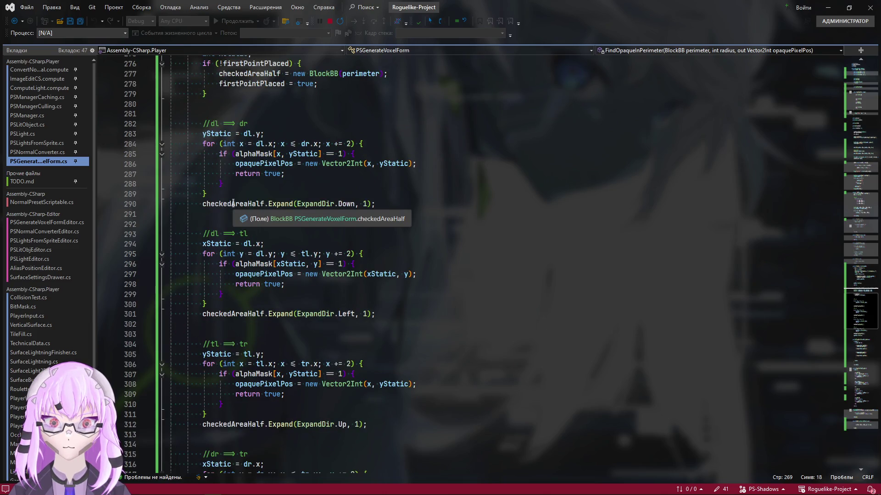
scroll(344, 373, up, 1)
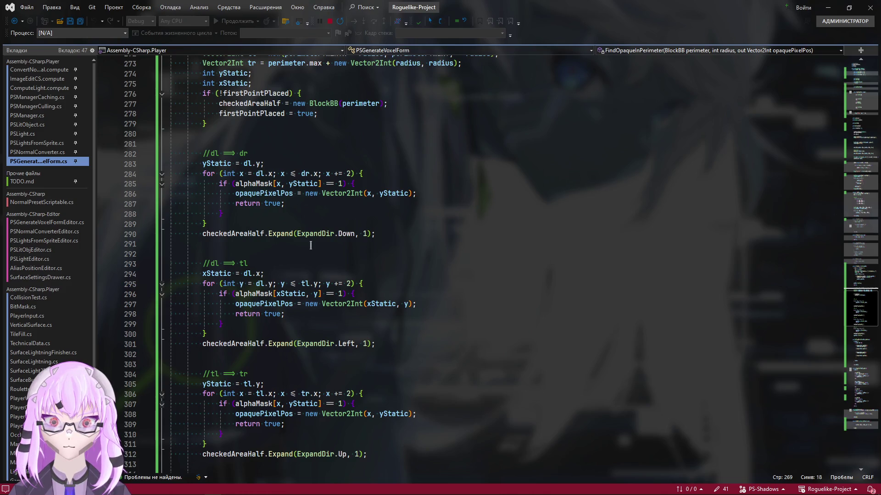
scroll(310, 246, up, 3)
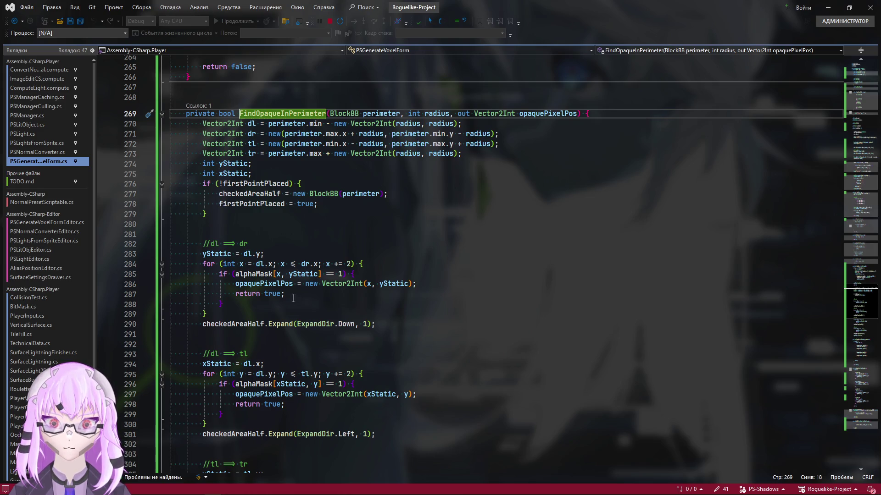
click(293, 297)
key(shift+Home)
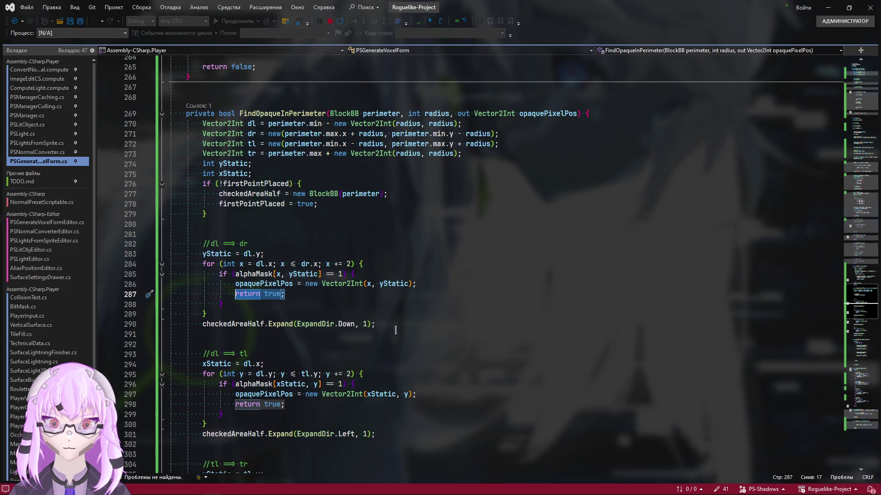
click(384, 323)
key(shift+Home)
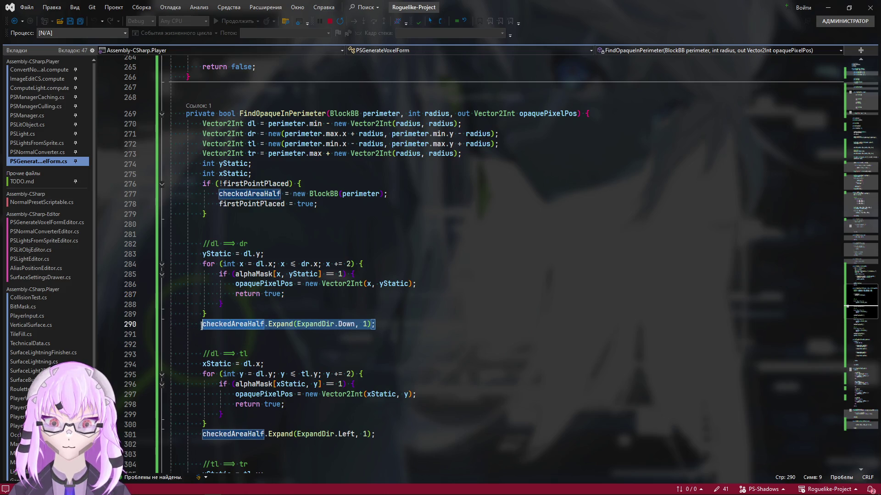
click(457, 323)
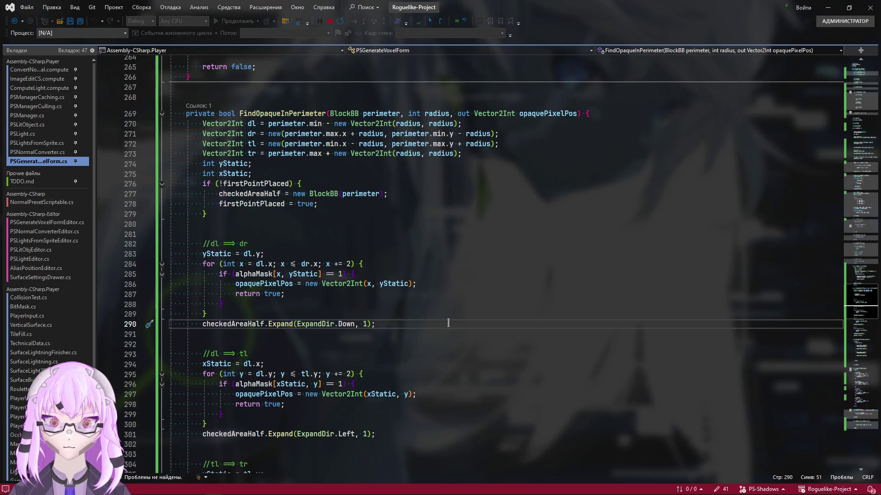
scroll(446, 324, down, 3)
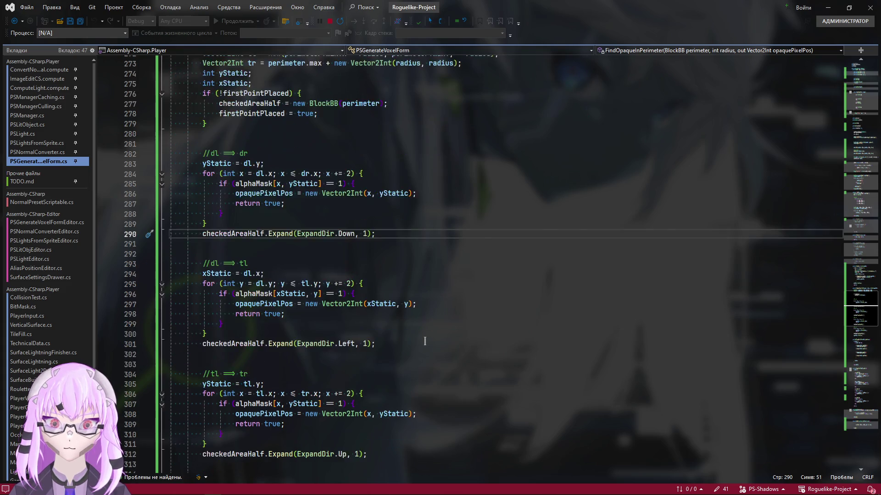
scroll(422, 372, down, 1)
scroll(339, 314, down, 2)
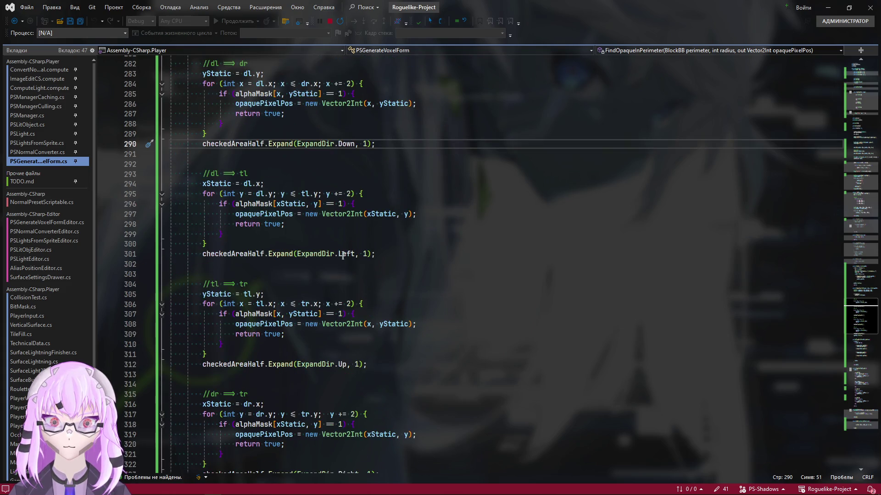
scroll(342, 334, down, 2)
scroll(339, 367, down, 1)
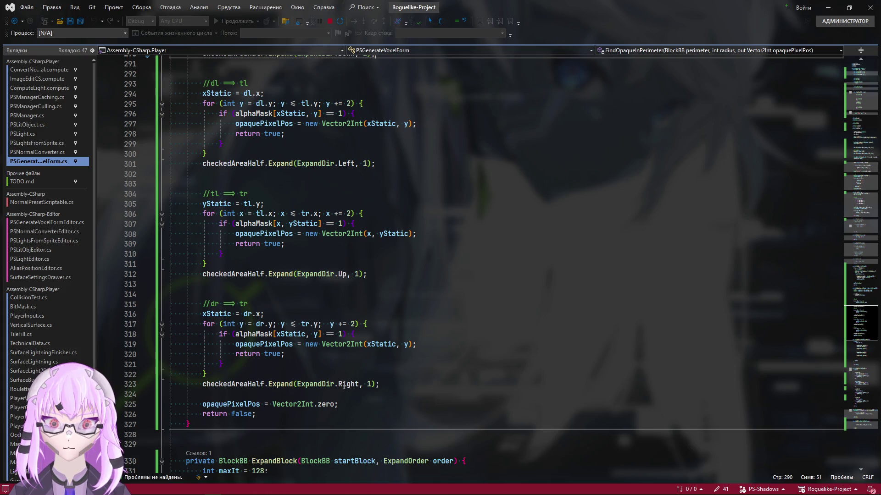
scroll(343, 386, up, 1)
scroll(348, 396, up, 2)
scroll(344, 387, up, 2)
scroll(344, 393, up, 2)
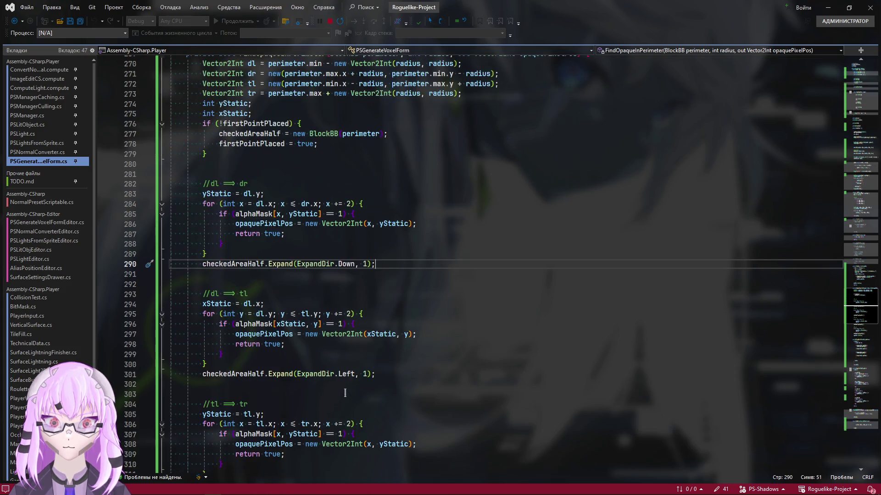
scroll(345, 392, up, 1)
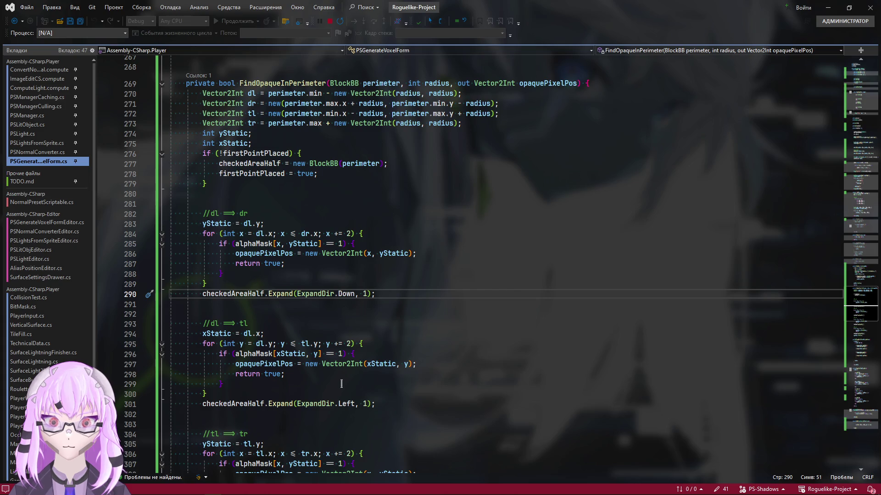
scroll(340, 383, up, 2)
scroll(604, 282, up, 4)
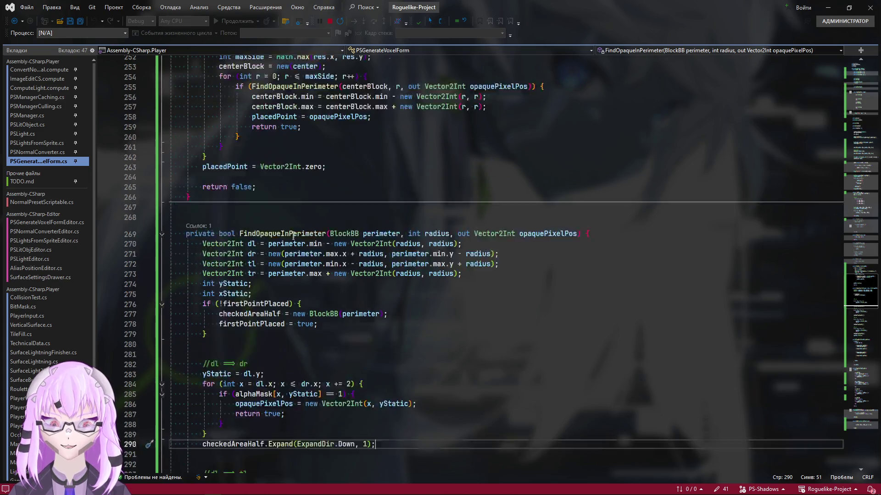
scroll(423, 202, down, 4)
click(856, 136)
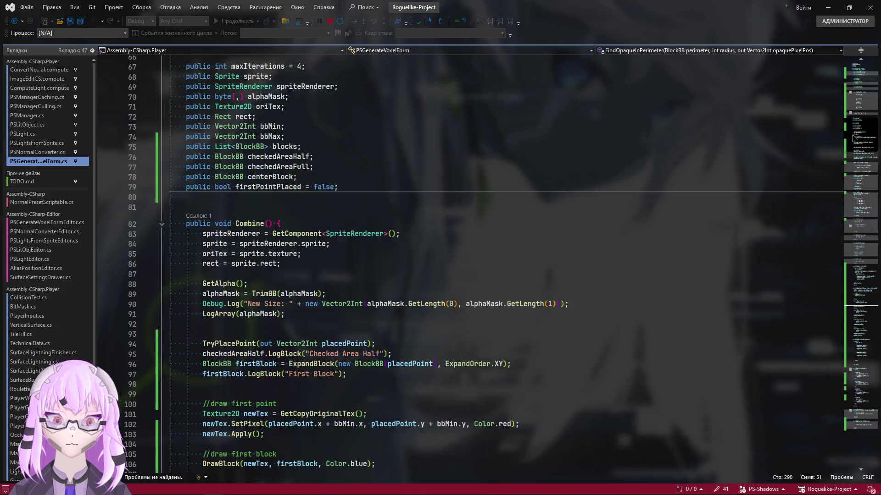
click(847, 181)
scroll(239, 237, up, 1)
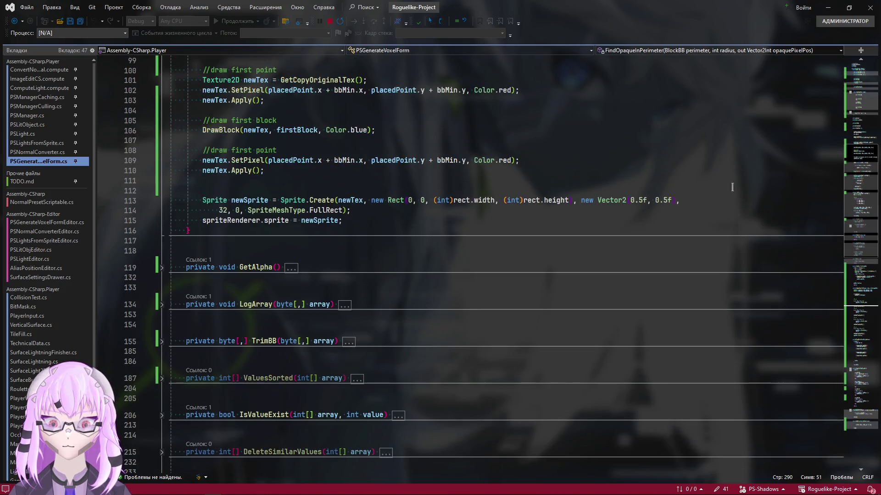
scroll(239, 237, up, 5)
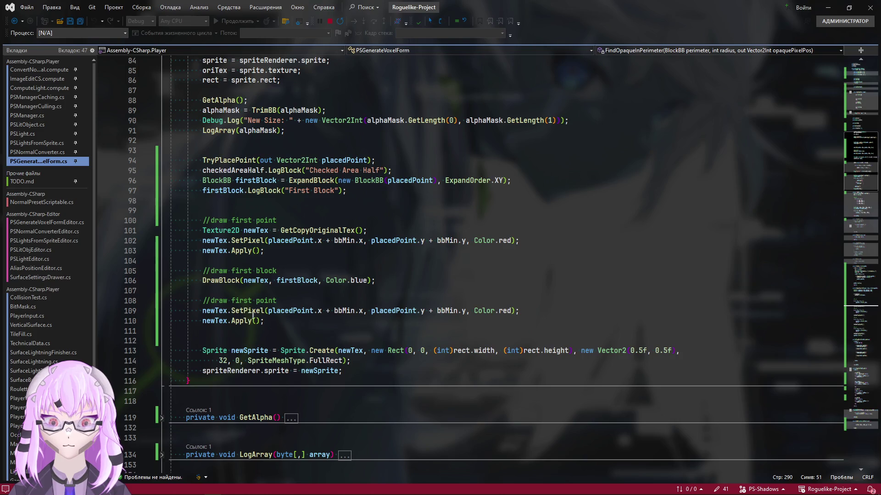
click(509, 251)
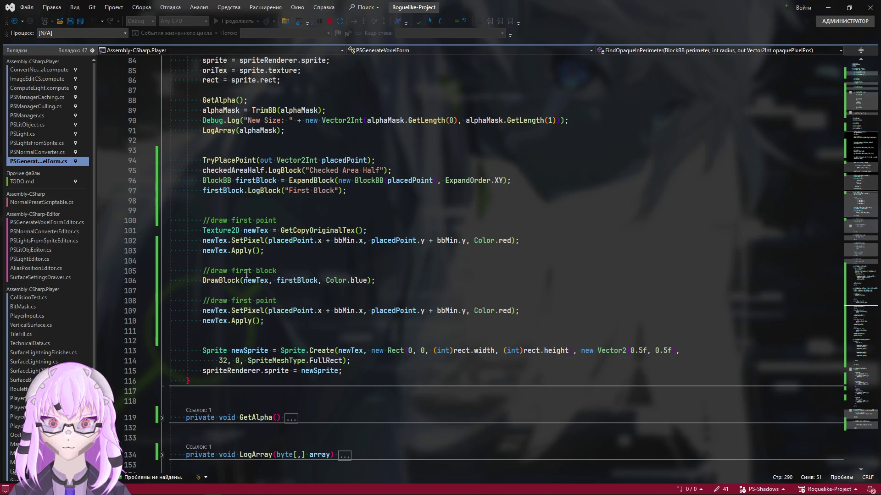
click(398, 290)
click(427, 274)
click(427, 281)
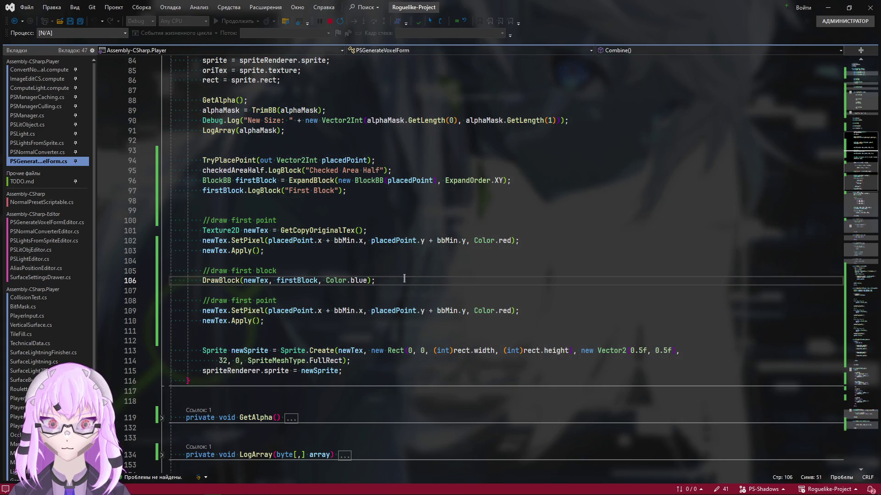
Step: Add '//draw half area checked' and DrawBlock(newTex, checkedAreaHalf, Color.green) below the blue block call, then switch to Unity
key(Return)
key(Return)
text(//f)
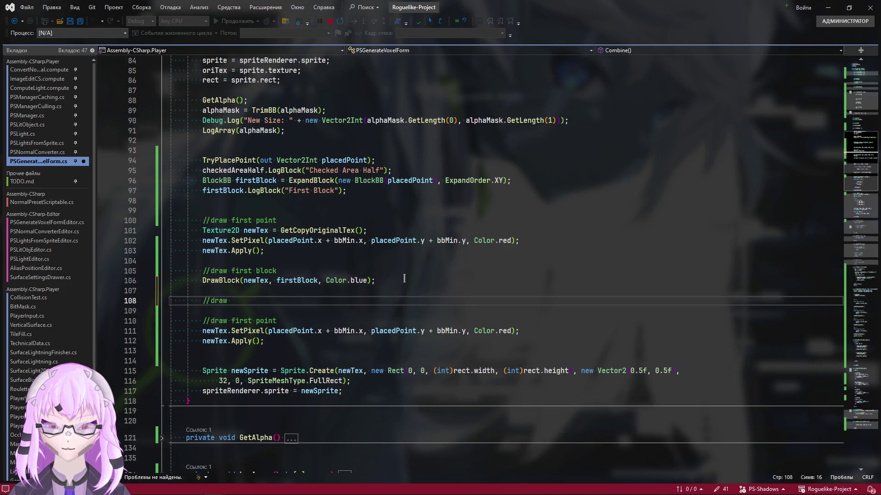
text(half)
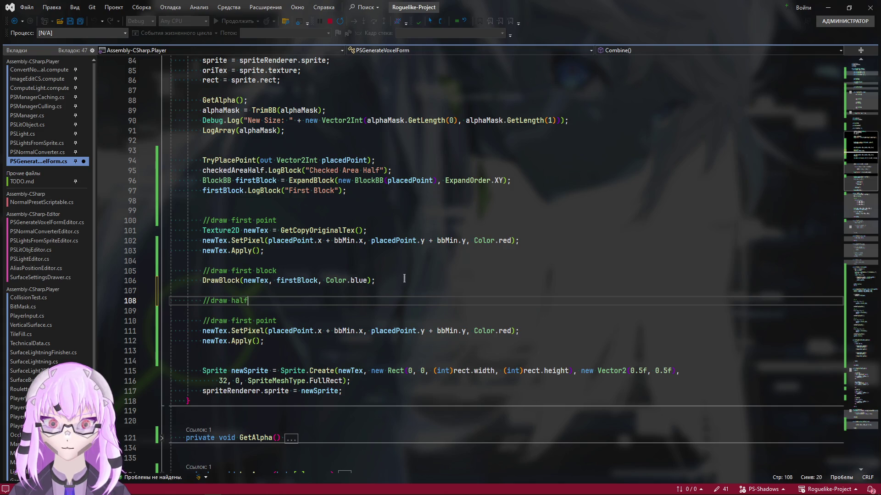
text( area c)
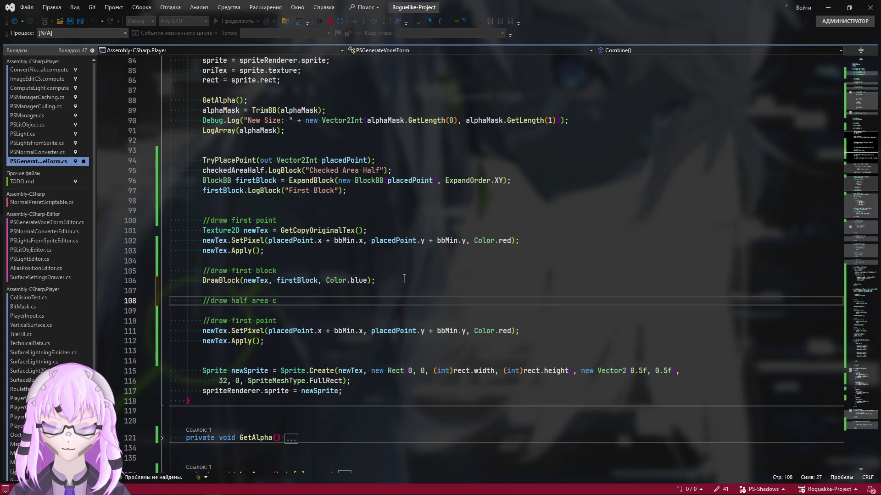
text(hecked)
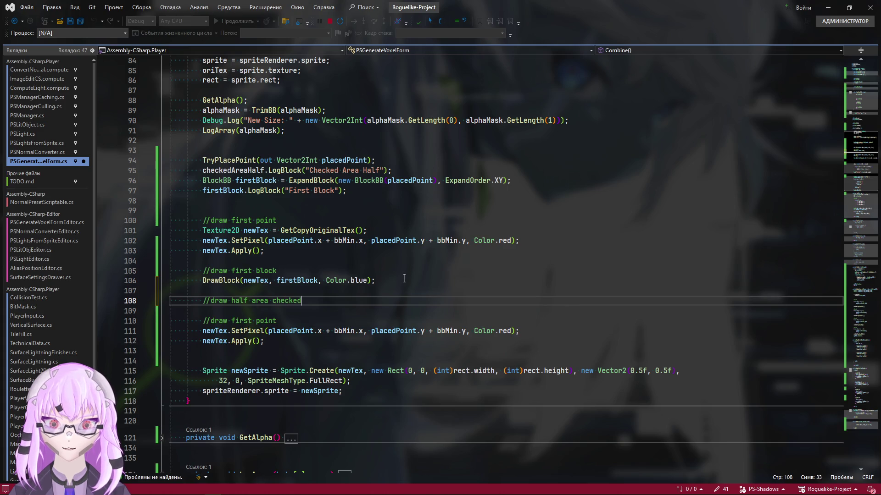
key(Return)
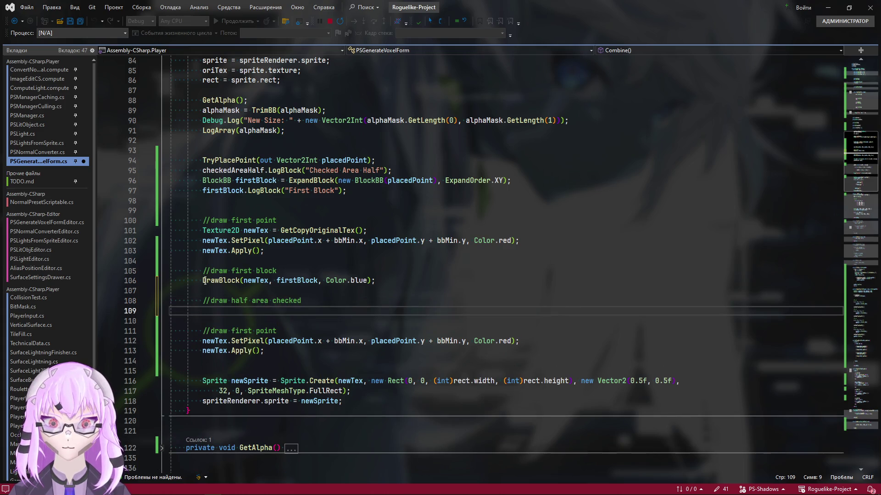
text(DrawBlock()
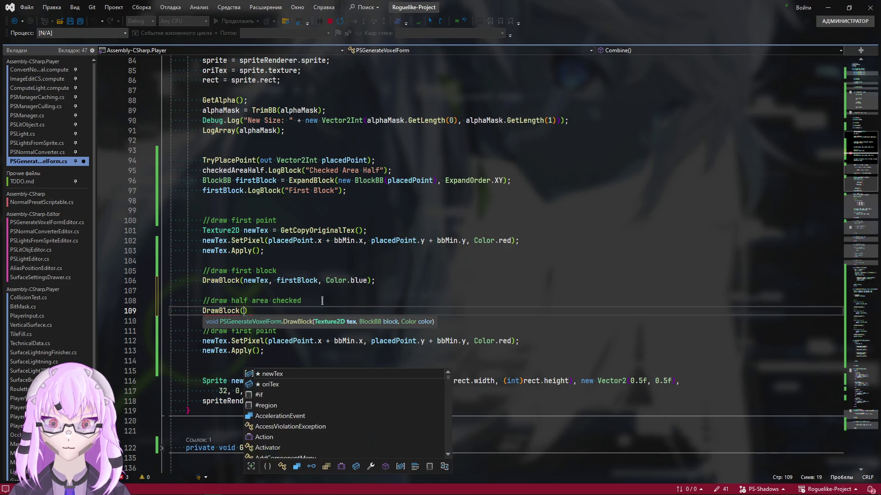
text(new)
key(Tab)
text(, )
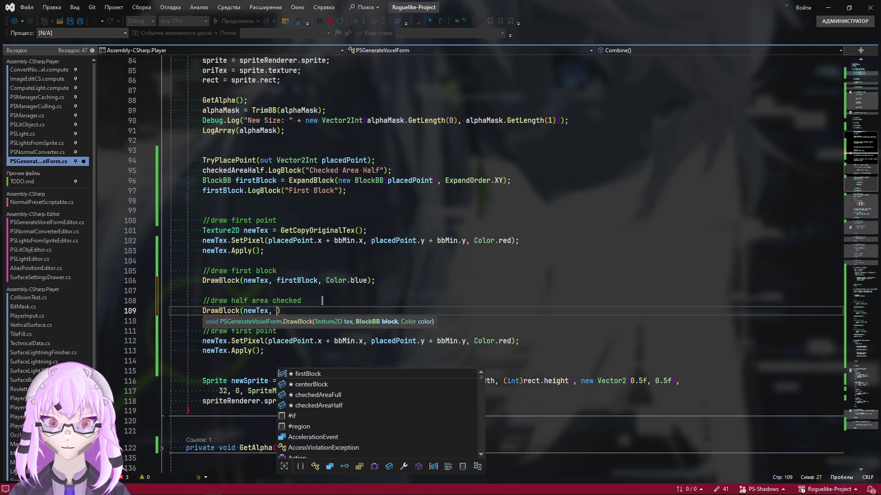
text(ha)
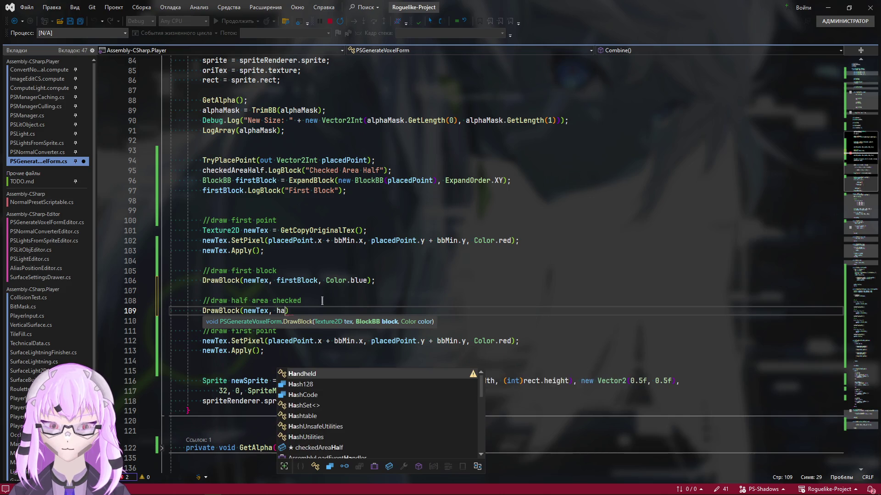
text(l)
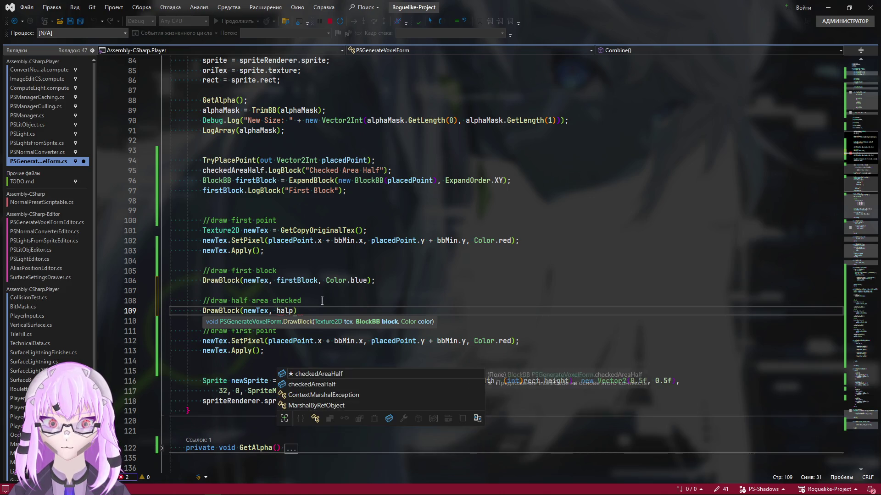
text(f)
key(Tab)
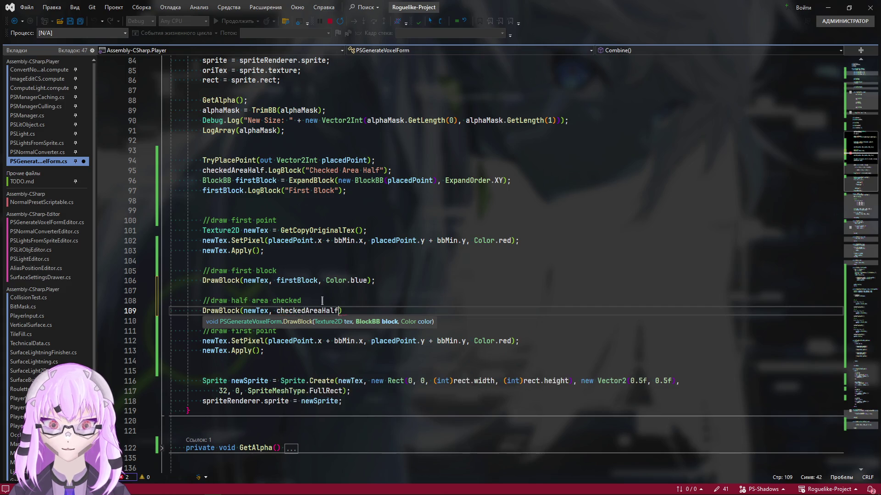
text(, col)
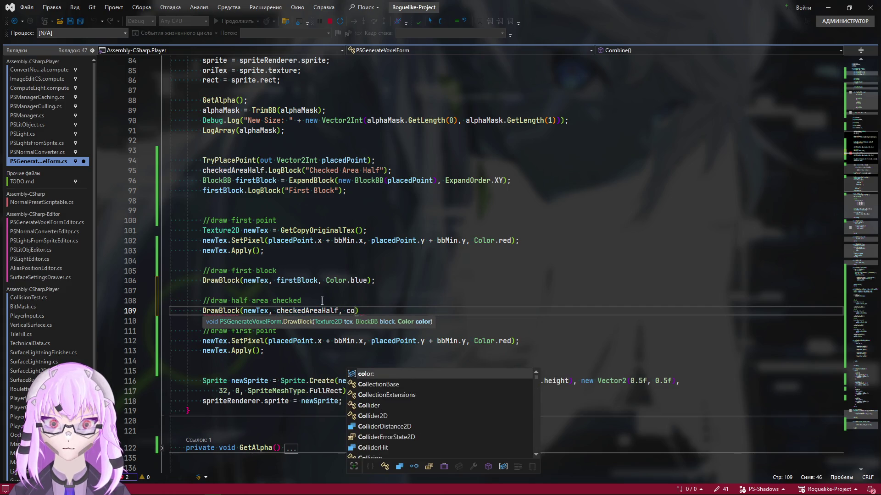
text(or)
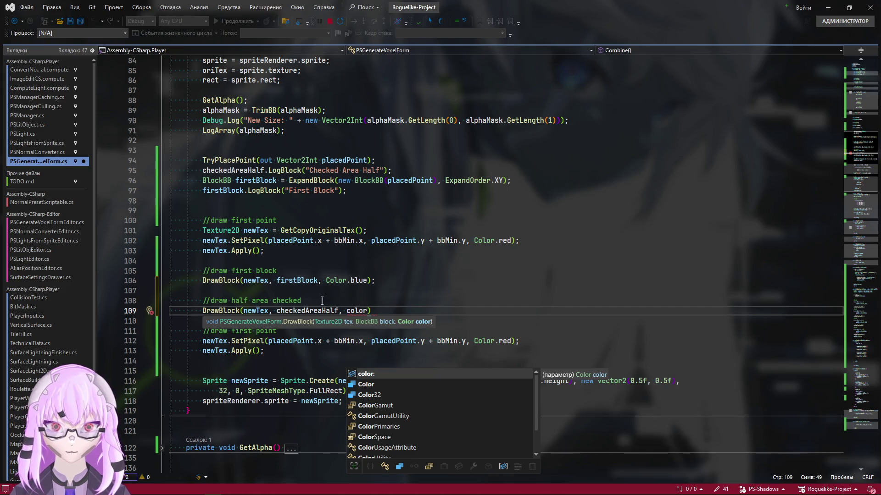
key(Escape)
text(.)
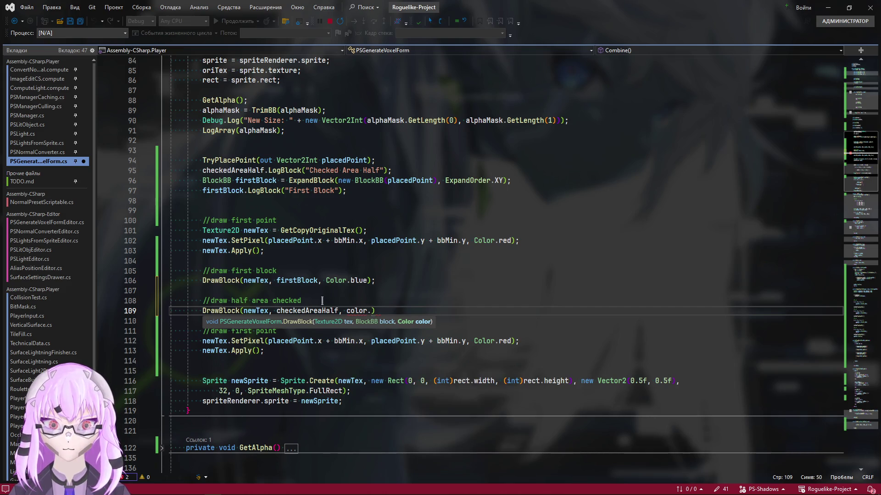
key(BackSpace)
key(BackSpace)
key(BackSpace)
key(BackSpace)
key(BackSpace)
text(Color)
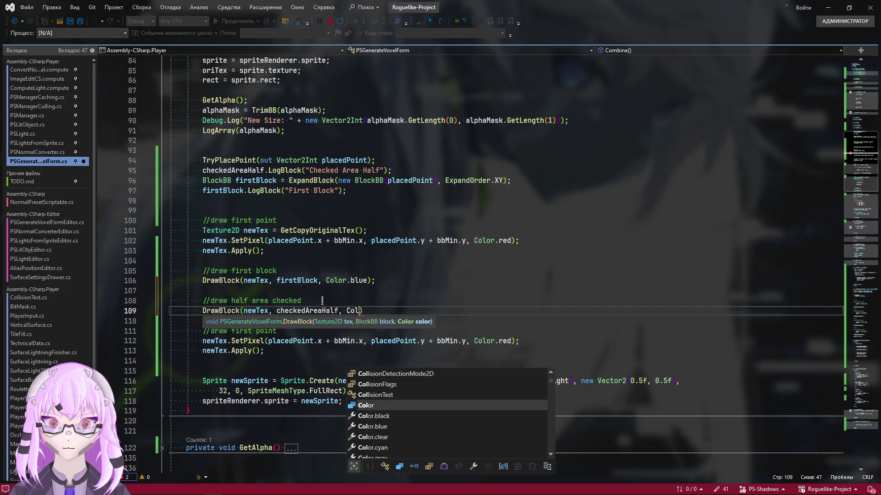
text(.)
text(gre)
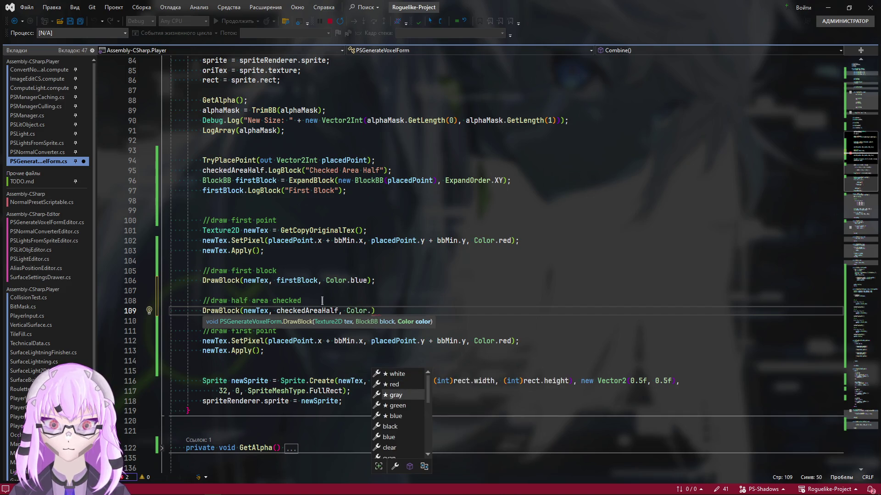
key(Tab)
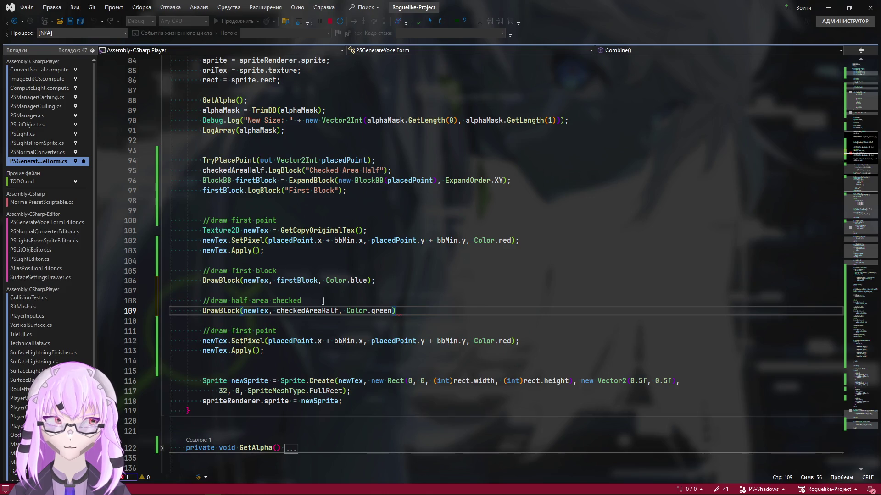
text(;)
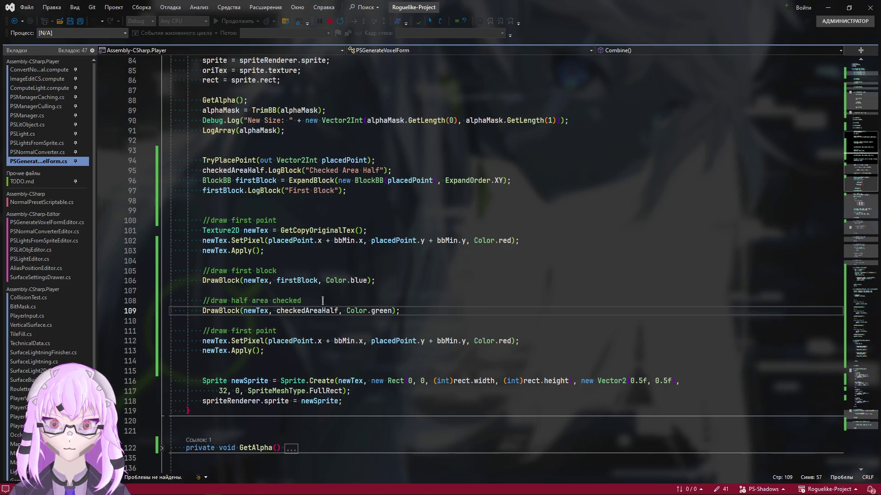
key(alt+Tab)
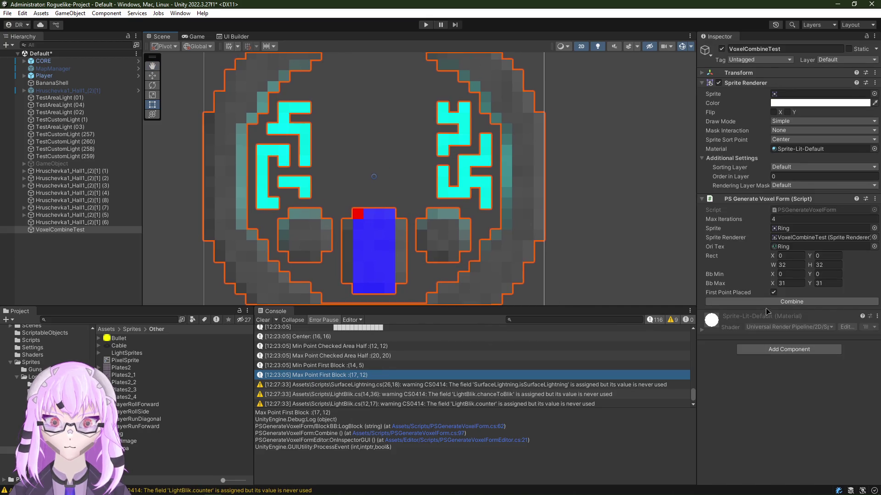
Step: Assign the Ring sprite to the voxel component and combine it, showing green corner areas
drag(441, 219, 482, 110)
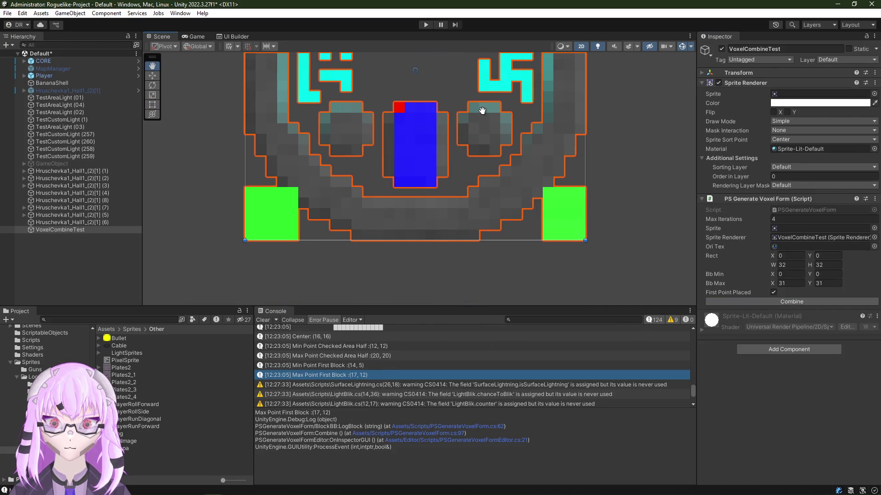
scroll(481, 111, up, 1)
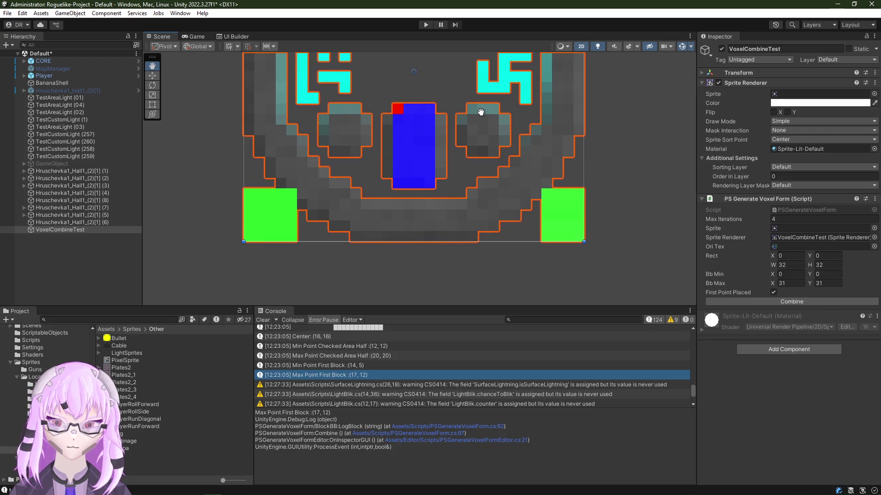
scroll(477, 120, up, 1)
scroll(454, 172, up, 2)
drag(165, 395, 806, 99)
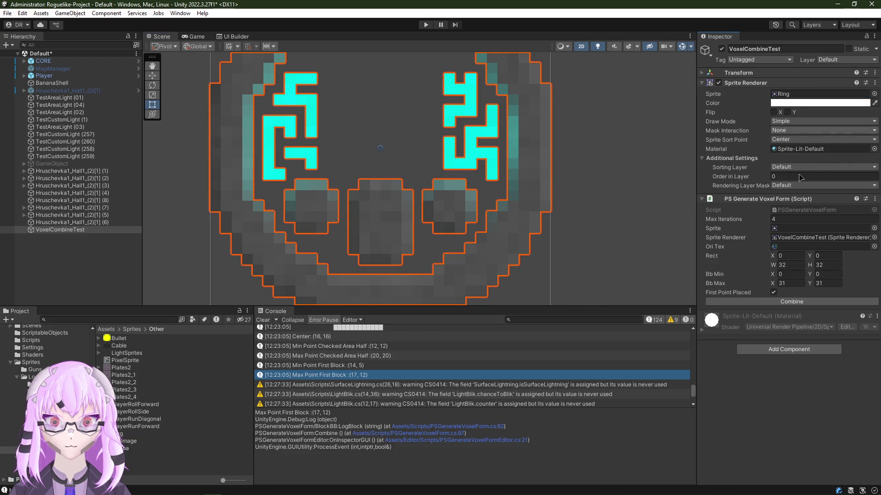
drag(420, 233, 442, 205)
scroll(443, 205, down, 3)
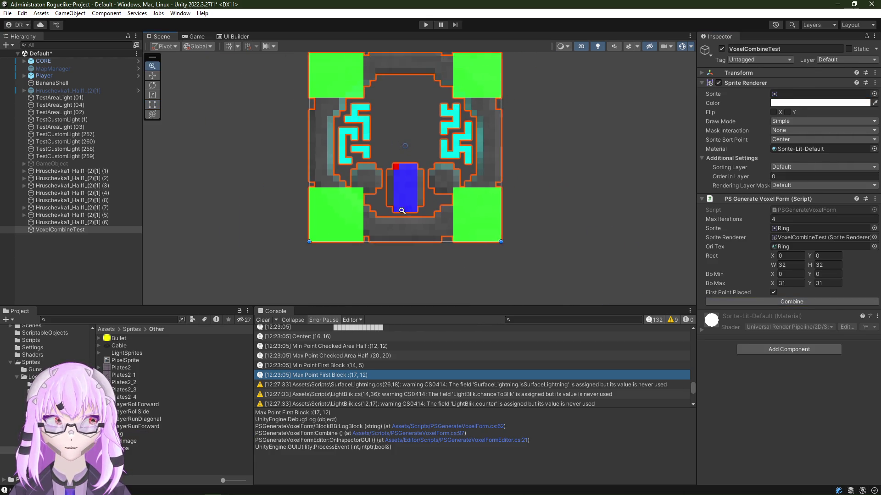
scroll(403, 215, down, 1)
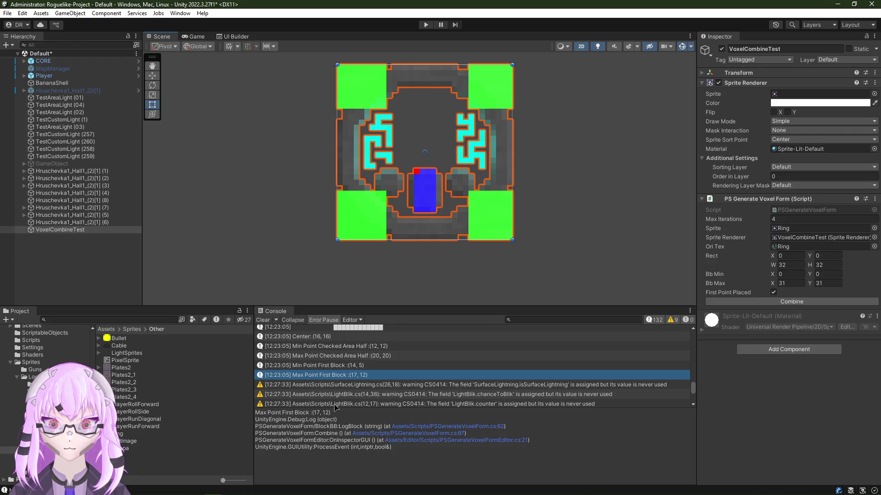
Step: Browse the Console's Max and Min Point Checked Area Half log entries
click(342, 366)
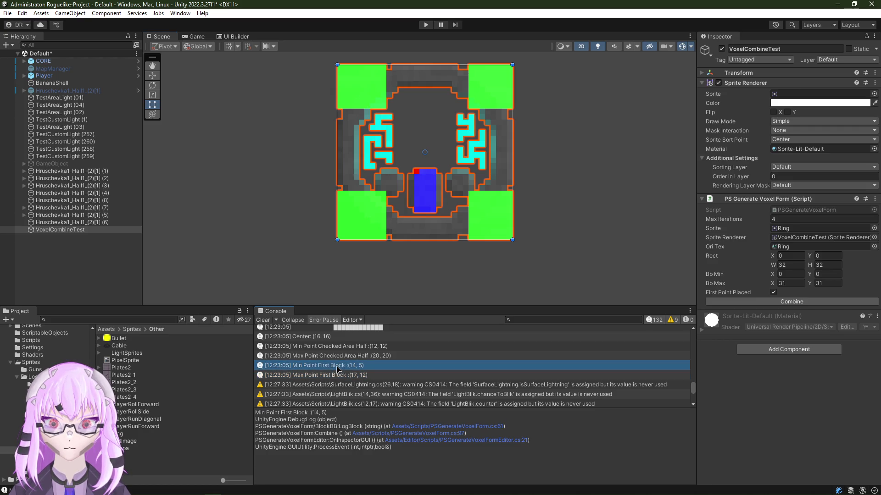
key(Up)
key(Down)
click(333, 347)
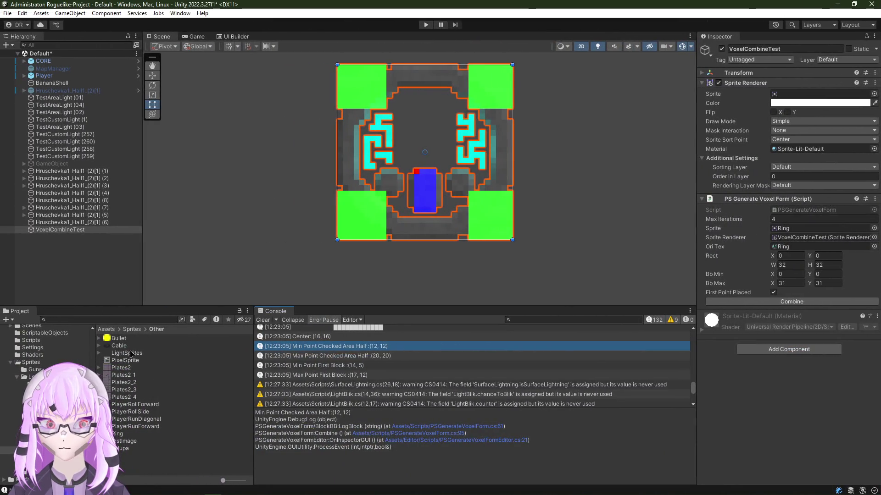
Step: Assign the Cable sprite, run Combine, and centre the combined result in the Scene view
drag(119, 346, 804, 95)
click(792, 302)
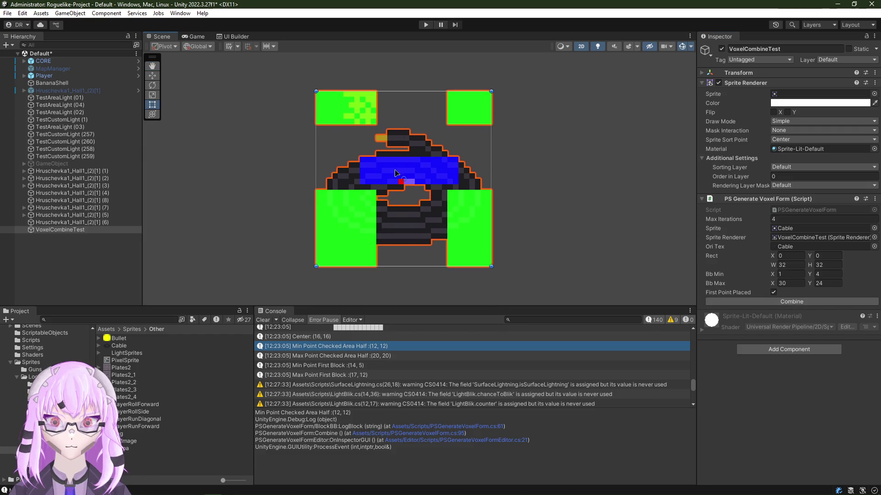
scroll(421, 180, up, 4)
drag(421, 181, 439, 199)
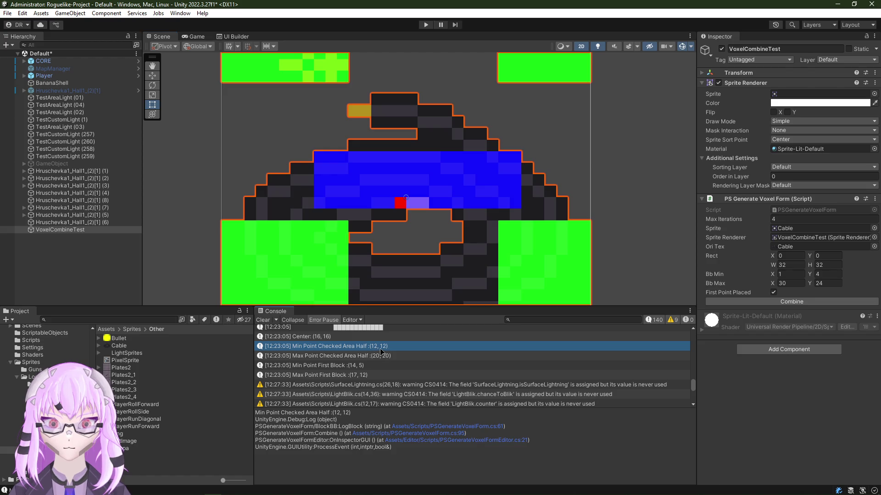
Step: Review the Checked Area Half (12,12)–(20,20) and First Block log entries, then switch back to the code editor
click(395, 356)
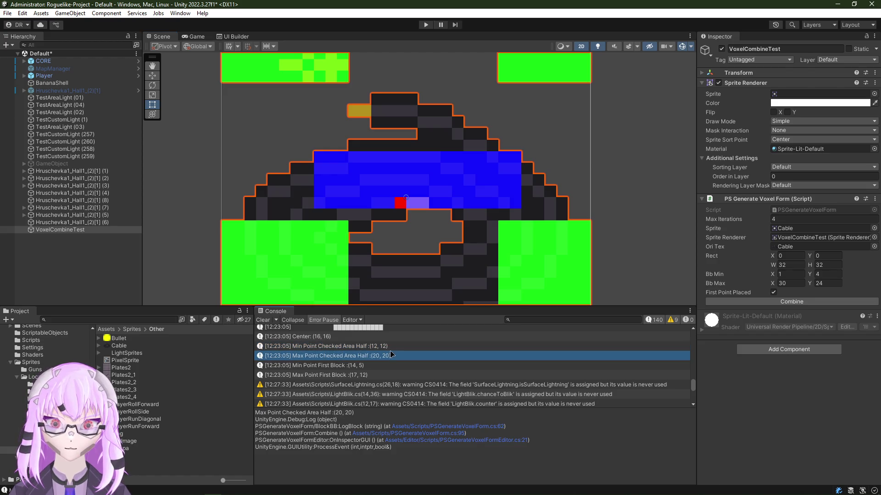
scroll(407, 241, down, 1)
scroll(408, 241, up, 1)
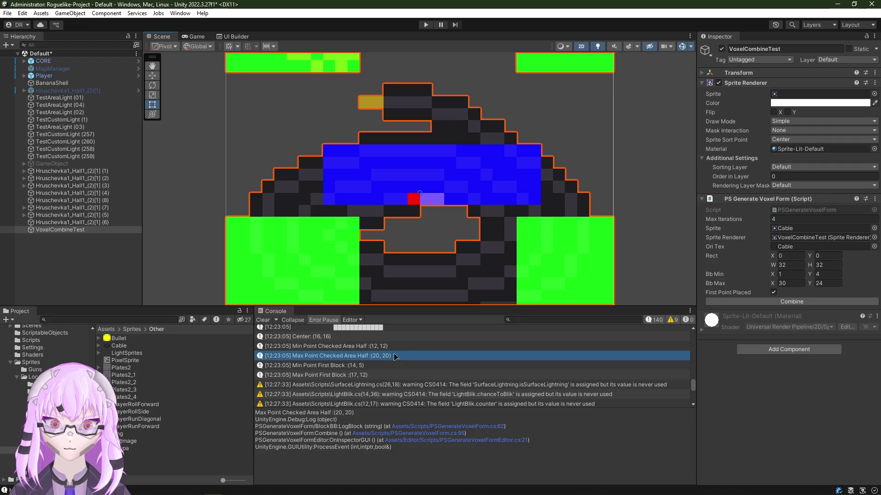
click(360, 366)
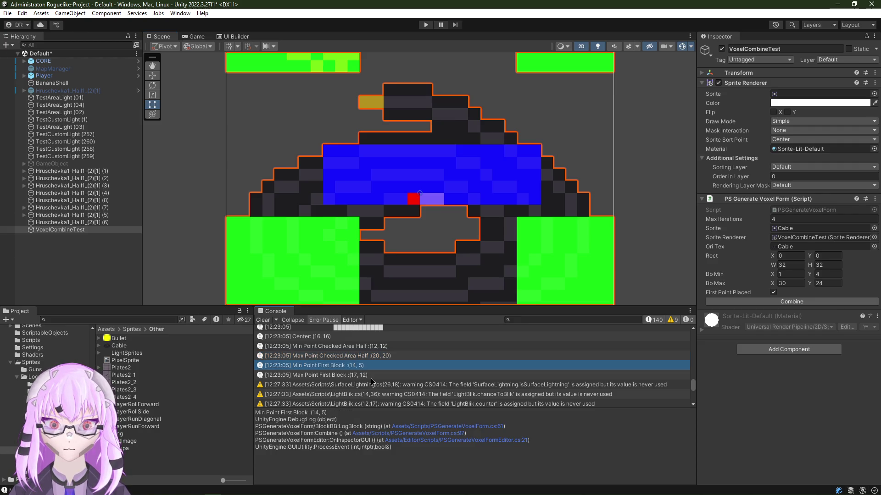
click(371, 377)
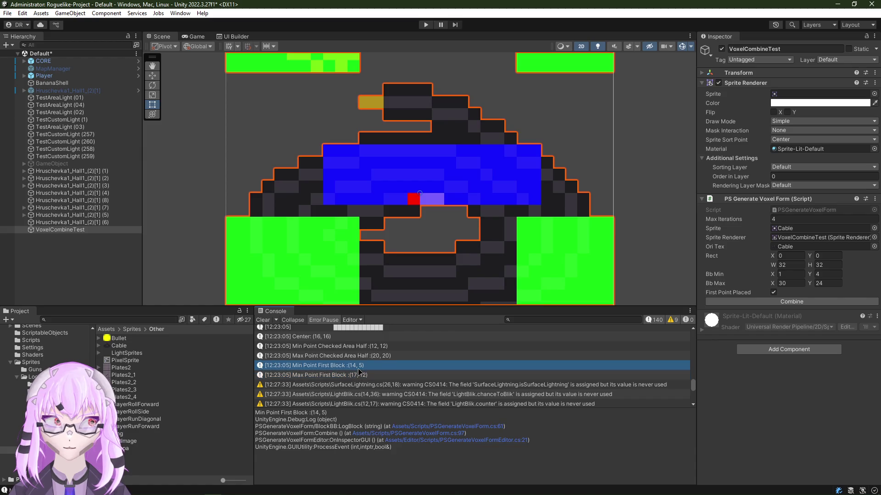
click(377, 358)
scroll(393, 229, down, 1)
key(alt+Tab)
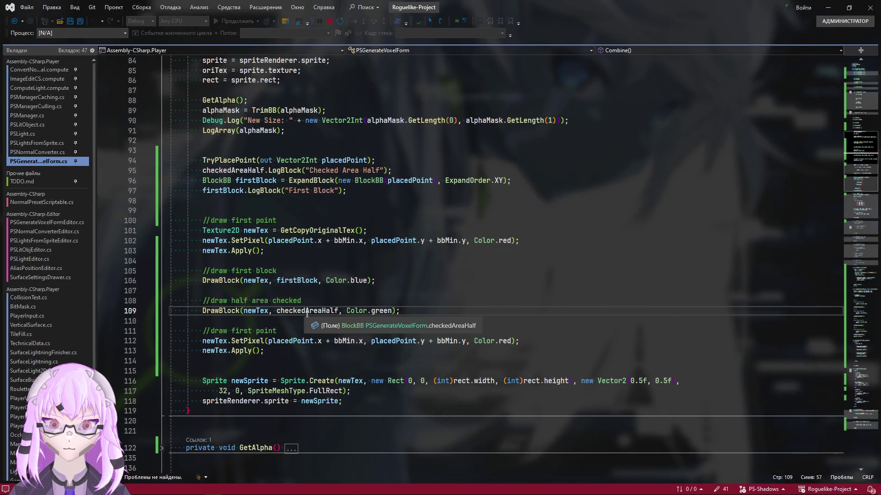
Step: Reread DrawBlock's nested min-to-max loops, highlighting the block parameter uses in the row loop
ctrl+click(220, 311)
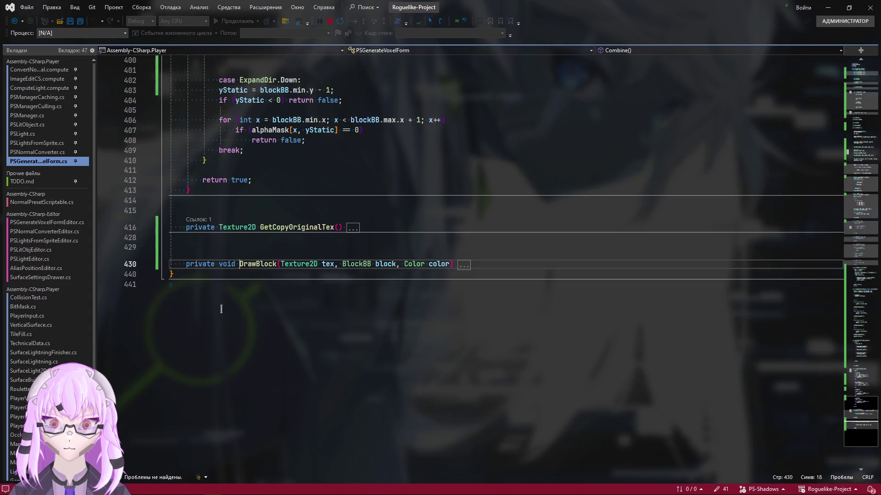
click(162, 265)
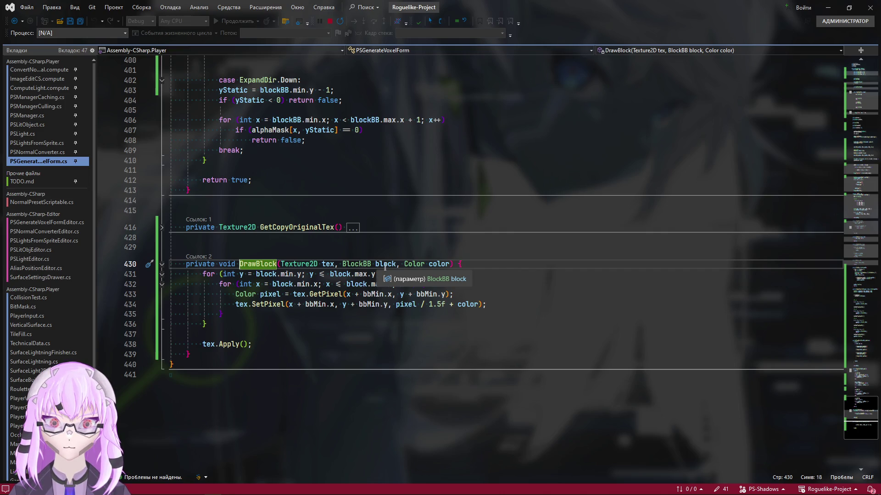
click(386, 267)
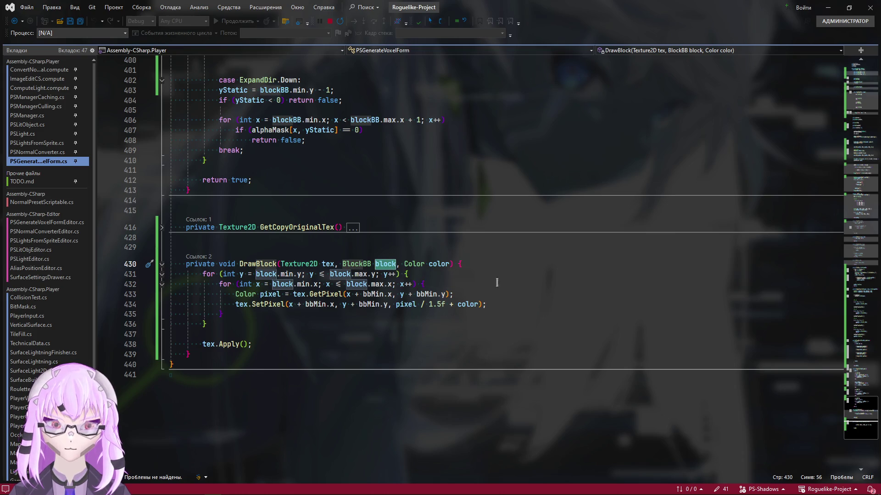
click(380, 274)
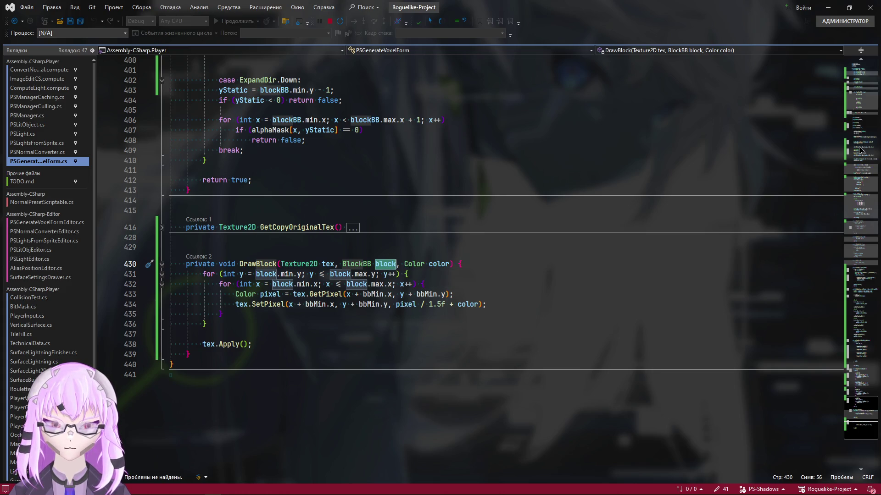
scroll(856, 155, up, 20)
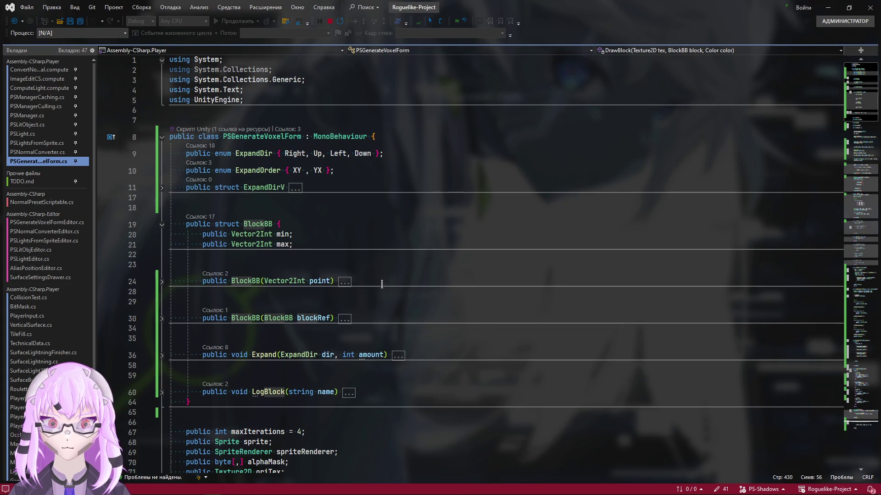
scroll(483, 318, down, 7)
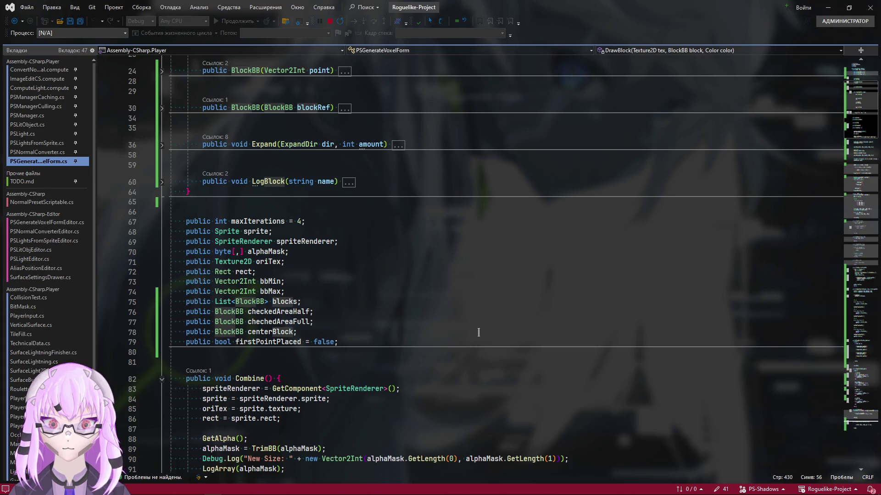
Step: Navigate between the Combine DrawBlock calls, tex.Apply and the field declarations, then return to Unity
key(ctrl+minus)
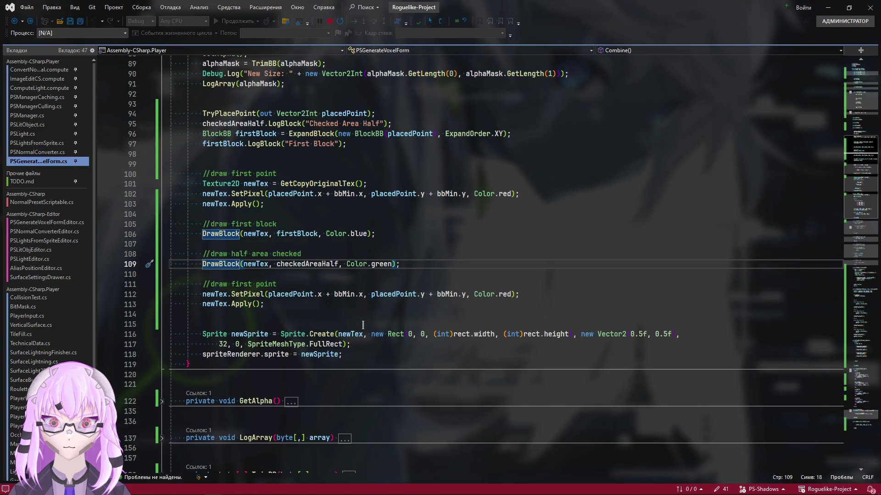
key(ctrl+minus)
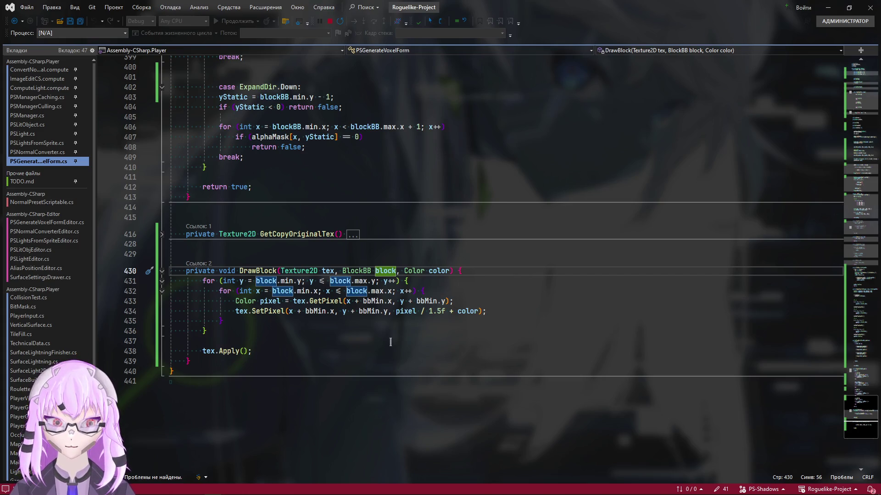
scroll(390, 341, down, 4)
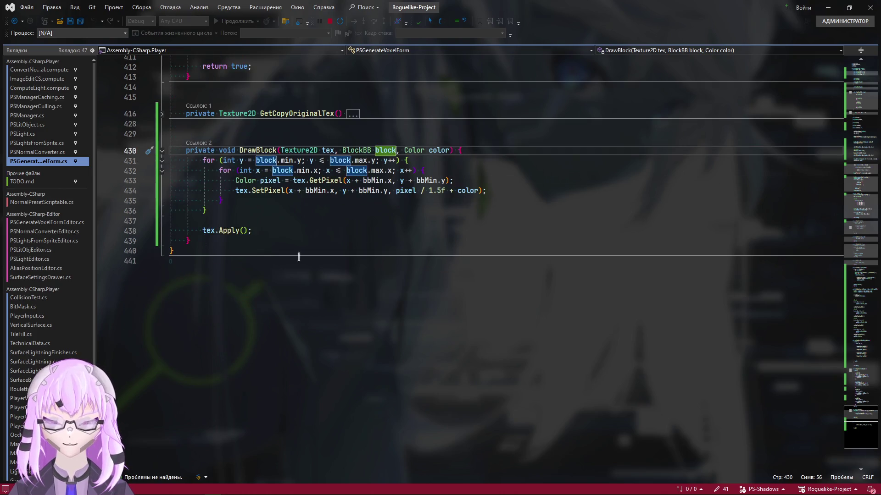
click(269, 231)
scroll(602, 355, up, 3)
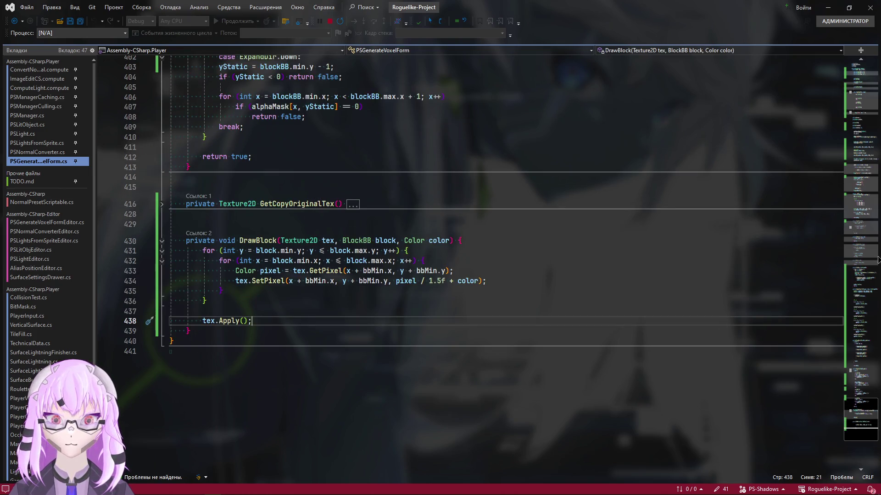
click(854, 133)
scroll(358, 254, down, 4)
scroll(358, 254, down, 3)
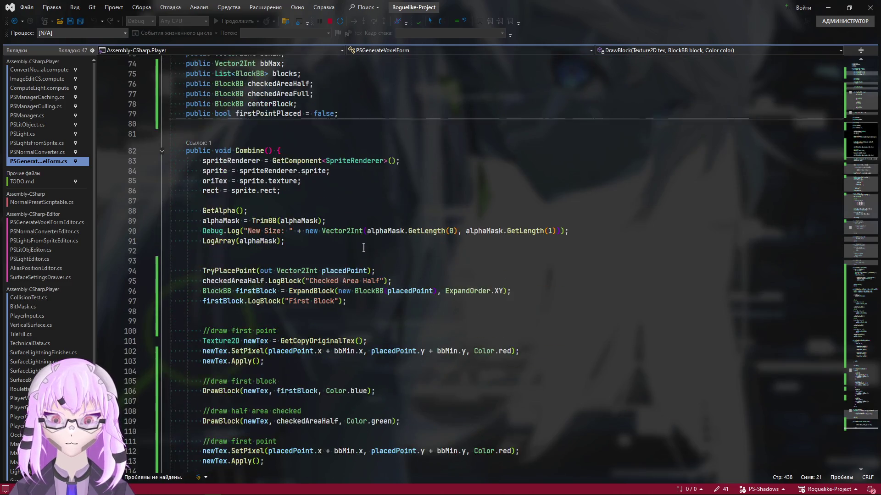
scroll(364, 245, down, 4)
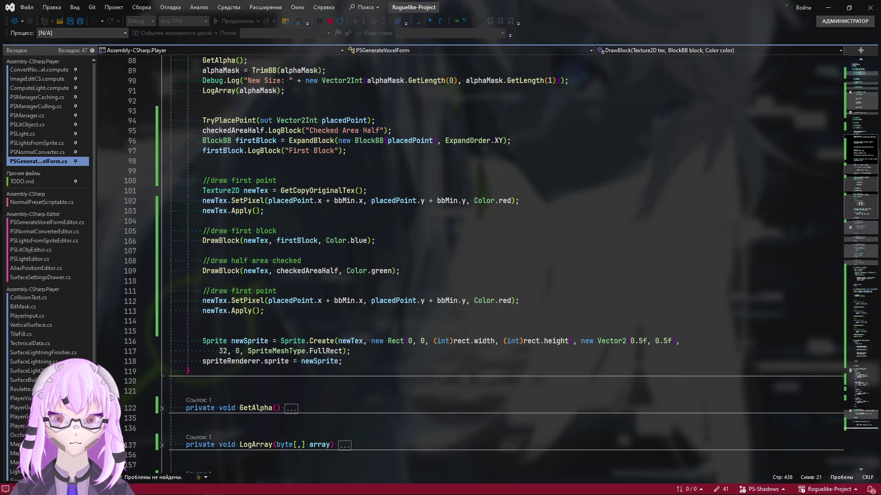
scroll(520, 301, down, 5)
scroll(664, 354, up, 2)
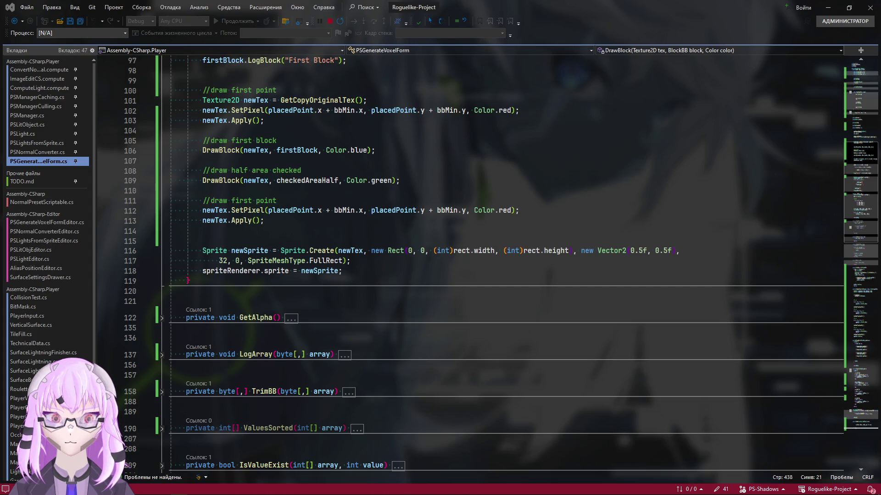
key(alt+Tab)
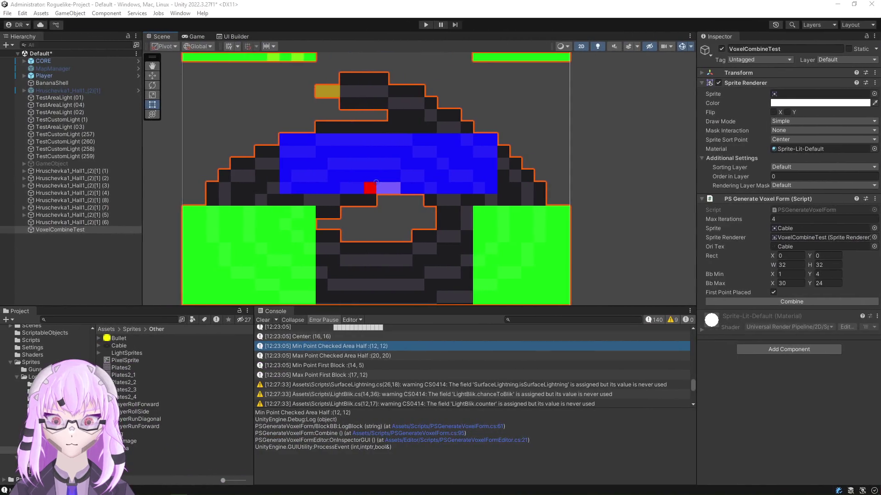
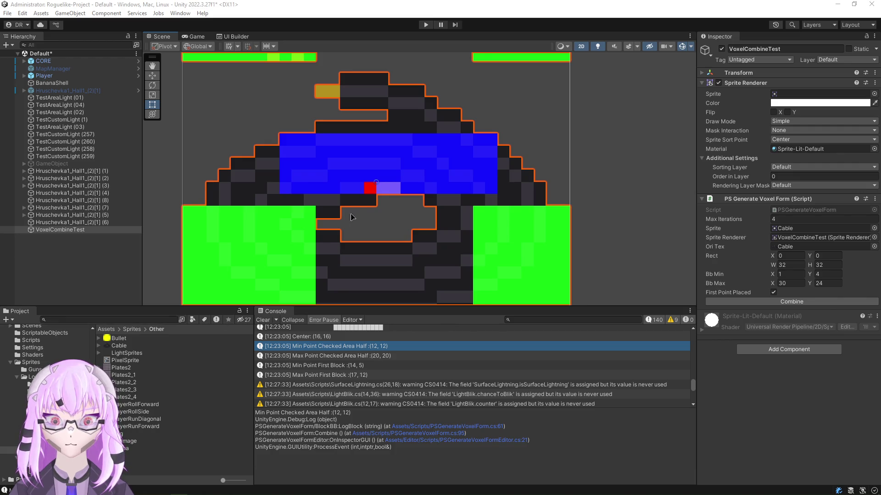
scroll(353, 218, down, 2)
scroll(319, 213, down, 2)
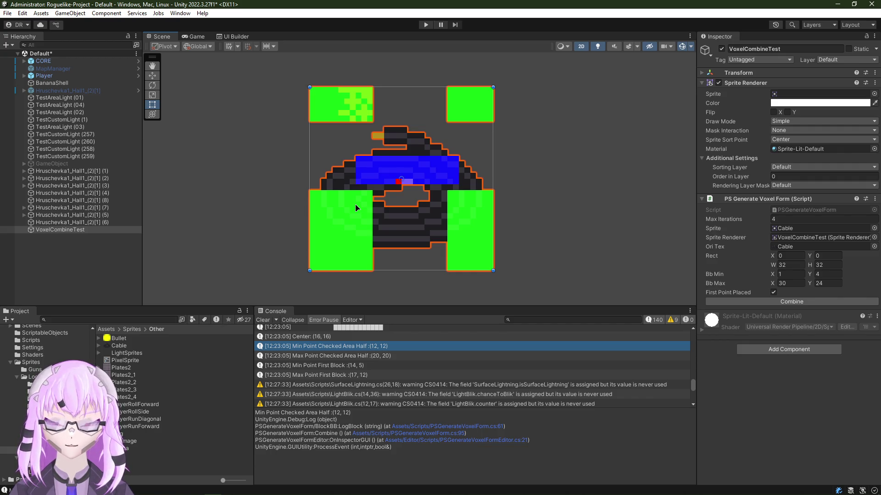
Step: Centre the voxel sprite in the Scene view and switch to the generator script in Visual Studio
drag(356, 209, 347, 212)
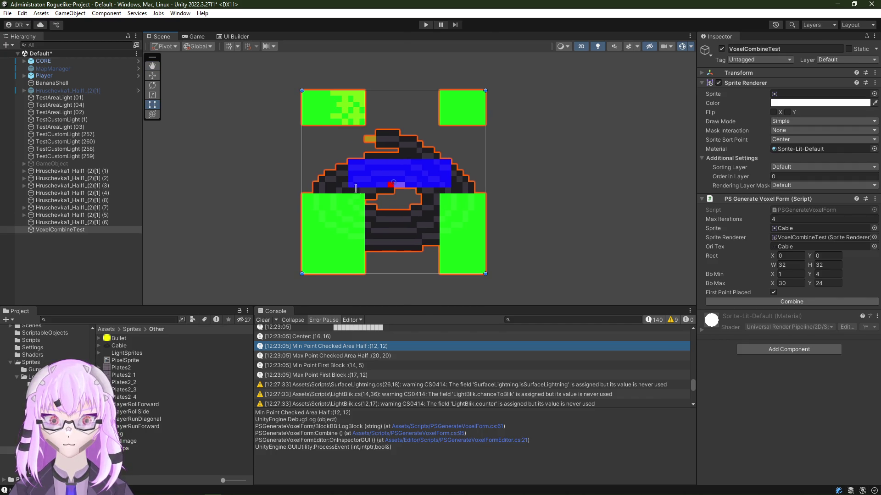
key(alt+Tab)
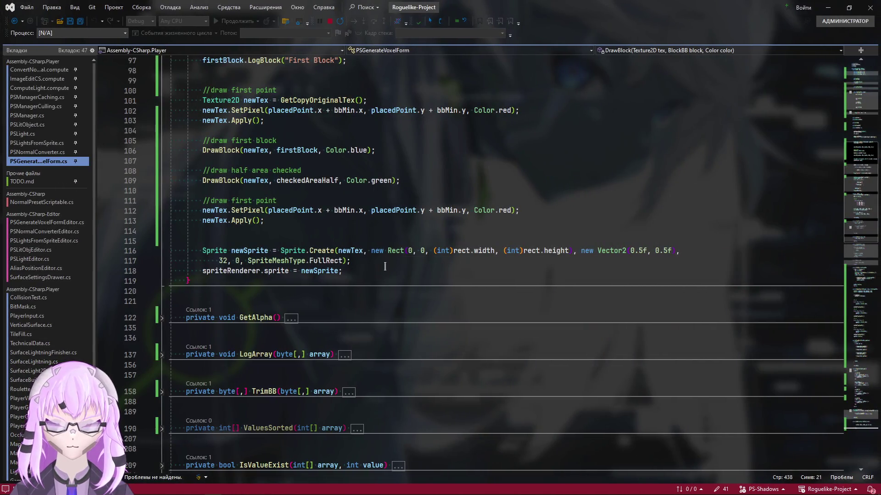
scroll(318, 292, up, 8)
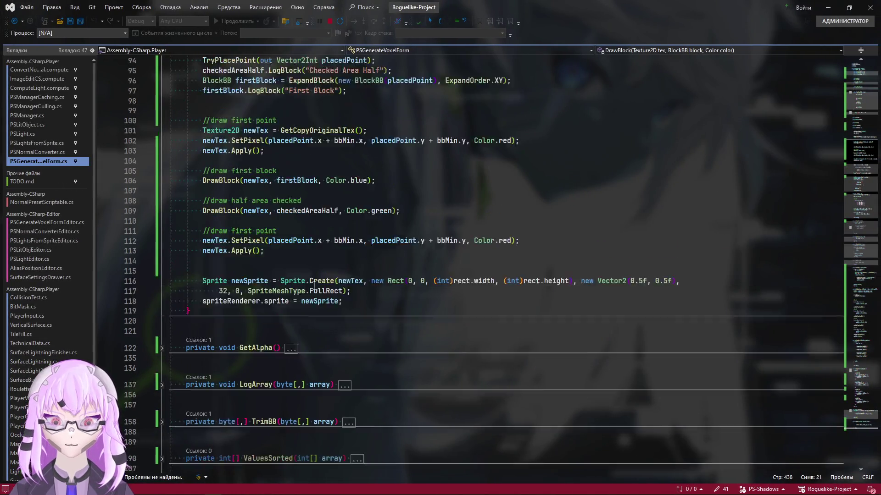
scroll(330, 256, up, 15)
scroll(331, 256, up, 3)
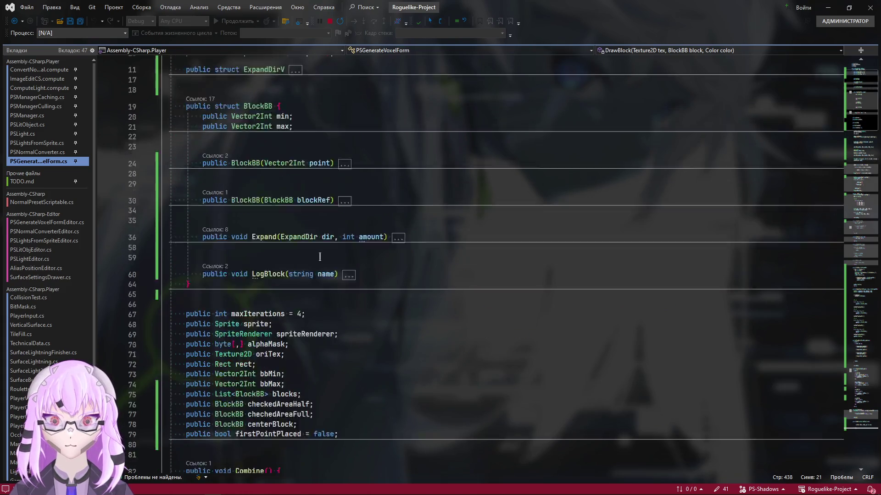
scroll(320, 256, up, 3)
scroll(247, 188, down, 9)
scroll(259, 200, down, 1)
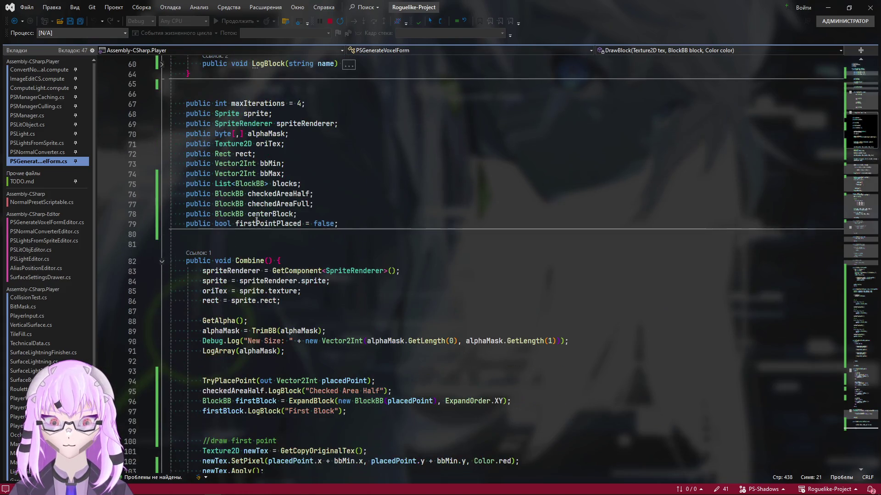
Step: Navigate from the checkedAreaHalf usages through Combine to the DrawBlock method definition
click(293, 193)
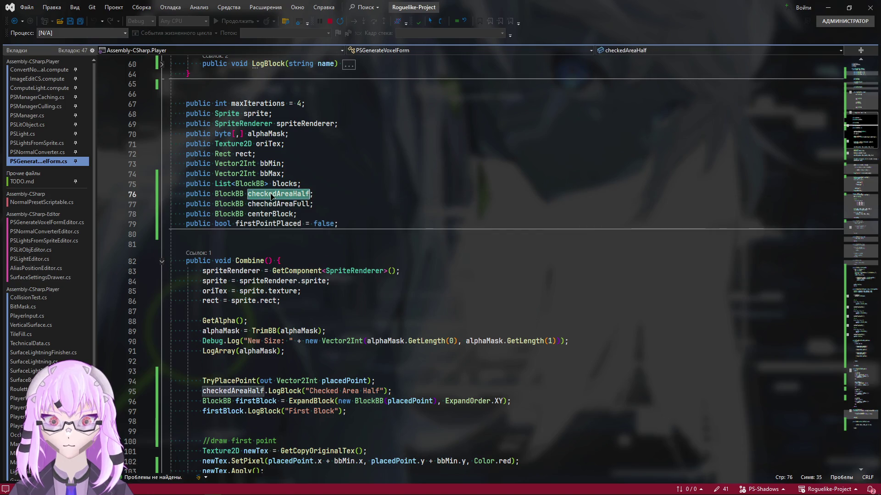
click(852, 139)
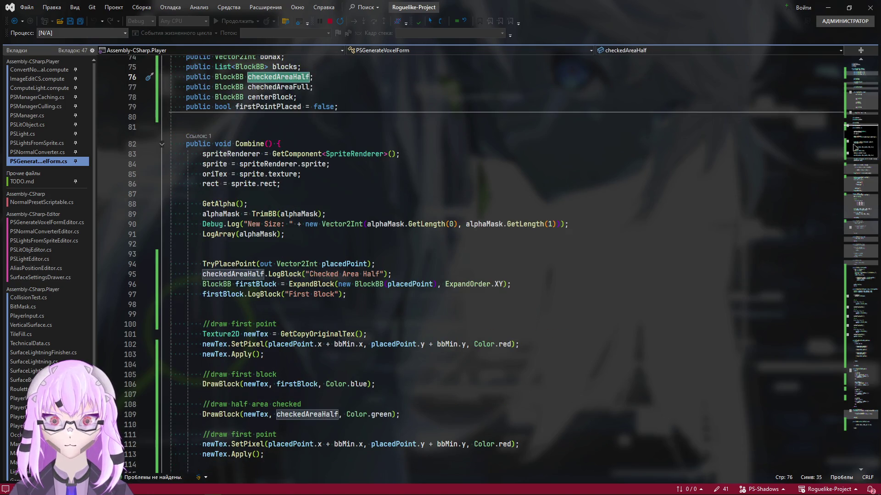
scroll(333, 274, down, 1)
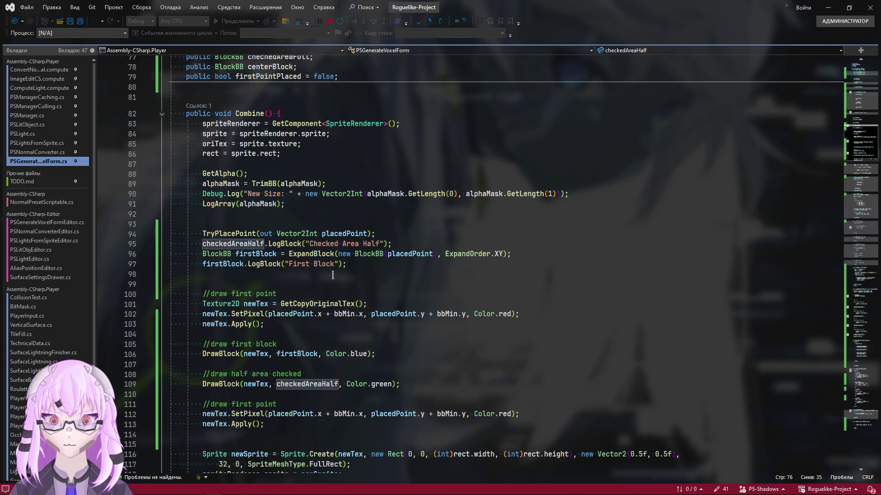
scroll(333, 275, down, 5)
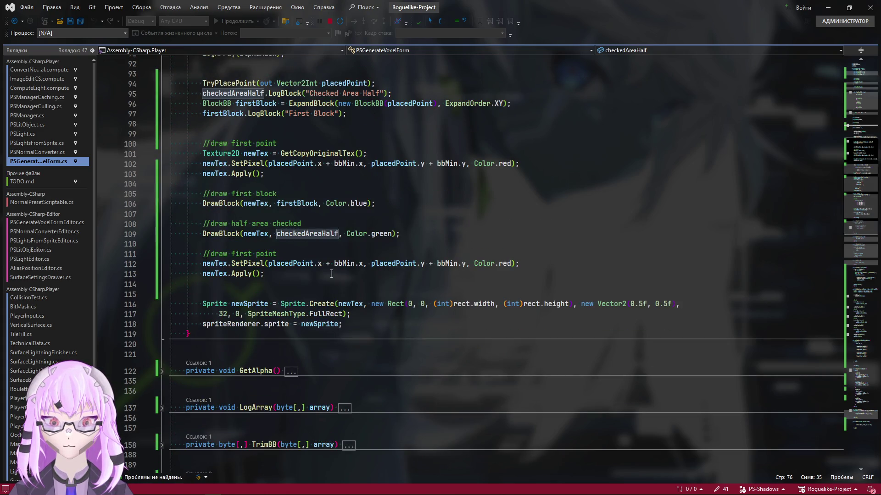
scroll(331, 274, up, 2)
ctrl+click(221, 296)
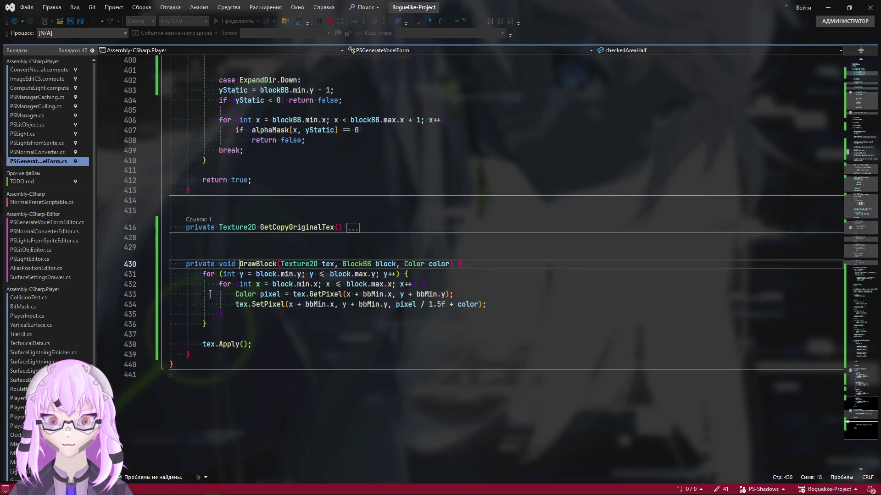
Step: Set a breakpoint on DrawBlock's SetPixel line 434 and return to Unity
click(520, 304)
click(103, 305)
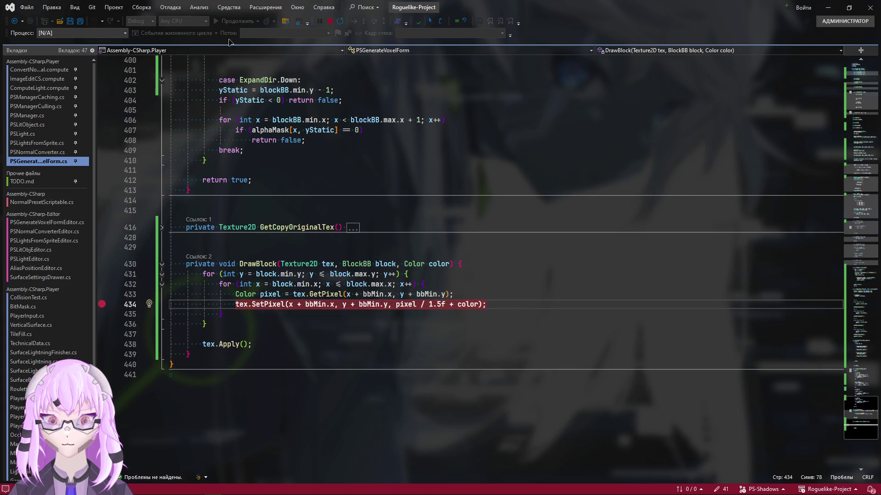
key(alt+Tab)
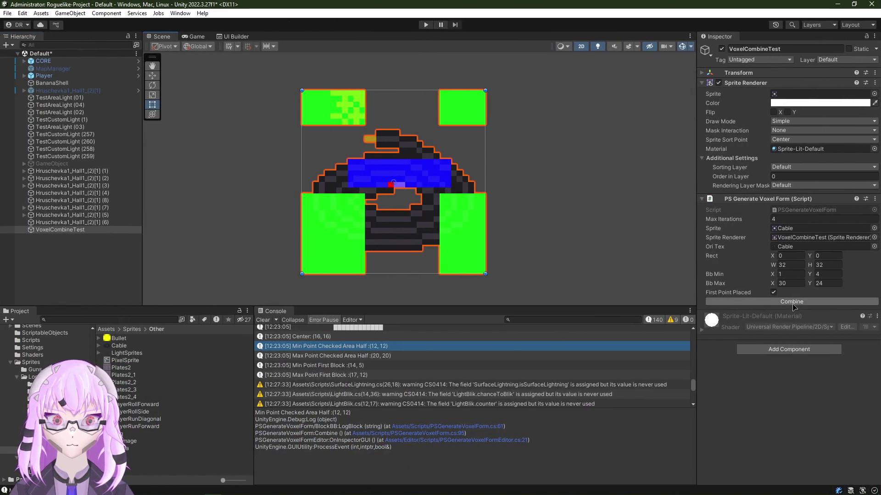
Step: Run Combine from the Inspector so the debugger pauses at the DrawBlock breakpoint on line 434
click(793, 303)
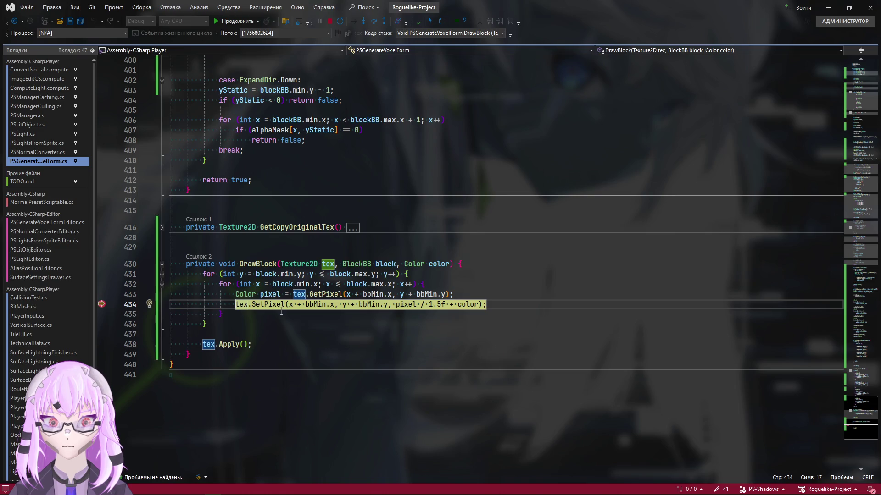
key(alt+Tab)
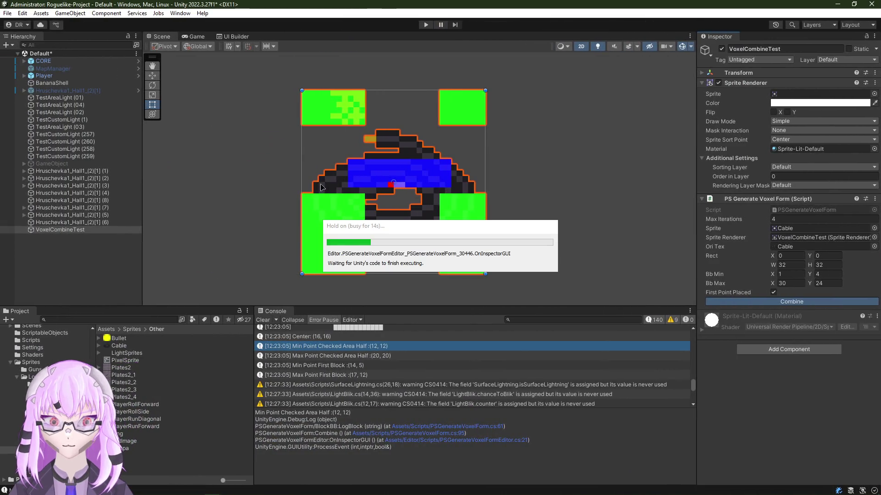
key(alt+Tab)
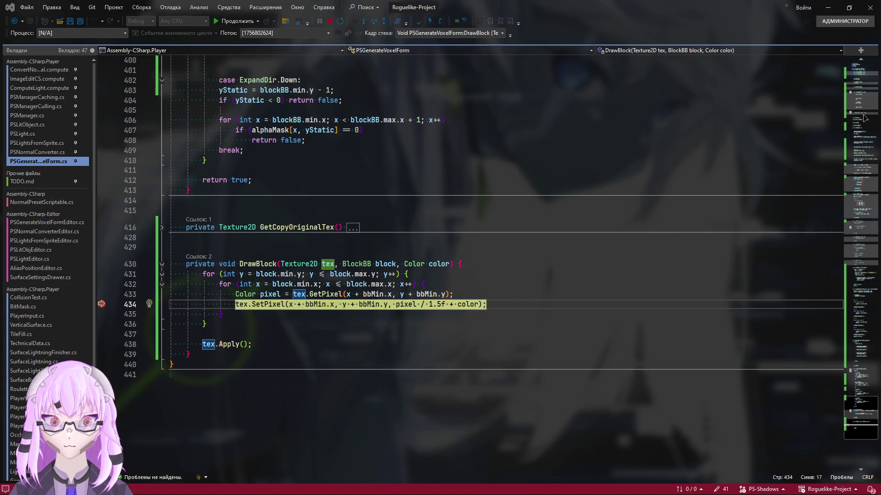
scroll(241, 250, up, 20)
scroll(241, 251, down, 3)
scroll(242, 251, up, 3)
scroll(241, 251, down, 1)
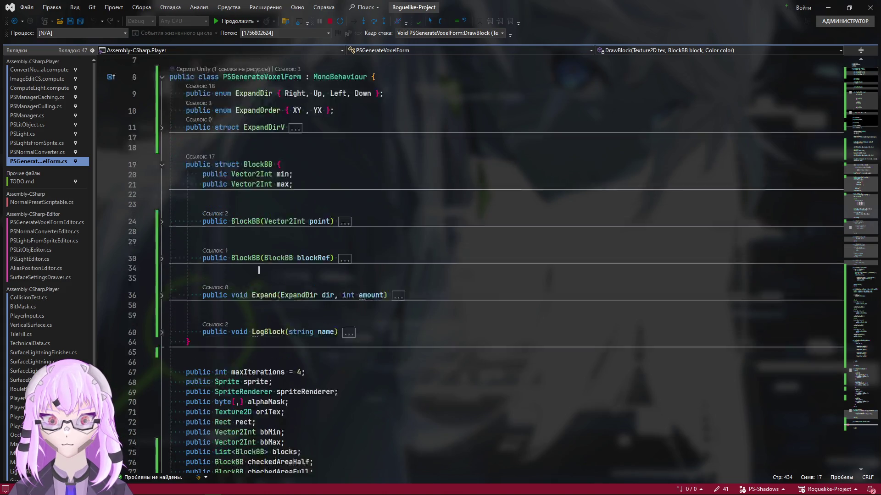
scroll(259, 273, down, 4)
scroll(246, 291, down, 1)
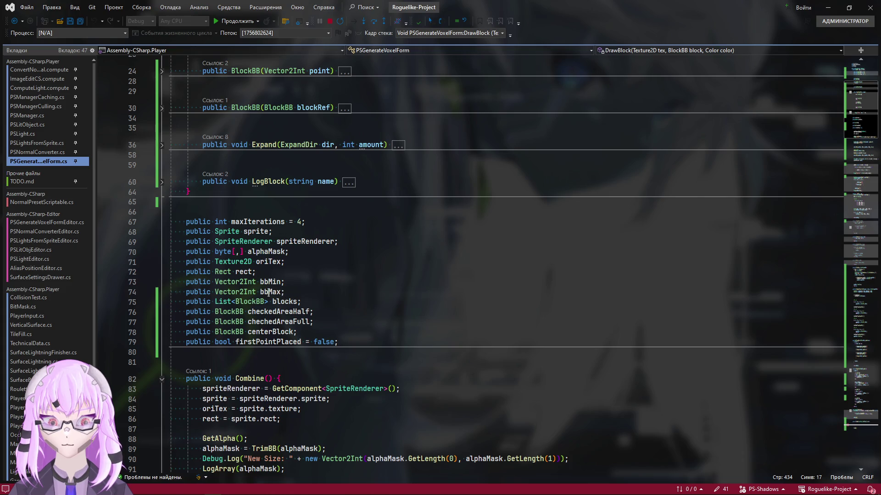
Step: Inspect the paused code, then continue execution past the DrawBlock breakpoint
drag(860, 385, 860, 375)
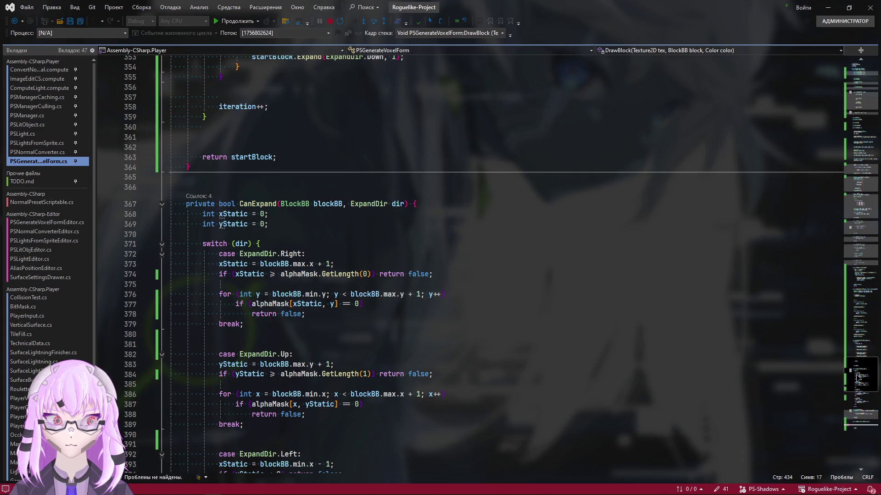
scroll(859, 375, down, 6)
scroll(859, 375, down, 9)
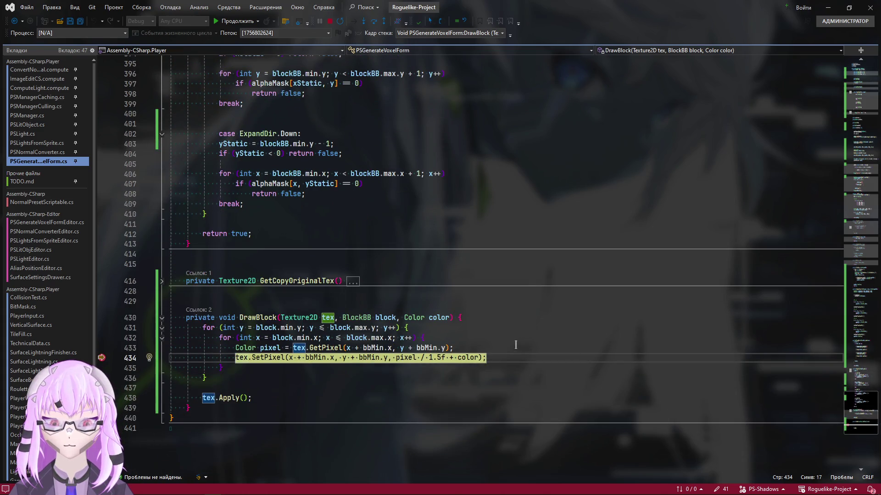
scroll(513, 337, down, 1)
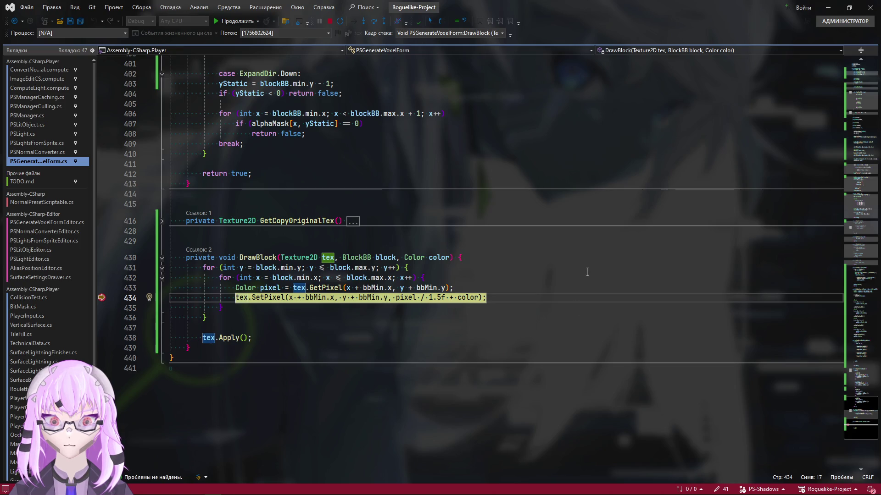
key(F5)
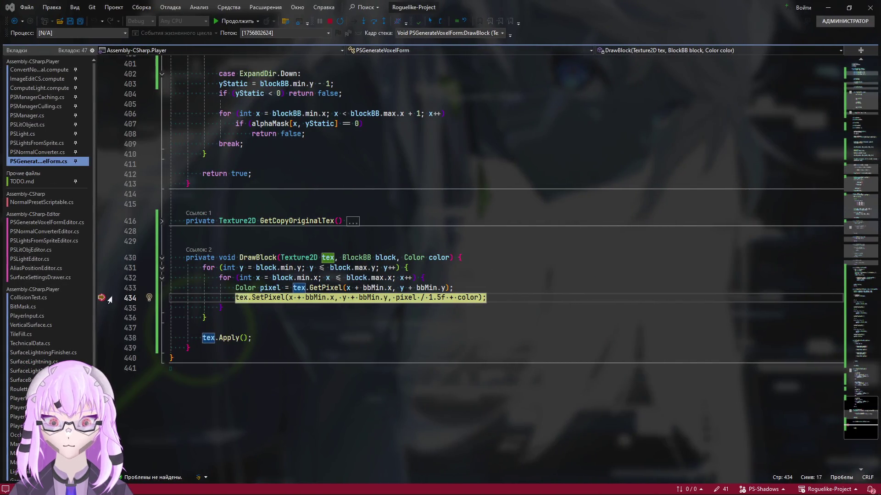
click(237, 21)
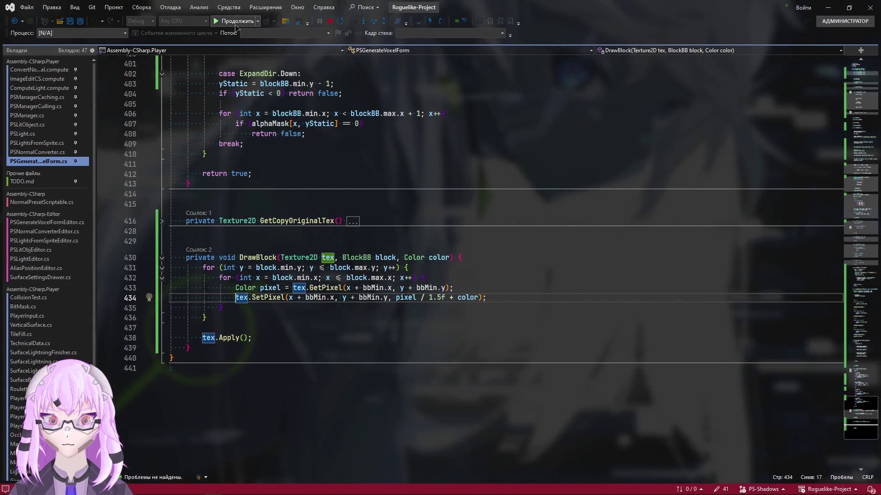
Step: Assign the Cable asset to the test object's Sprite Renderer and return to the code editor
key(ctrl+super+Left)
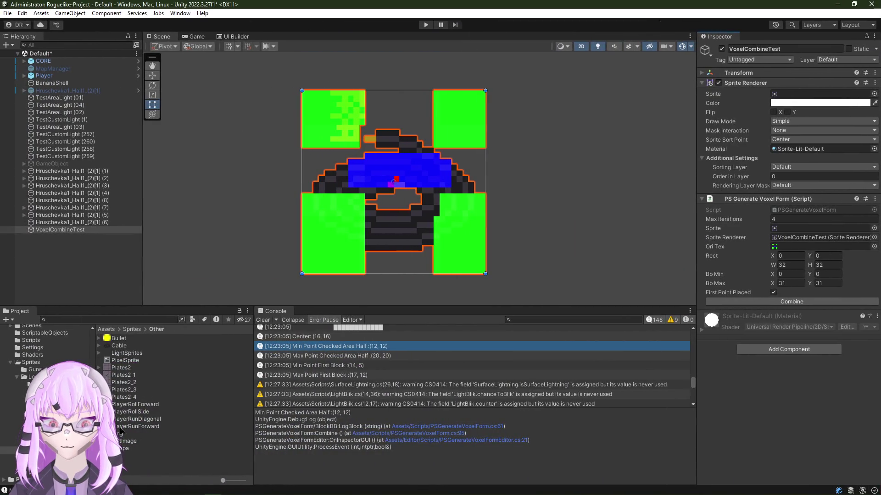
drag(115, 350, 800, 100)
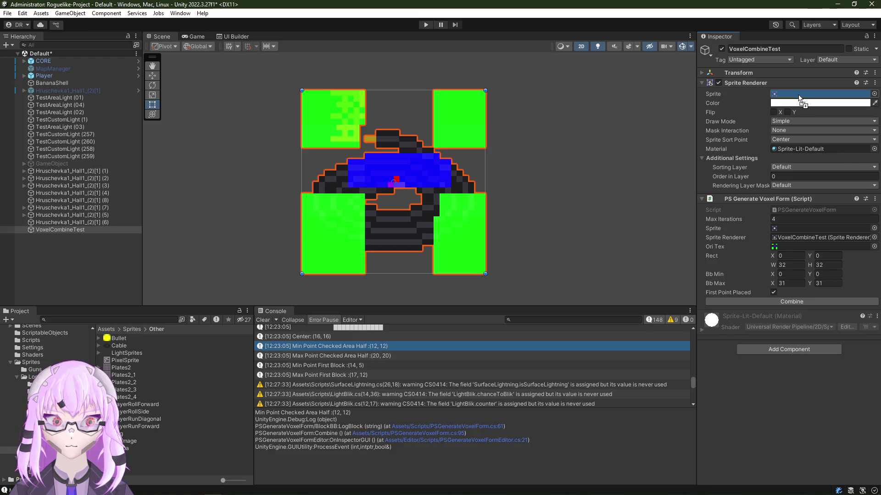
drag(800, 99, 801, 99)
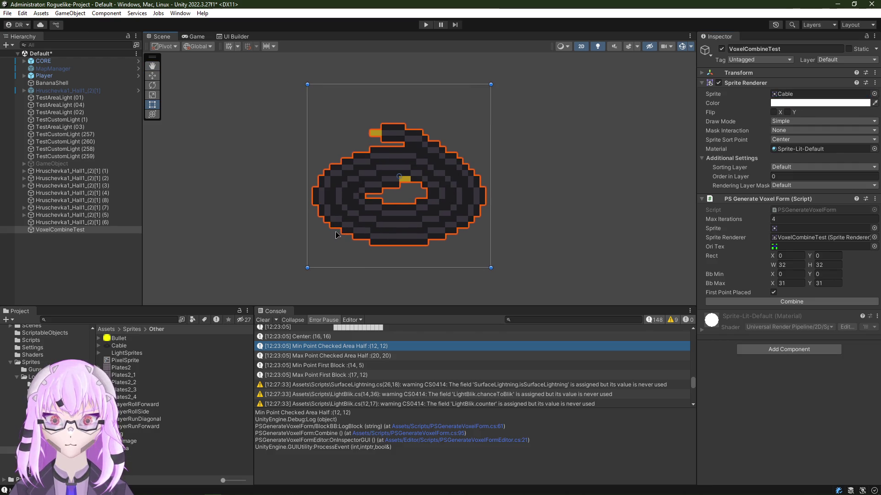
key(ctrl+super+Right)
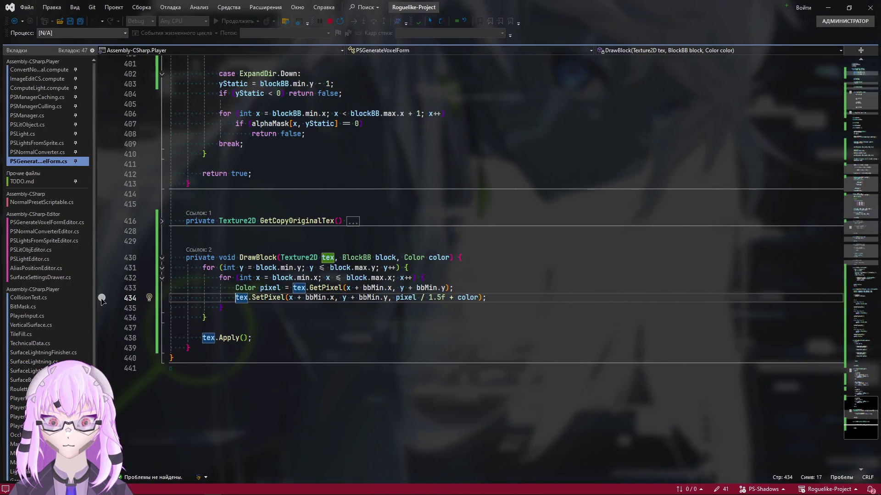
Step: Re-set the line 434 breakpoint, re-run the combine on Cable so it hits, and bring Unity forward
click(102, 298)
key(ctrl+super+Left)
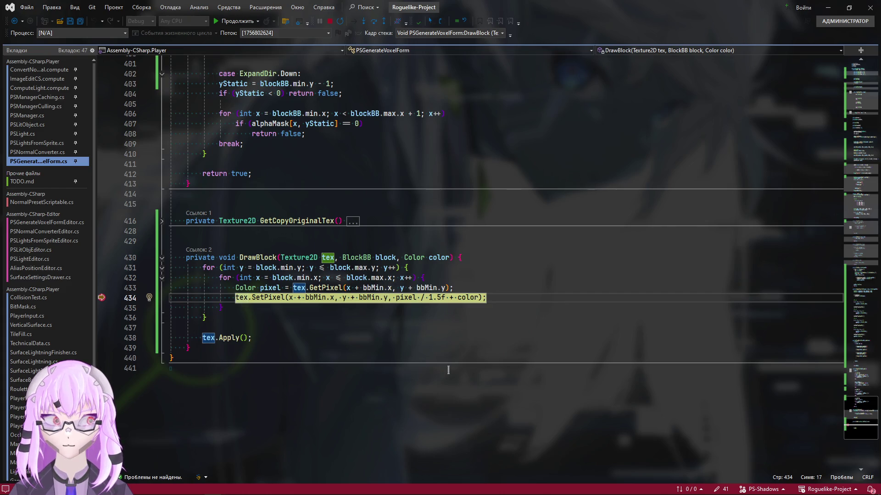
key(F5)
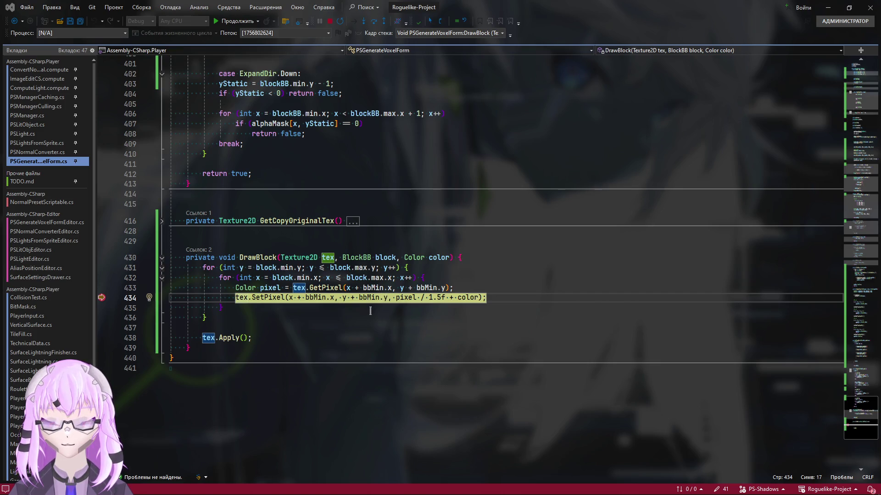
mouse_move(374, 297)
key(alt+Tab)
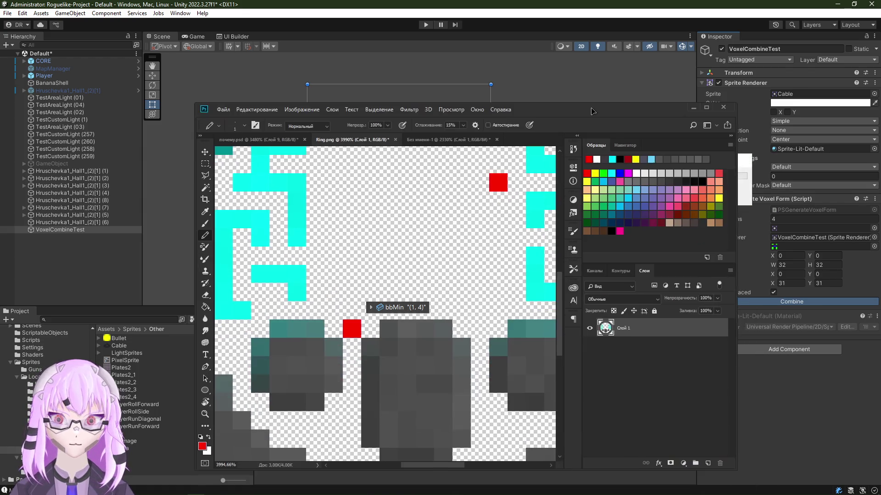
Step: Glance at Ring.png in Photoshop, then return to the debugger paused at line 434
key(alt+Tab)
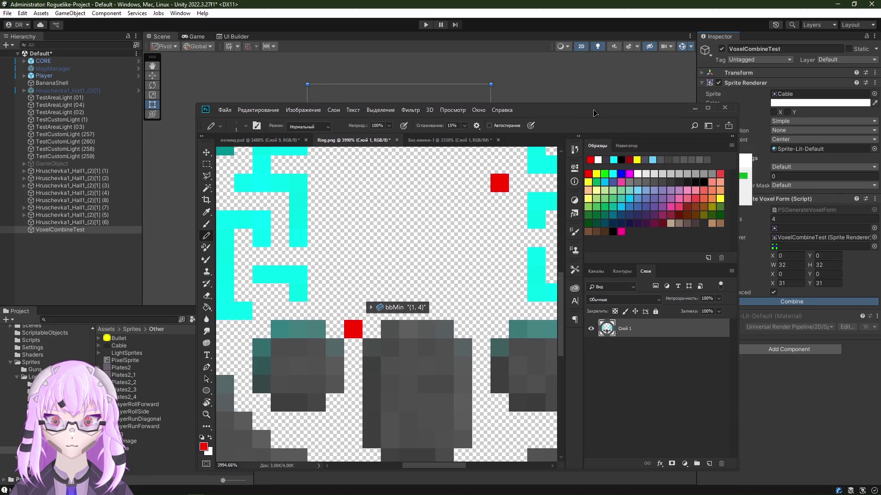
drag(591, 107, 603, 128)
key(alt+Tab)
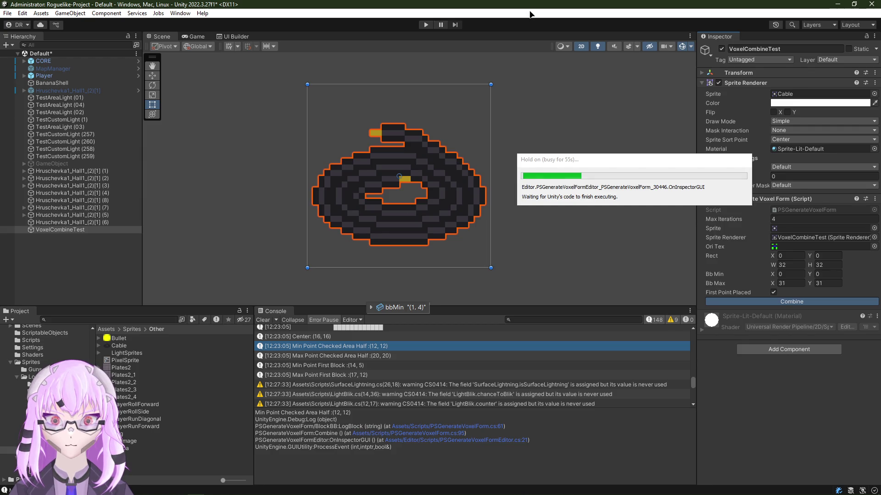
key(alt+Tab)
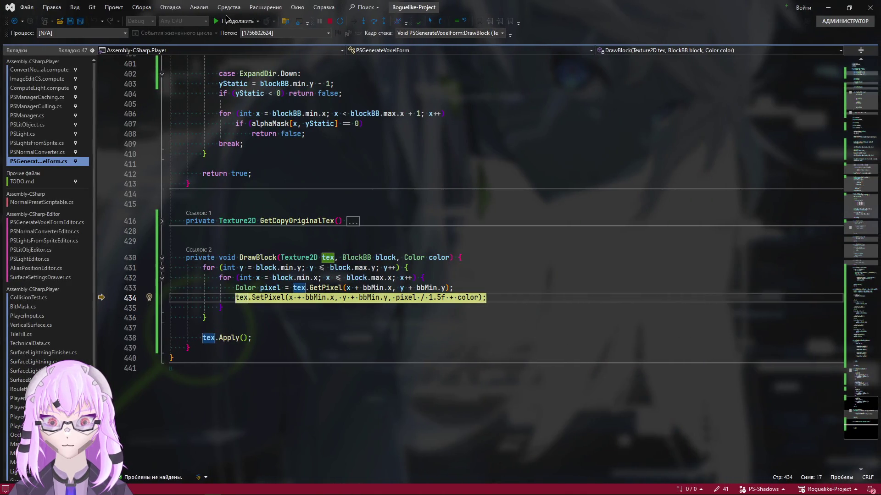
Step: Continue past the breakpoint and return to Unity to view the Cable overlay result
click(231, 20)
click(228, 22)
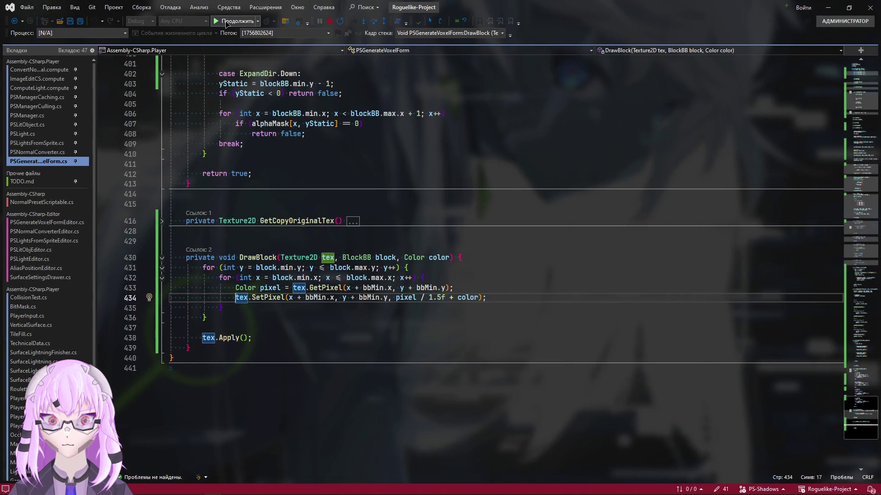
key(alt+Tab)
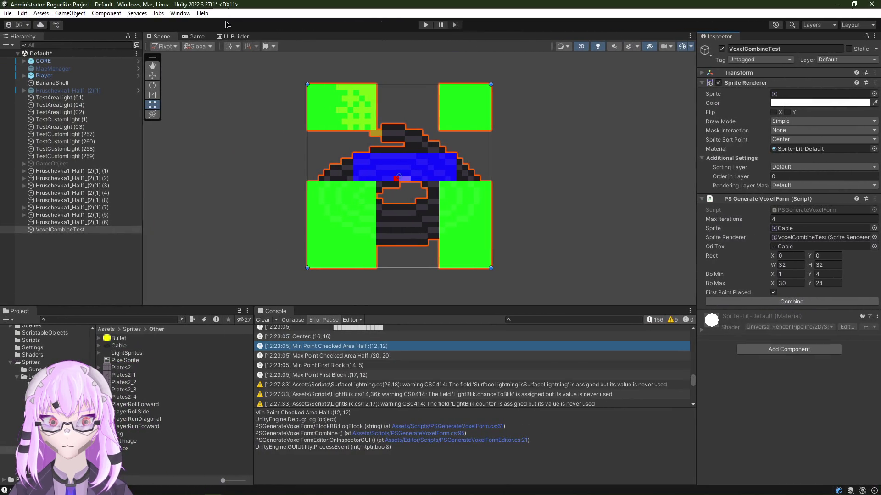
scroll(413, 213, up, 3)
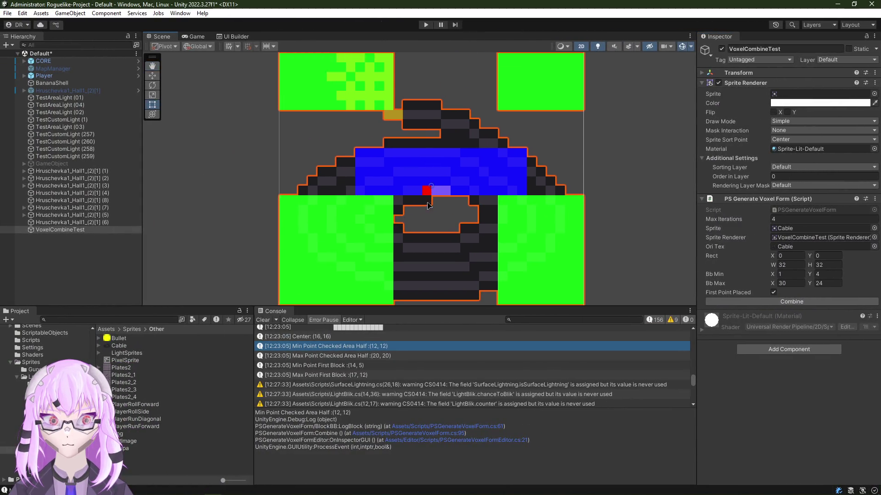
scroll(439, 201, up, 2)
scroll(440, 201, down, 1)
scroll(447, 200, up, 1)
scroll(434, 206, down, 1)
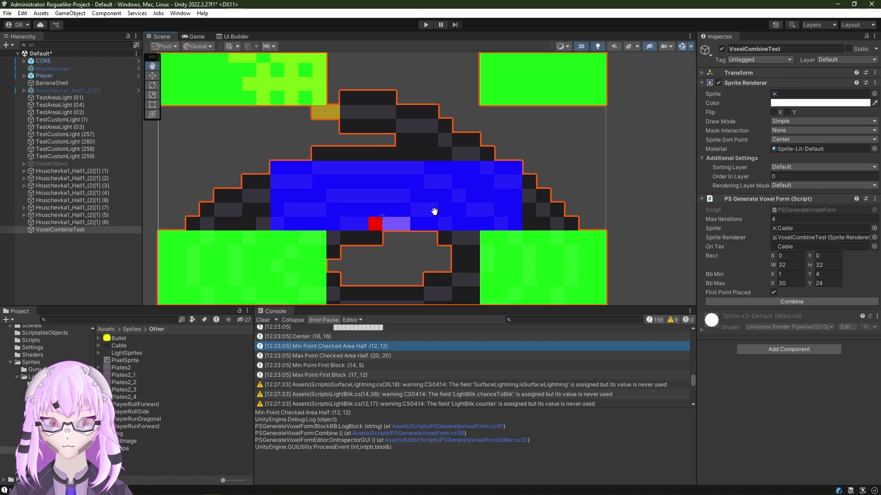
scroll(440, 197, up, 1)
scroll(407, 191, down, 2)
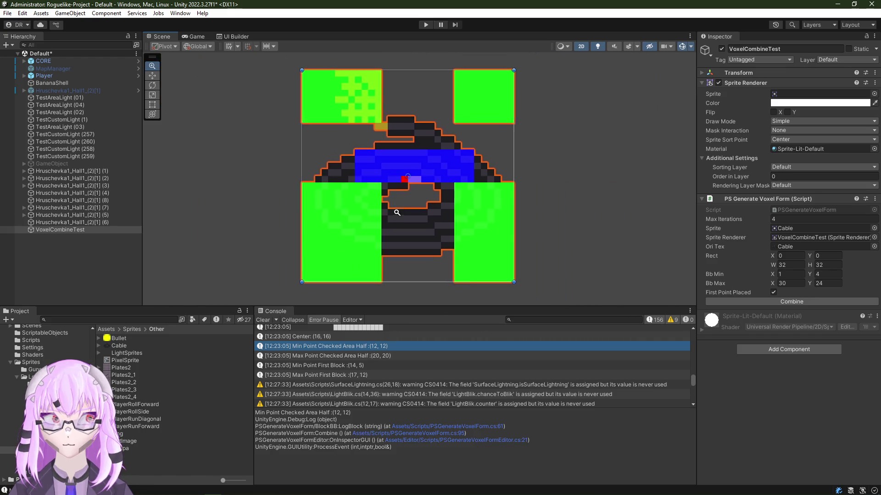
scroll(388, 213, down, 1)
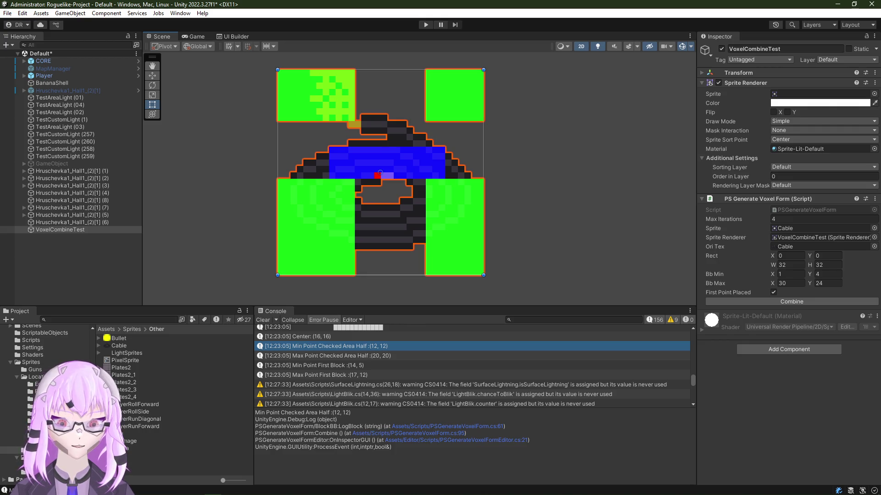
Step: Assign the Ring sprite to the test object's Sprite Renderer
click(165, 361)
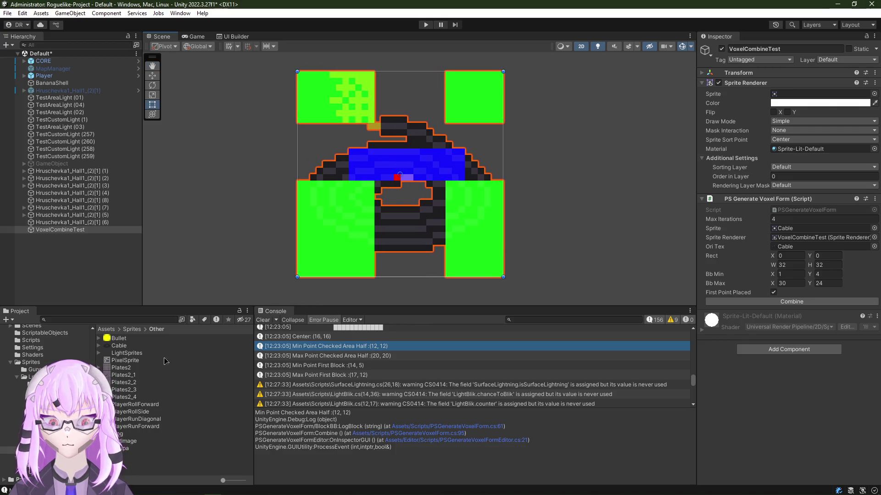
drag(633, 246, 819, 228)
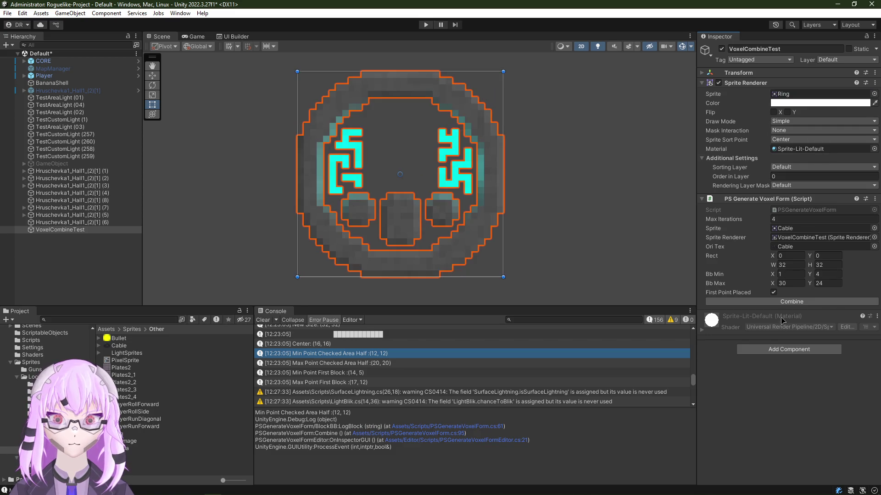
Step: Run Combine on the Ring sprite and inspect the Min Point First Block and Checked Area Half log entries
click(781, 301)
scroll(440, 179, up, 1)
scroll(436, 178, up, 3)
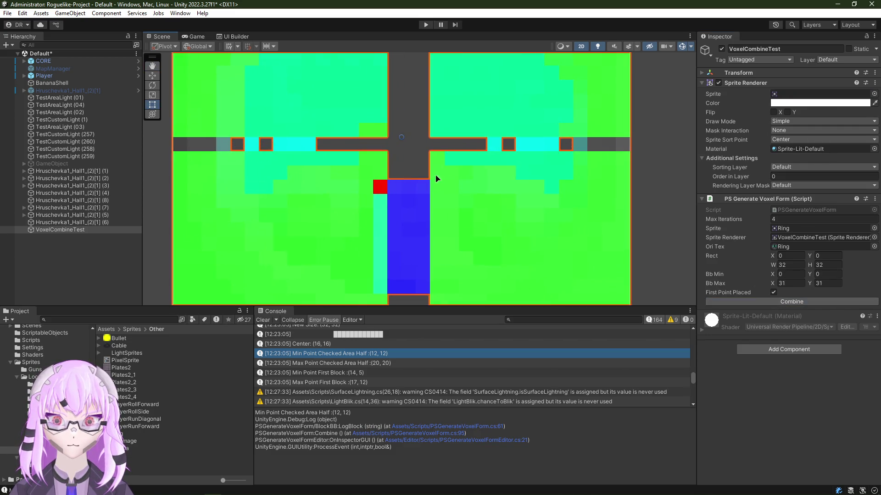
click(368, 374)
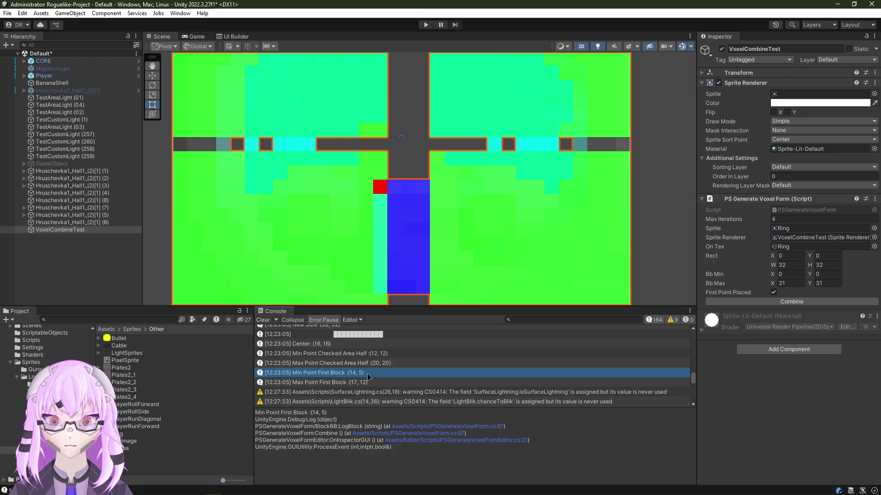
click(376, 354)
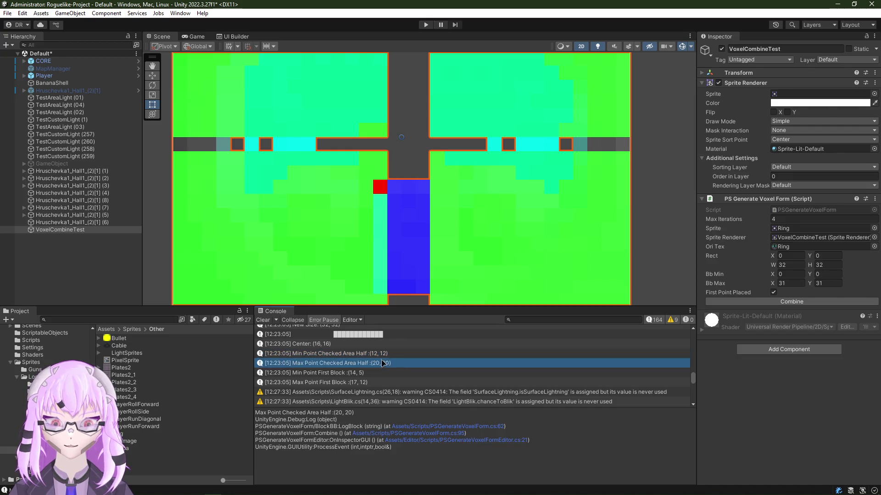
Step: Pan across the green/blue/red overlay map in the Scene view, then switch to the code editor
drag(372, 194, 380, 219)
scroll(380, 220, up, 3)
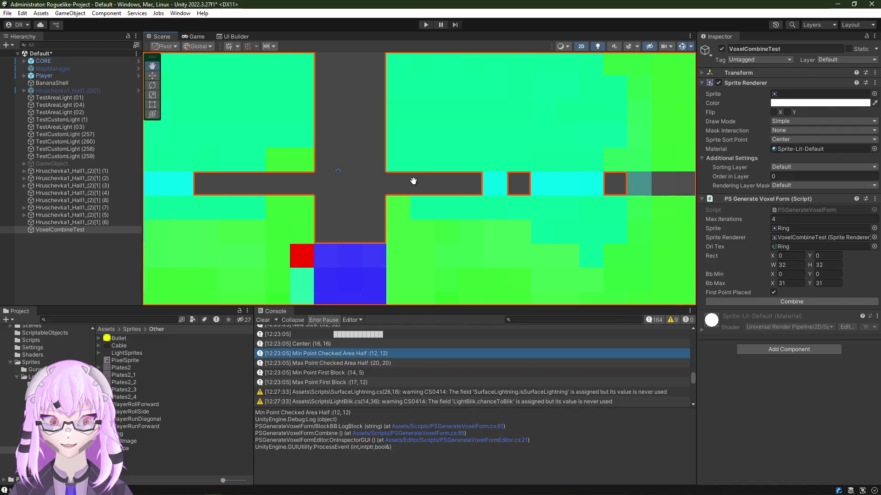
scroll(373, 193, down, 5)
drag(388, 228, 409, 200)
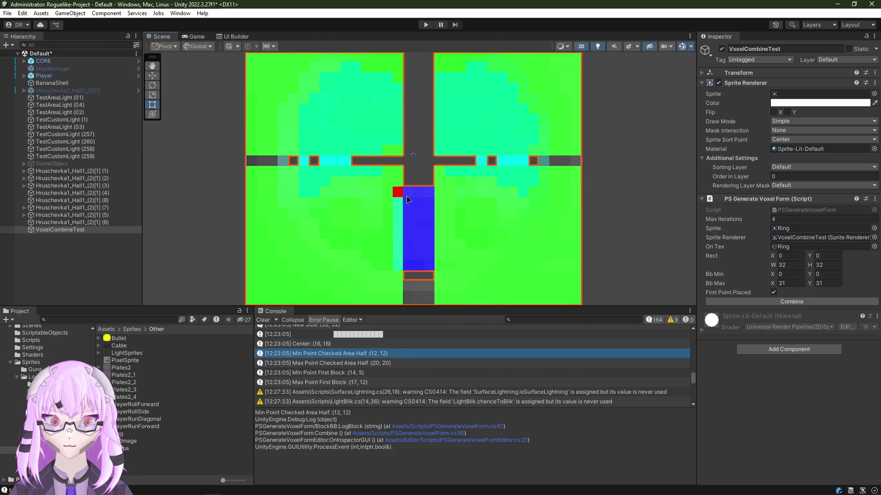
scroll(400, 193, down, 1)
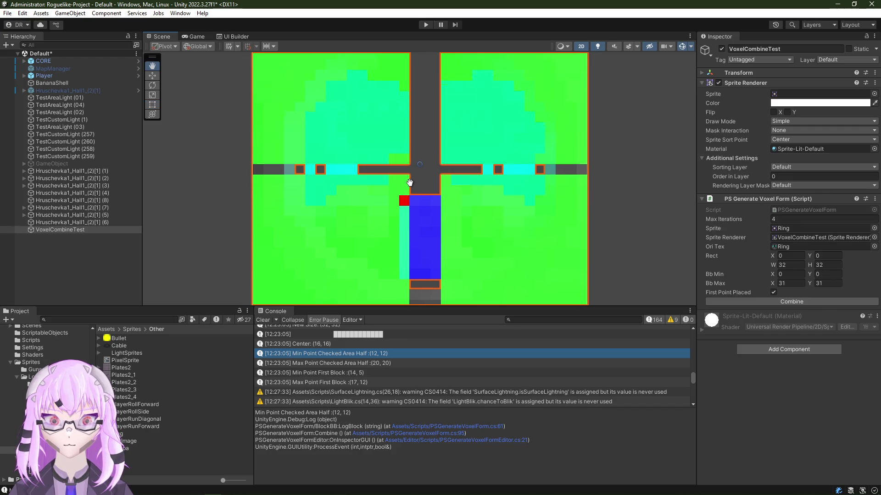
scroll(372, 203, down, 2)
scroll(341, 215, down, 3)
scroll(341, 216, up, 7)
scroll(365, 214, down, 5)
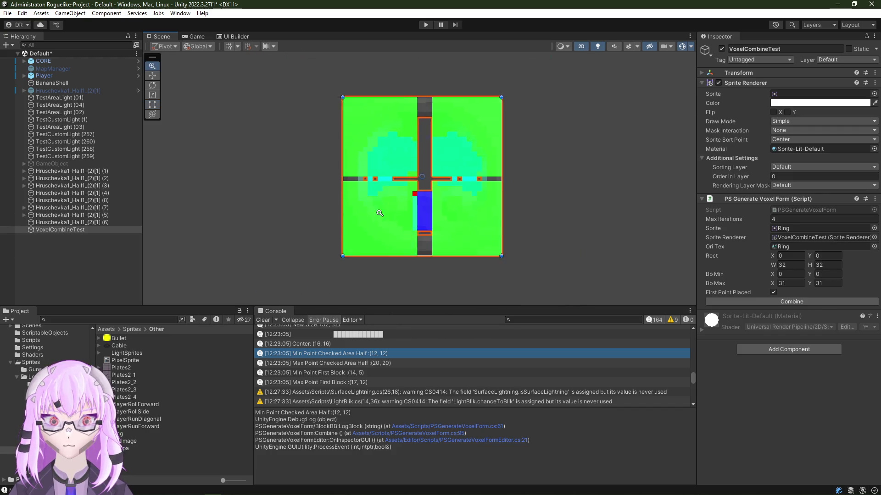
scroll(378, 213, down, 1)
scroll(390, 213, up, 1)
scroll(390, 212, down, 1)
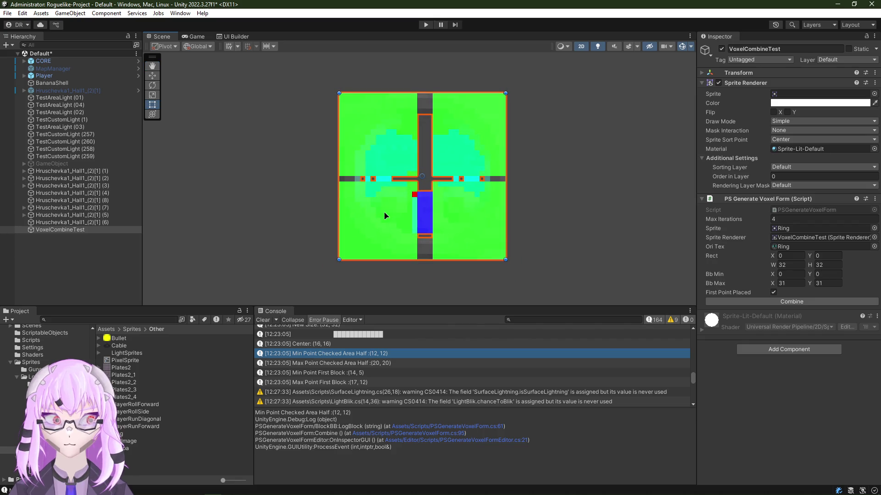
scroll(407, 206, up, 2)
scroll(454, 198, up, 1)
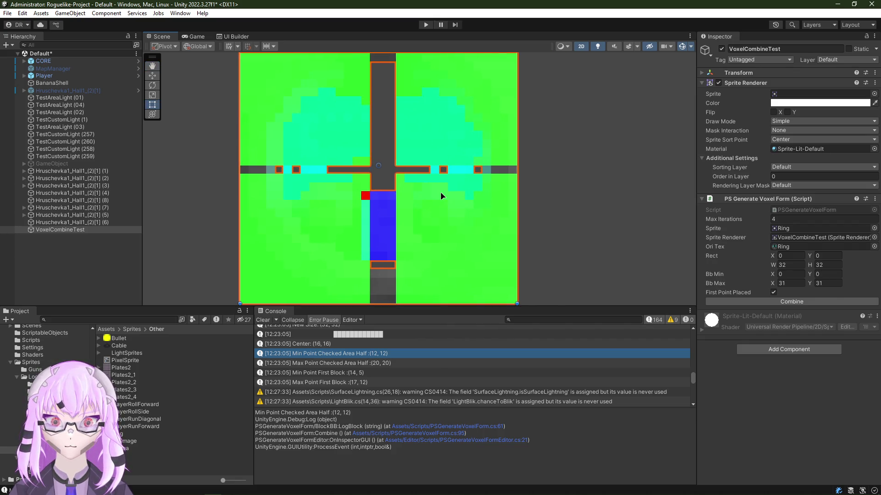
key(alt+Tab)
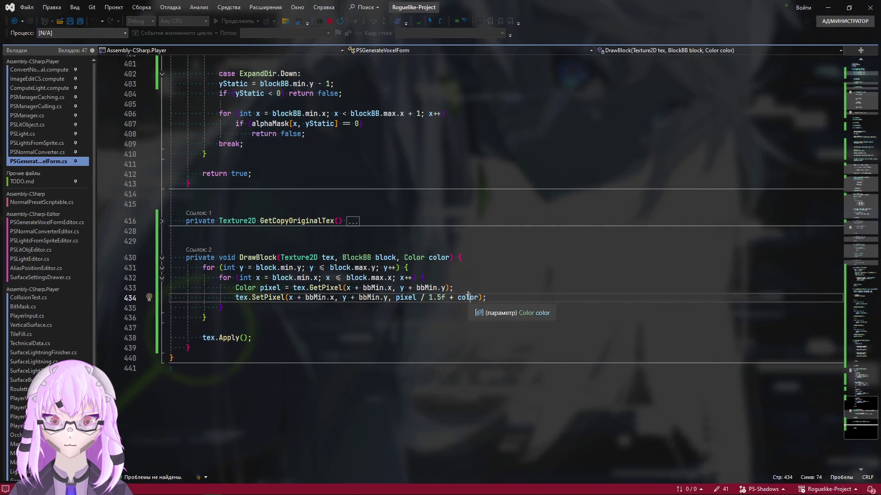
Step: Replace Color.green in the half-area DrawBlock call with new Color(0f, 1f, 0f, 0.25f) and return to Unity to recompile
click(478, 298)
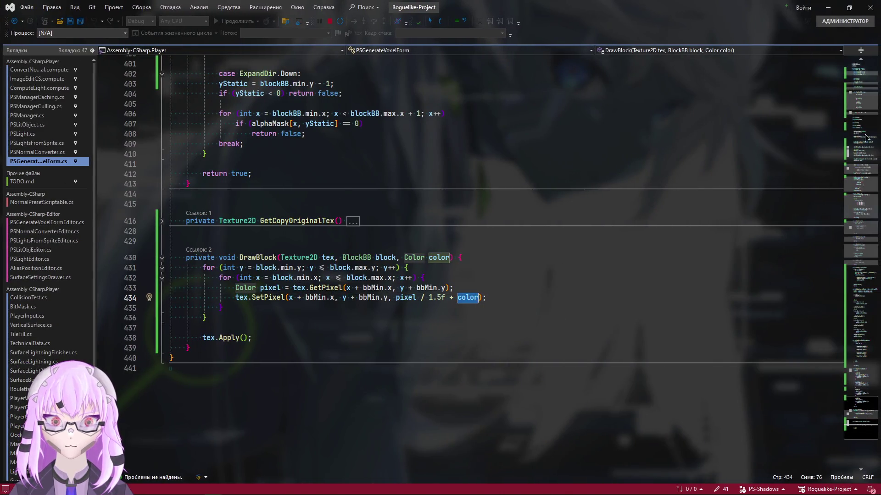
scroll(402, 306, up, 15)
scroll(401, 306, down, 5)
scroll(401, 305, down, 4)
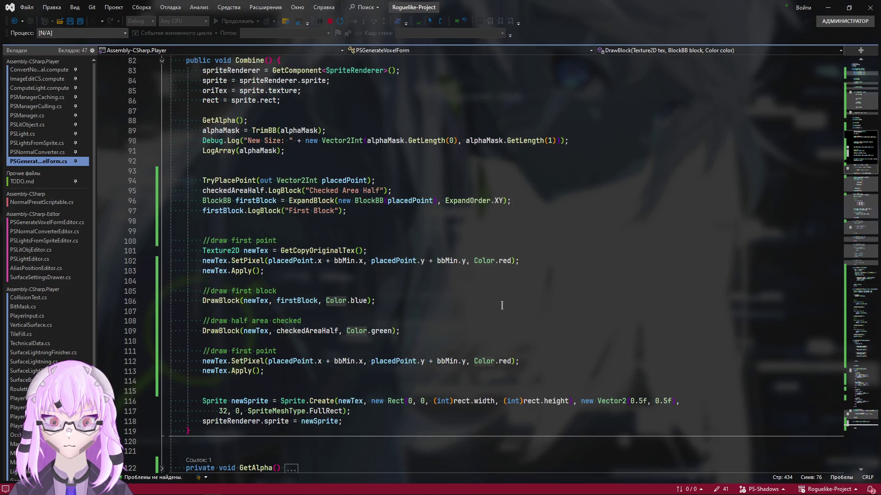
scroll(502, 305, down, 3)
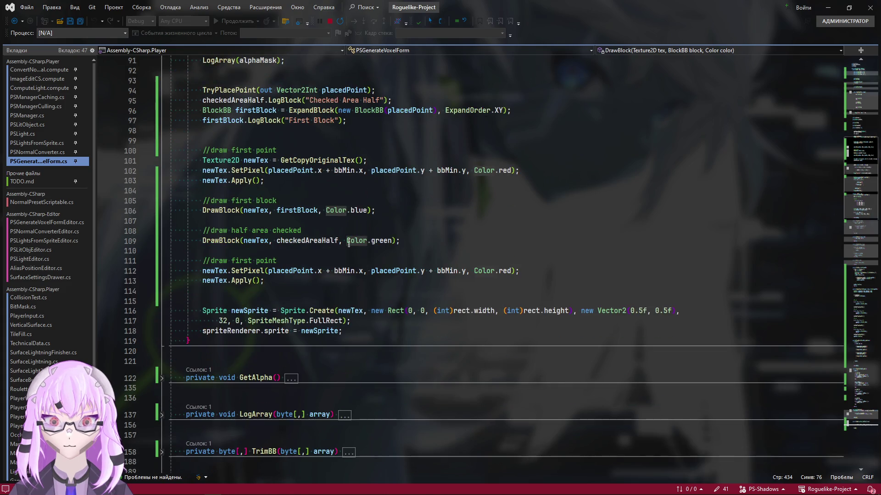
click(393, 241)
text(-)
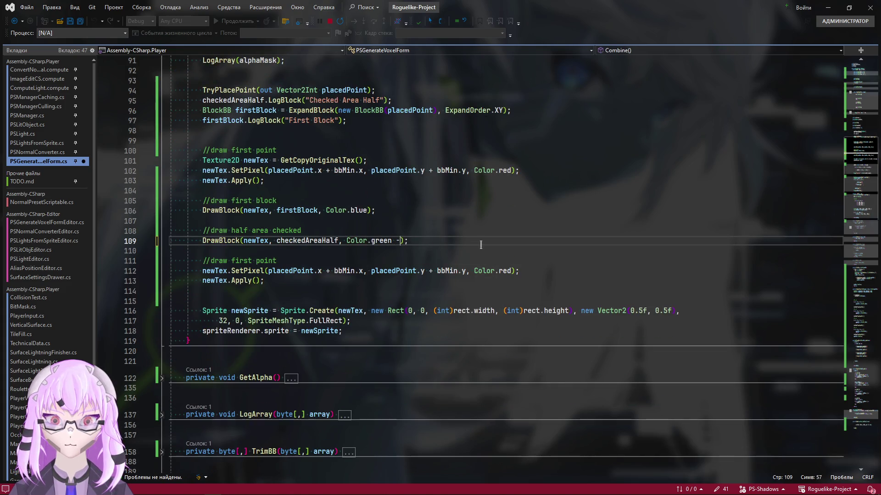
key(BackSpace)
key(BackSpace)
key(BackSpace)
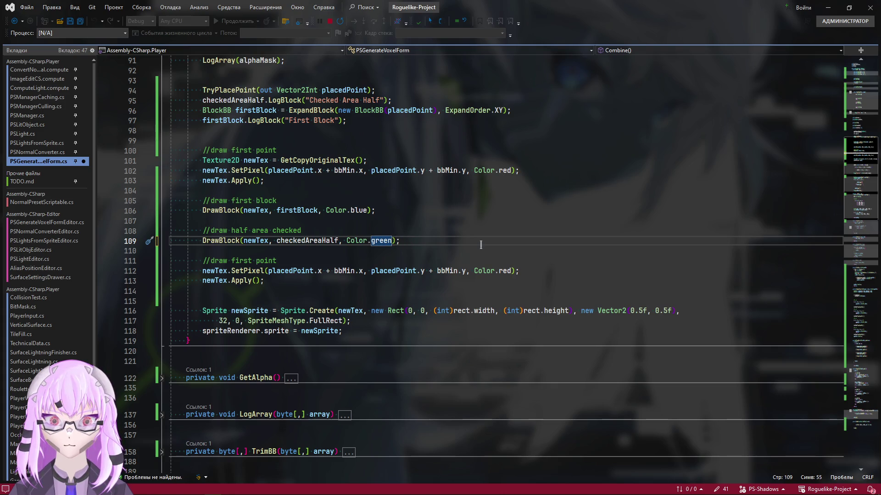
text(- )
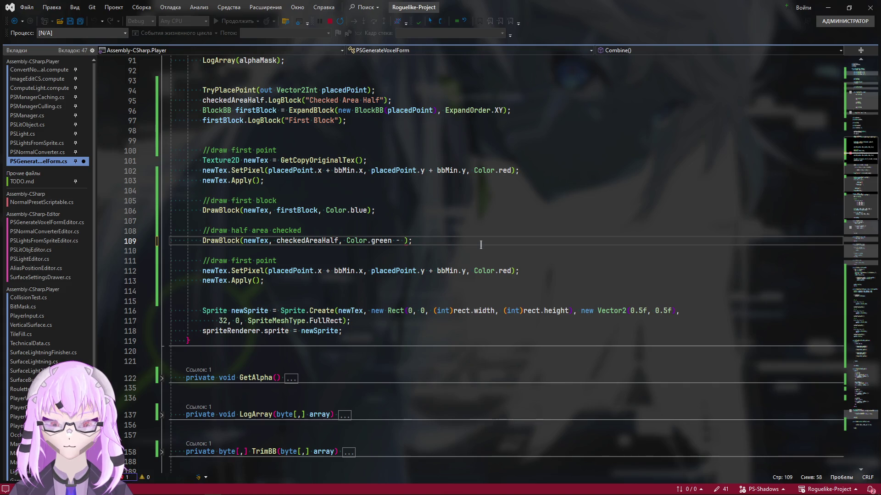
text(new)
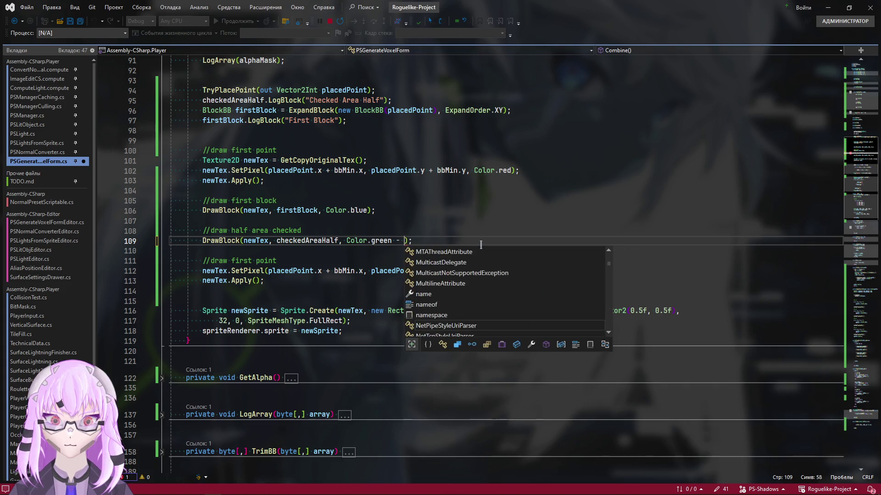
key(BackSpace)
key(BackSpace)
key(BackSpace)
key(BackSpace)
text(n)
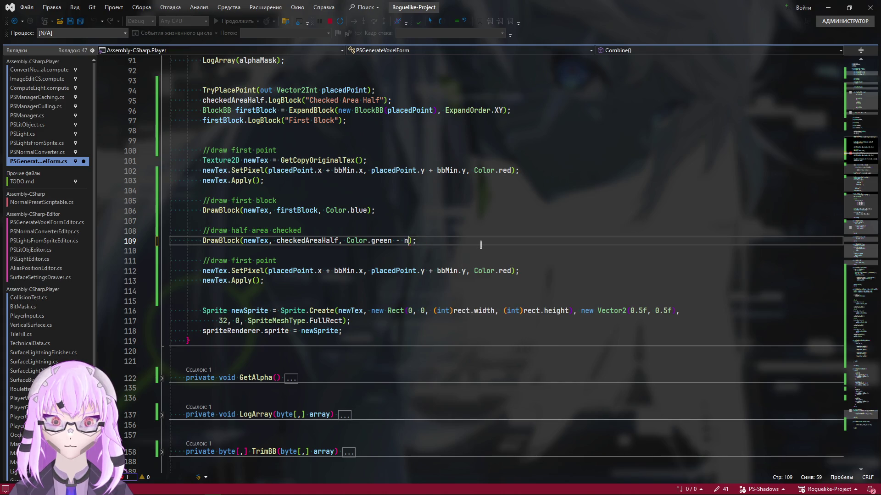
key(BackSpace)
key(BackSpace)
key(BackSpace)
key(BackSpace)
key(BackSpace)
key(BackSpace)
key(BackSpace)
key(BackSpace)
key(BackSpace)
key(BackSpace)
key(BackSpace)
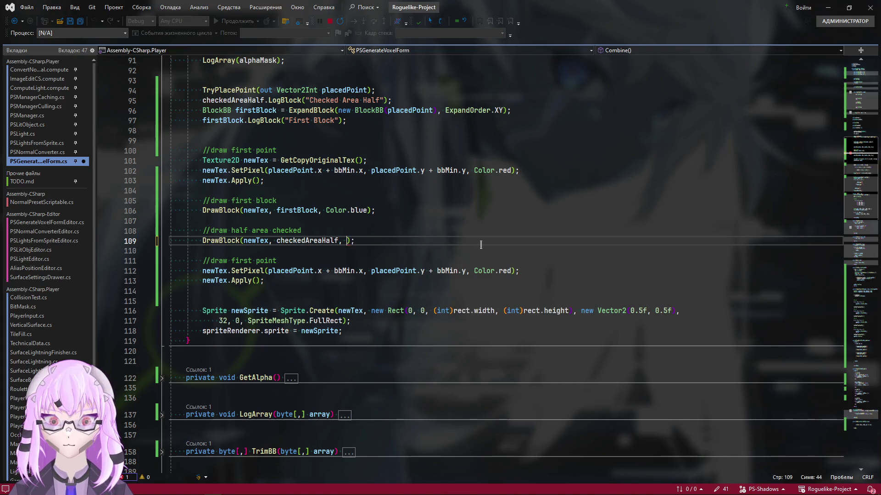
text(new Color()
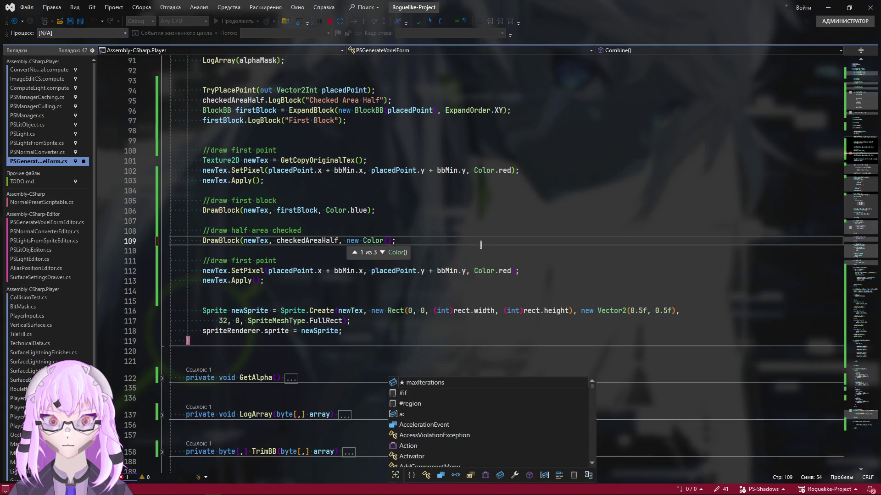
text(1)
key(BackSpace)
key(BackSpace)
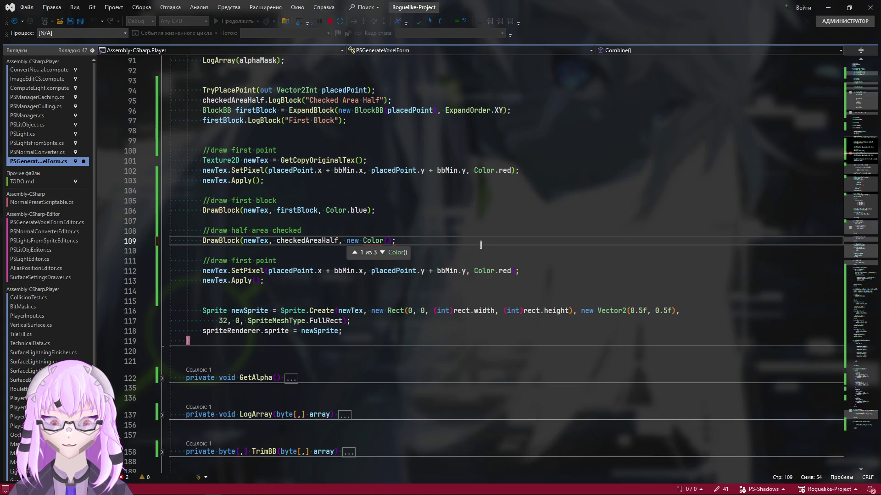
text(0f, )
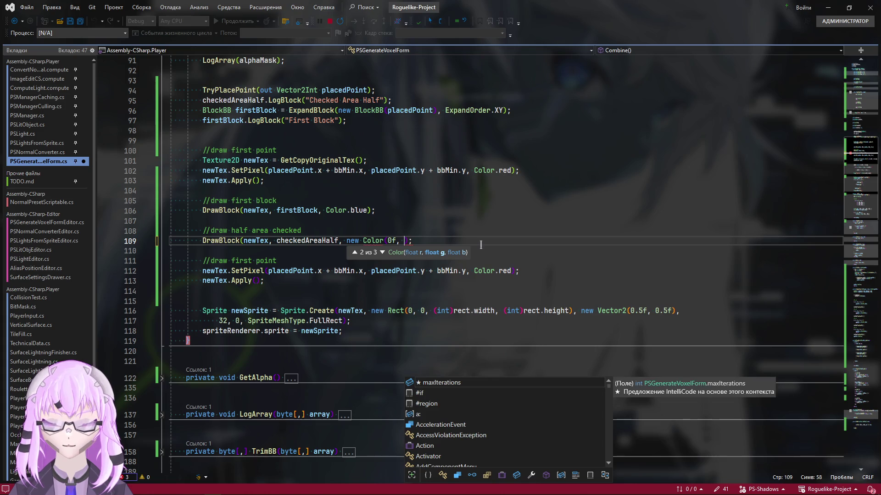
text(1f, )
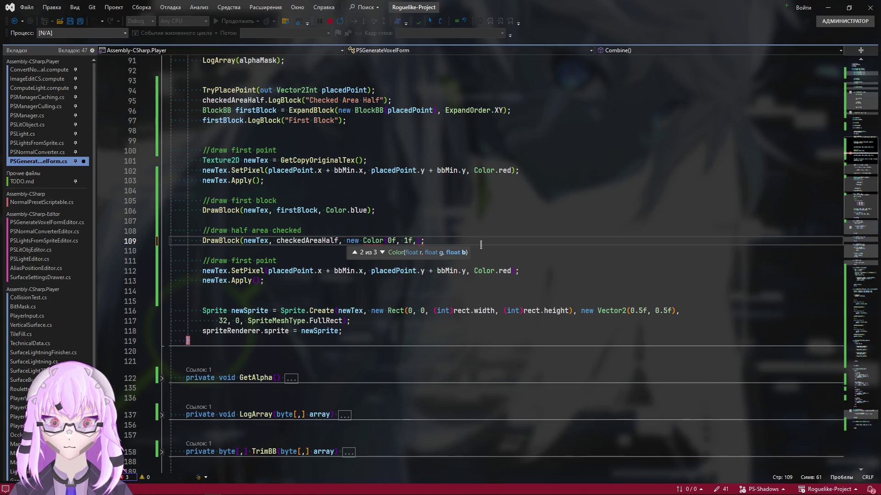
text(0)
text(f, 0f, )
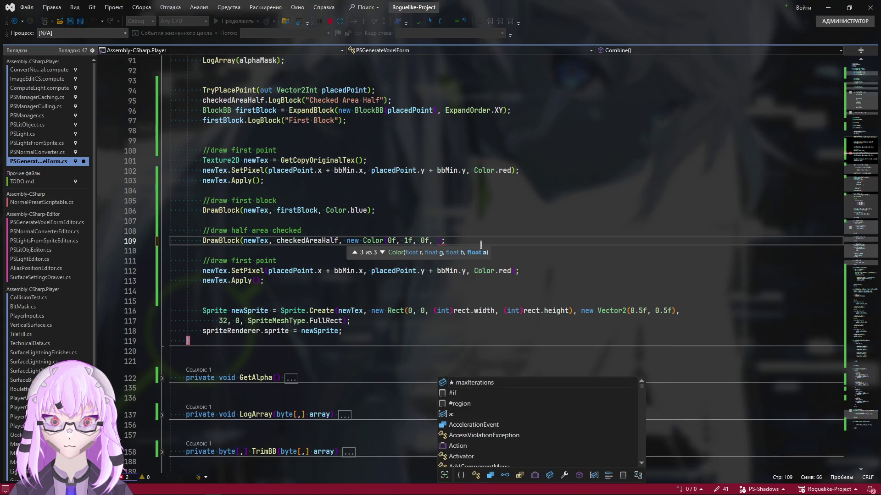
text(.)
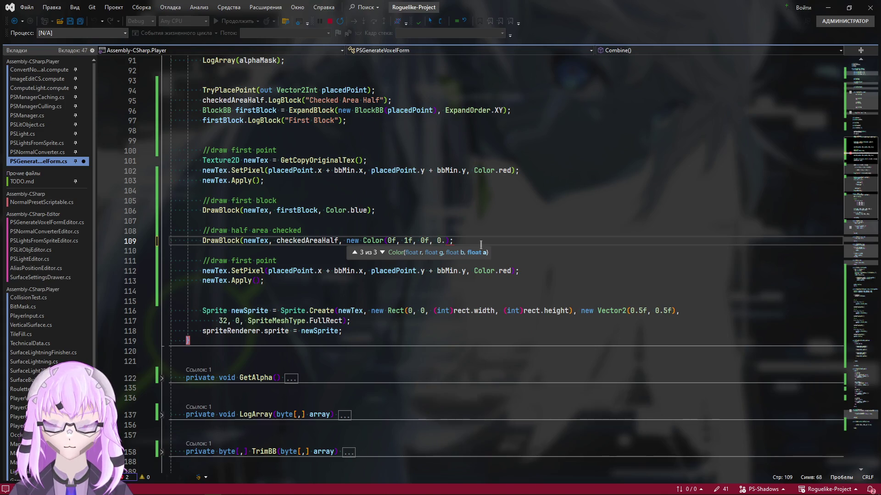
text(25)
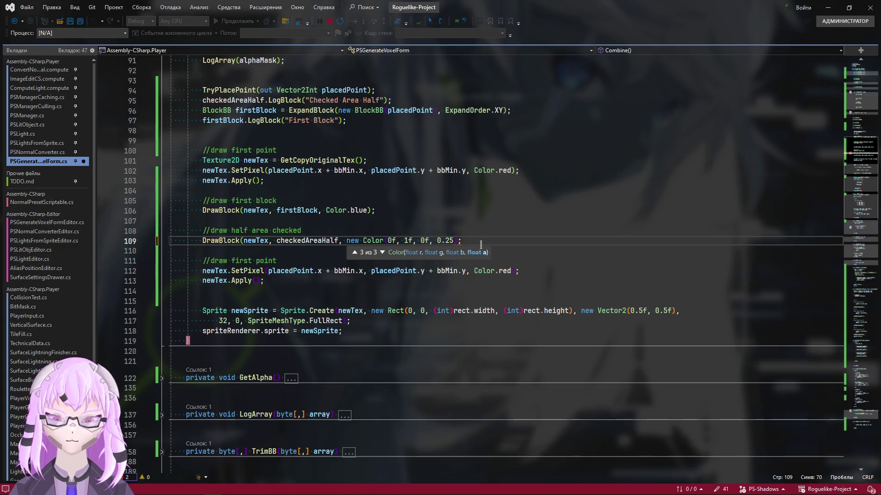
text(f)
text()))
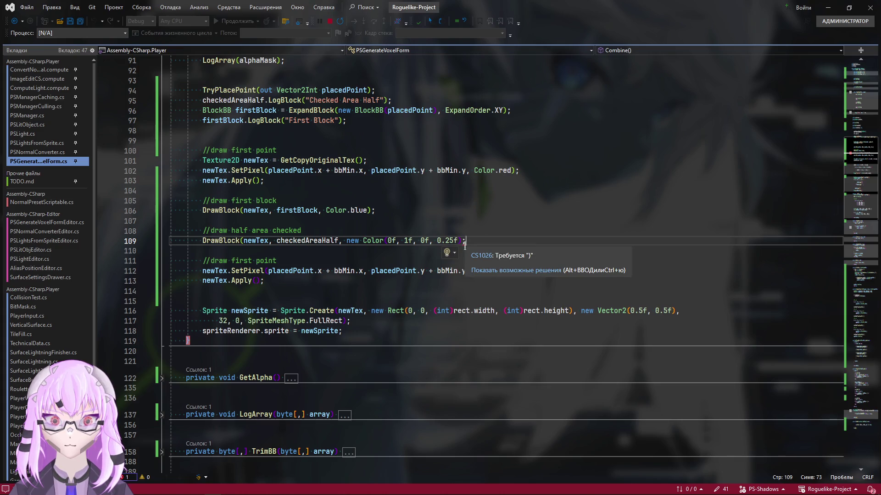
text())
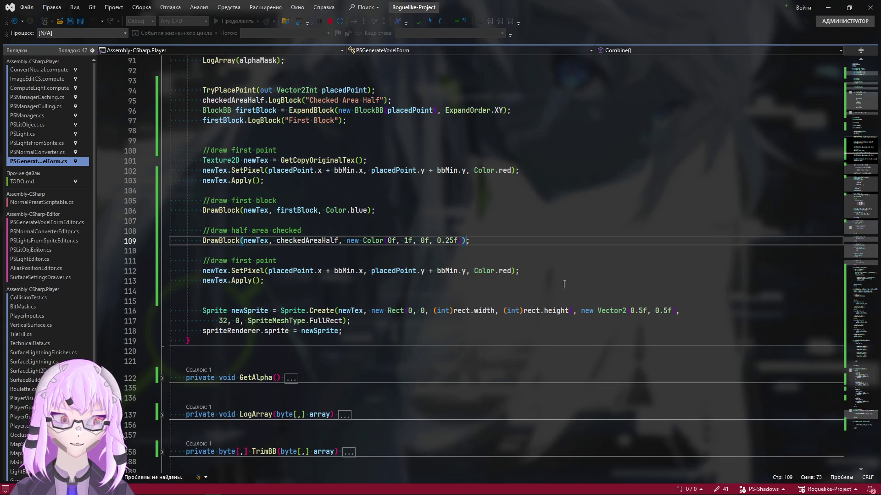
key(alt+Tab)
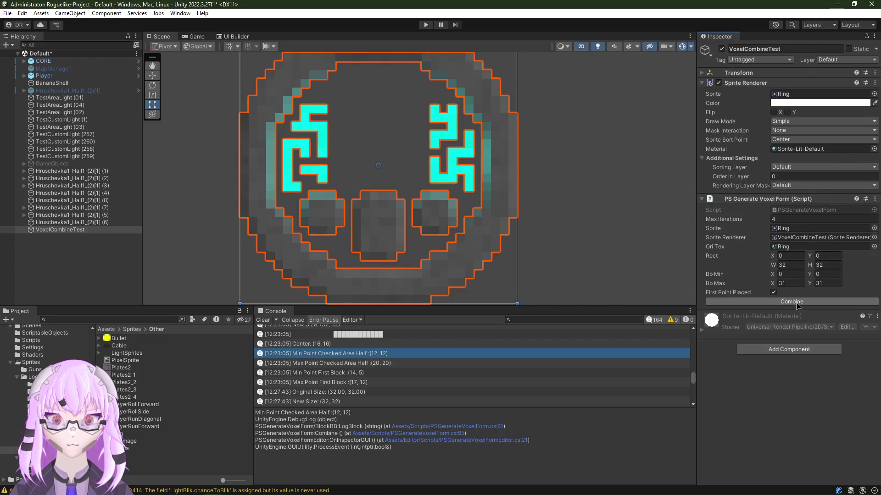
Step: Pan the Scene view across the ring sprite's overlays, then return to the generator script
drag(370, 238, 446, 135)
scroll(446, 135, down, 3)
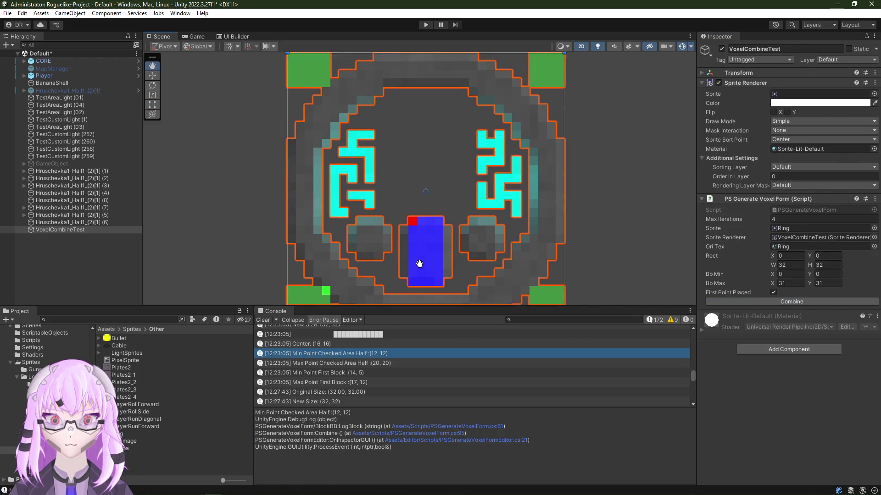
scroll(419, 254, up, 3)
mouse_move(515, 184)
mouse_down()
mouse_move(335, 199)
mouse_move(340, 158)
mouse_move(357, 192)
mouse_up()
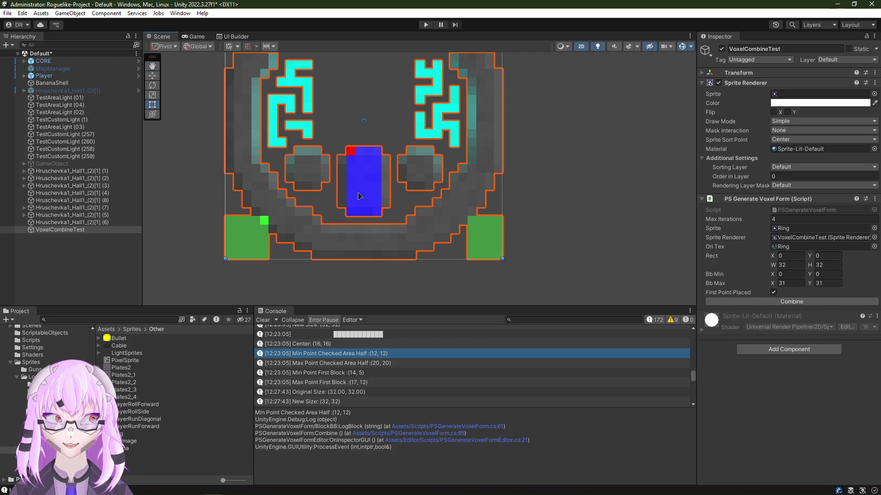
drag(358, 193, 375, 206)
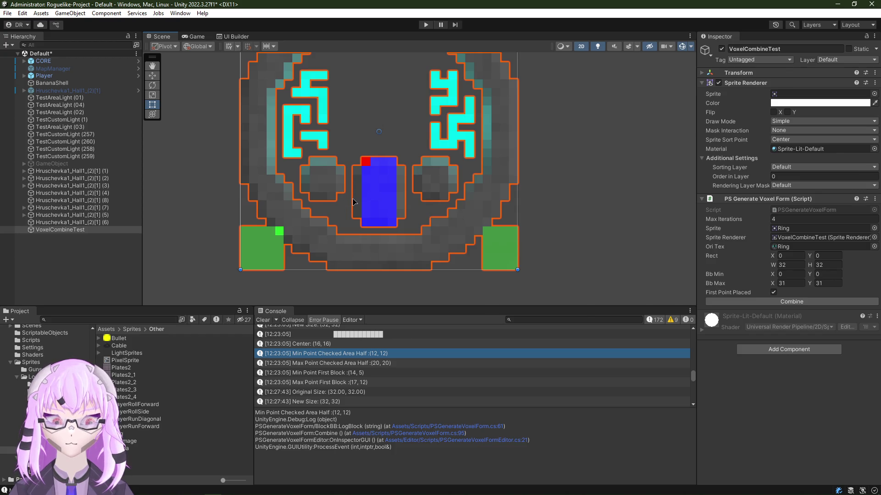
key(alt+Tab)
scroll(481, 276, up, 1)
scroll(481, 275, up, 4)
scroll(482, 275, up, 3)
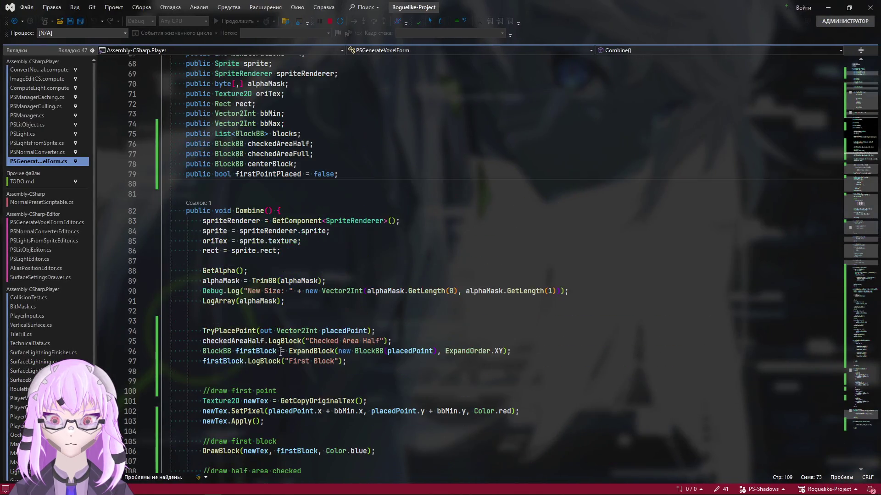
Step: Add 'firstPointPlaced = false;' above TryPlacePoint in Combine(), save, and let Unity reload it
click(260, 174)
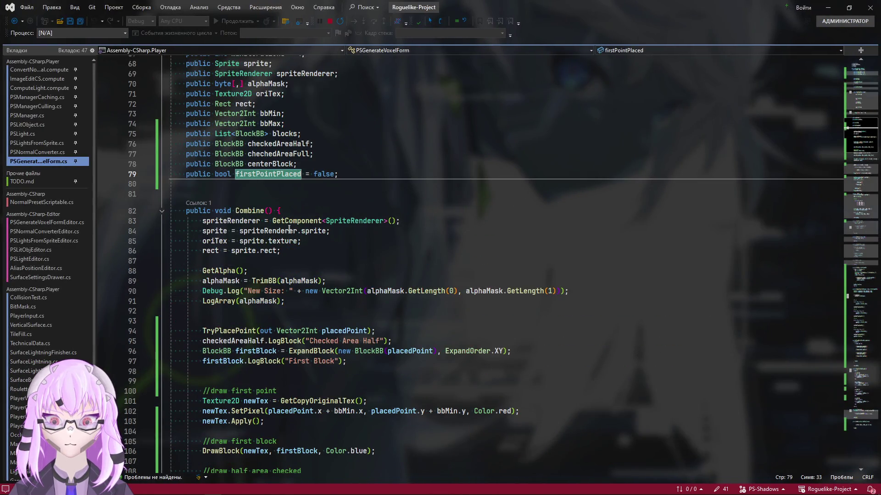
click(297, 251)
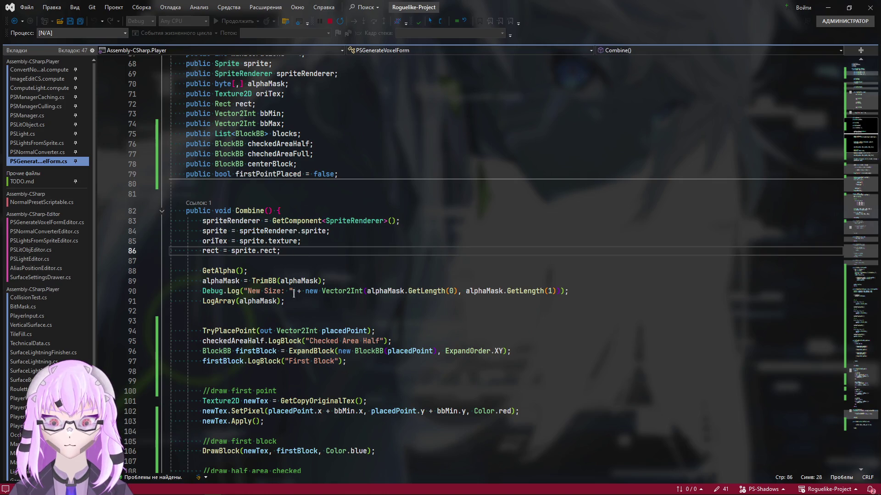
click(309, 323)
key(Return)
text(firstPointPlaced)
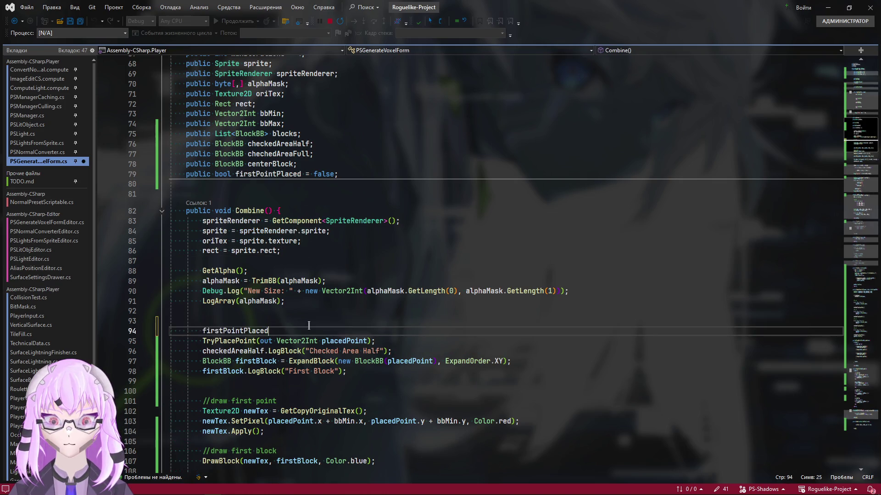
text( = fal)
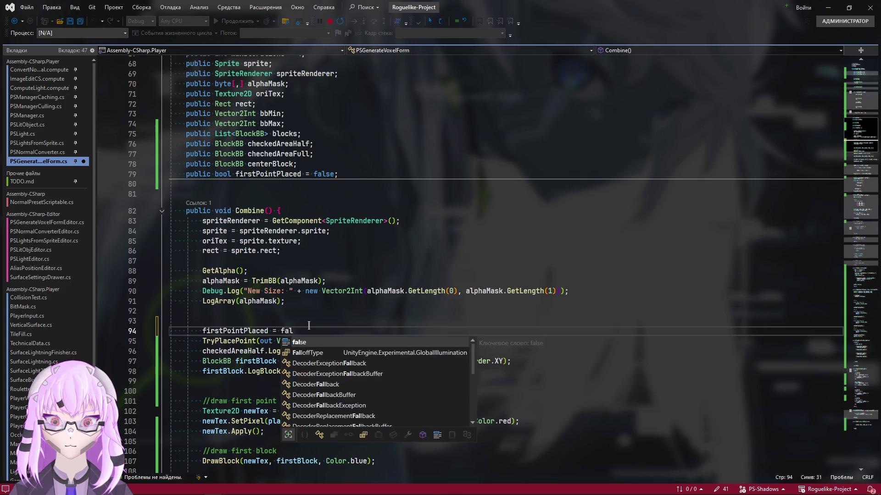
text(se;)
key(ctrl+s)
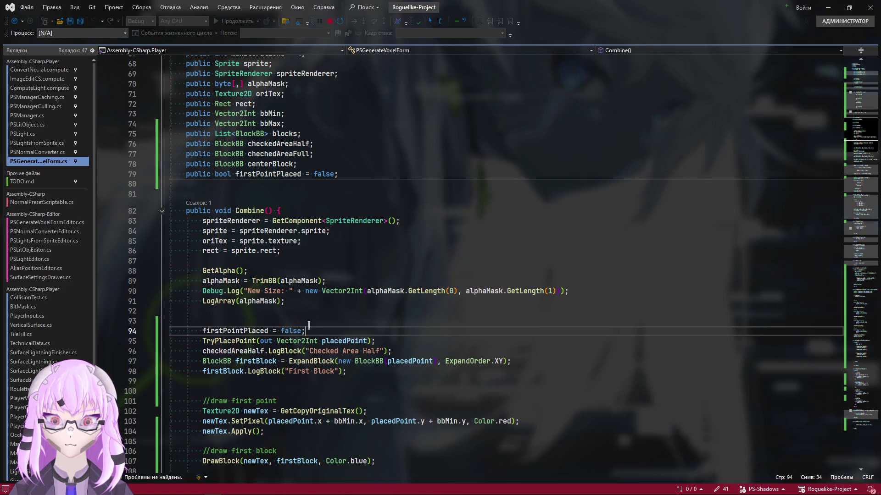
scroll(406, 306, down, 3)
key(alt+Tab)
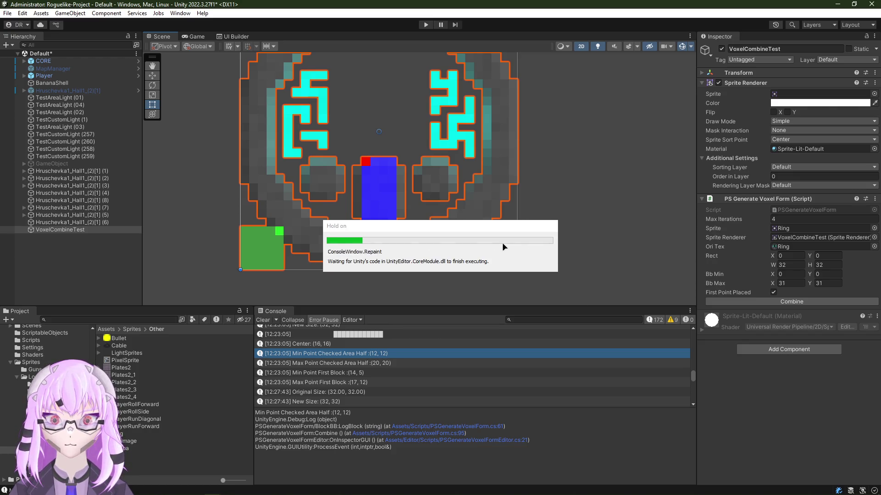
click(262, 320)
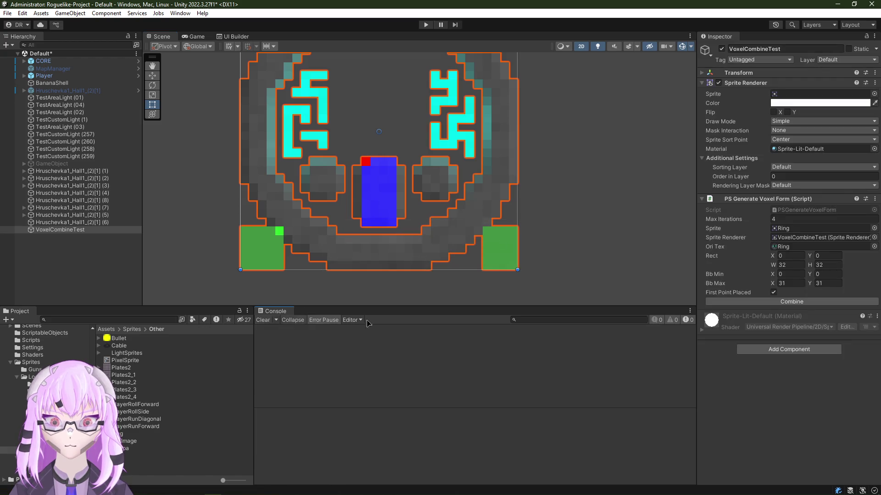
click(791, 301)
mouse_move(403, 197)
mouse_down()
mouse_move(415, 229)
mouse_move(407, 245)
mouse_up()
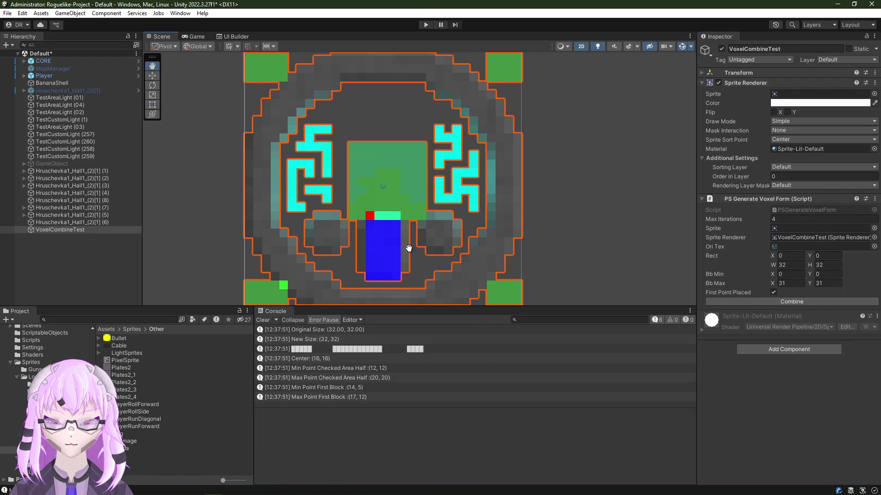
scroll(392, 233, up, 5)
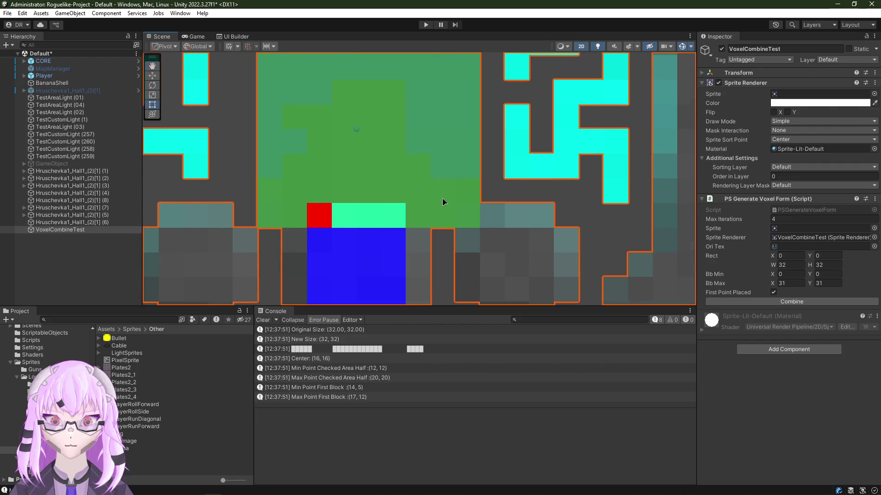
scroll(445, 200, down, 5)
scroll(357, 233, down, 2)
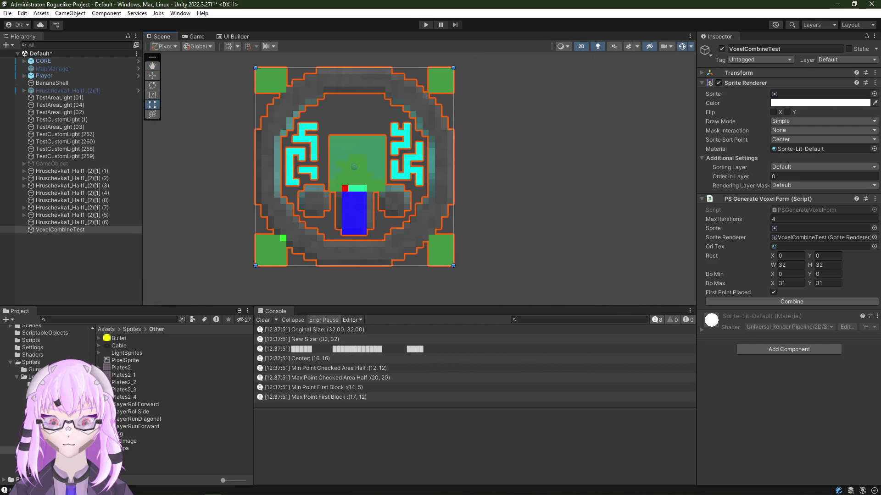
key(ctrl+z)
click(791, 301)
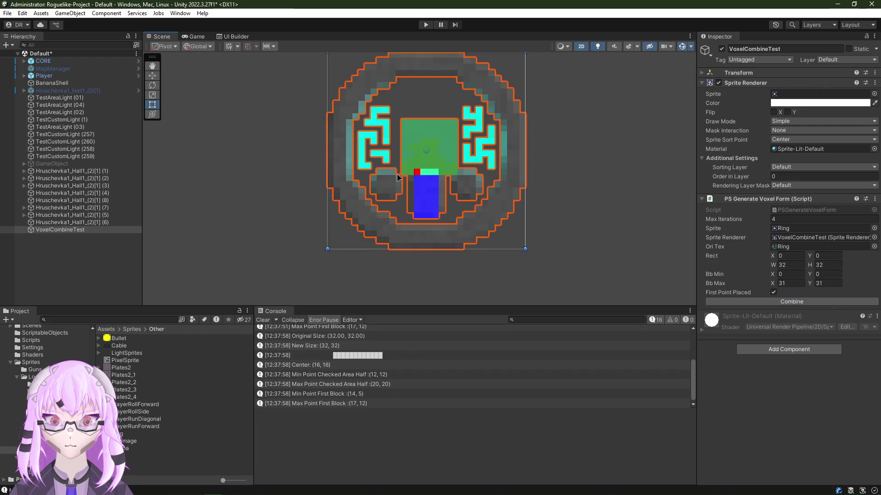
scroll(454, 183, up, 4)
scroll(421, 210, down, 1)
scroll(439, 246, up, 1)
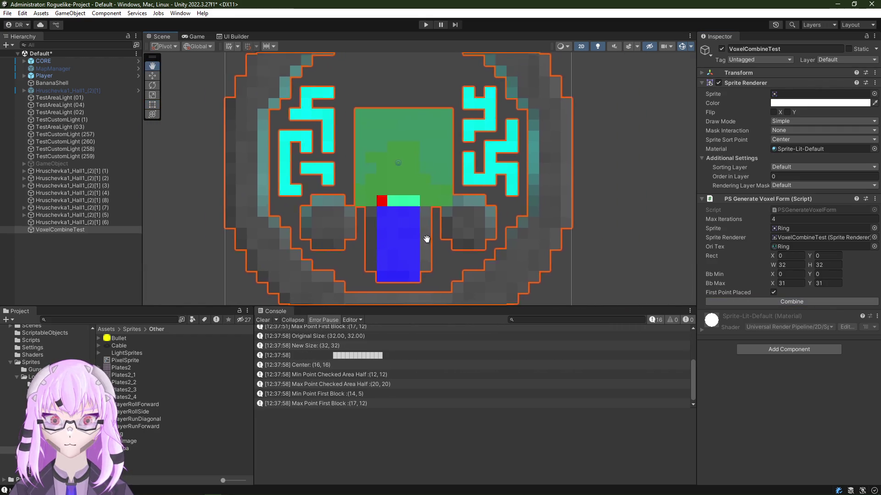
scroll(420, 238, down, 1)
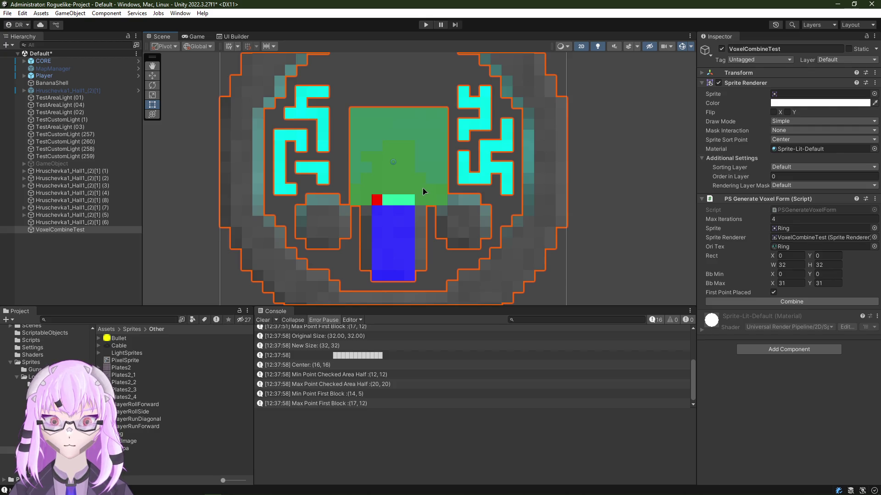
scroll(420, 191, up, 5)
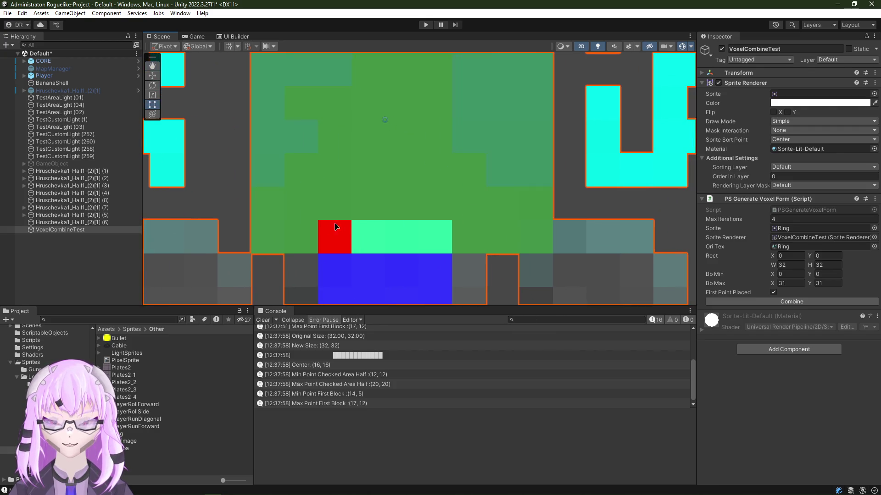
drag(336, 227, 364, 204)
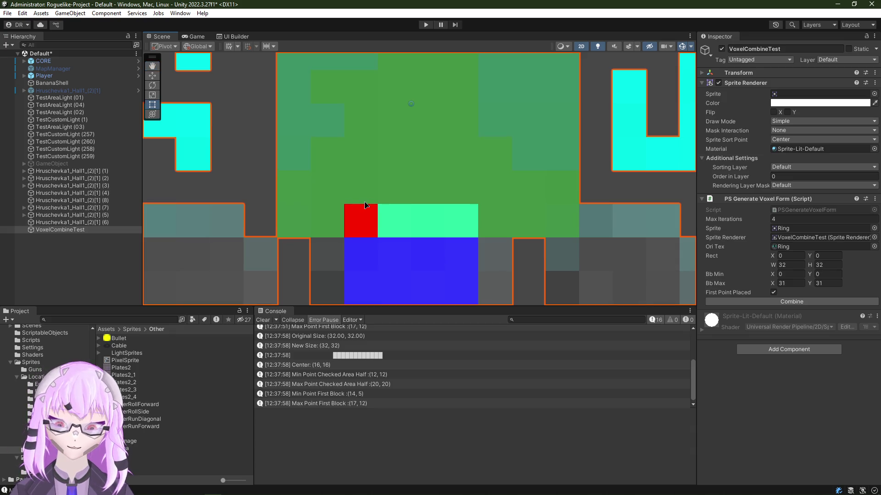
drag(365, 205, 359, 217)
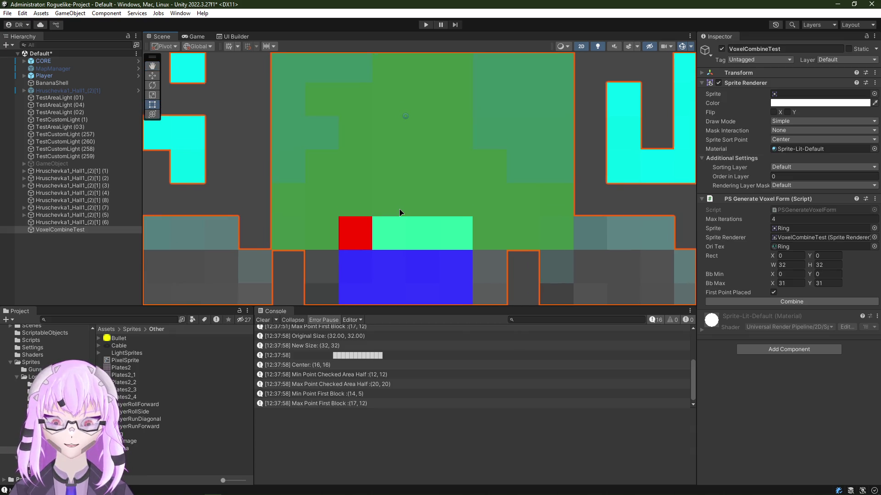
key(f)
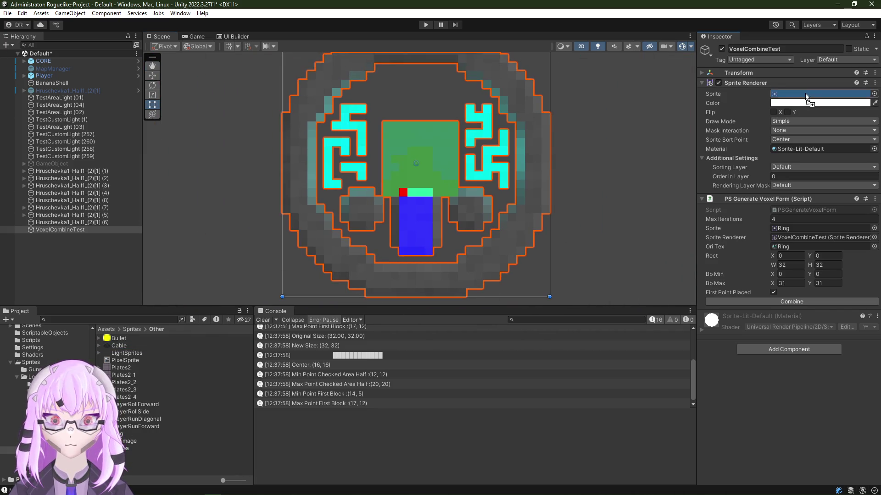
Step: Assign the Cable sprite to the test object, run Combine and view its blue/green/red overlay
drag(134, 349, 804, 94)
click(776, 303)
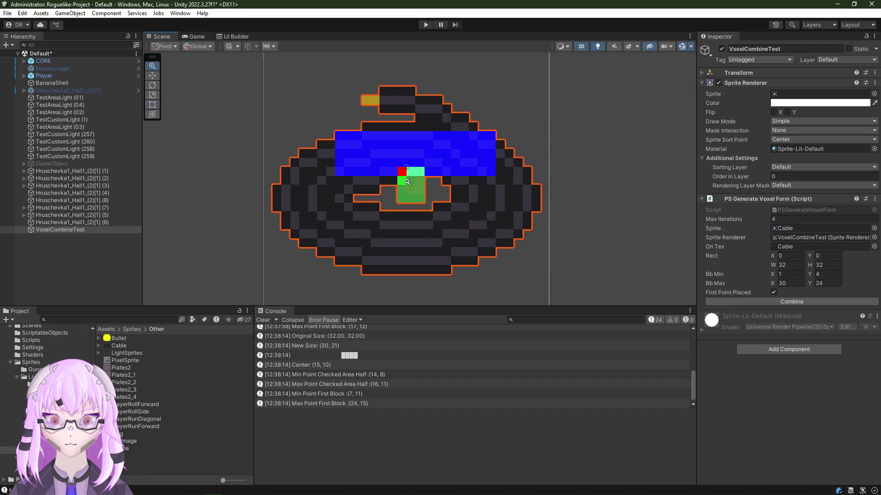
scroll(443, 180, up, 5)
drag(435, 180, 430, 194)
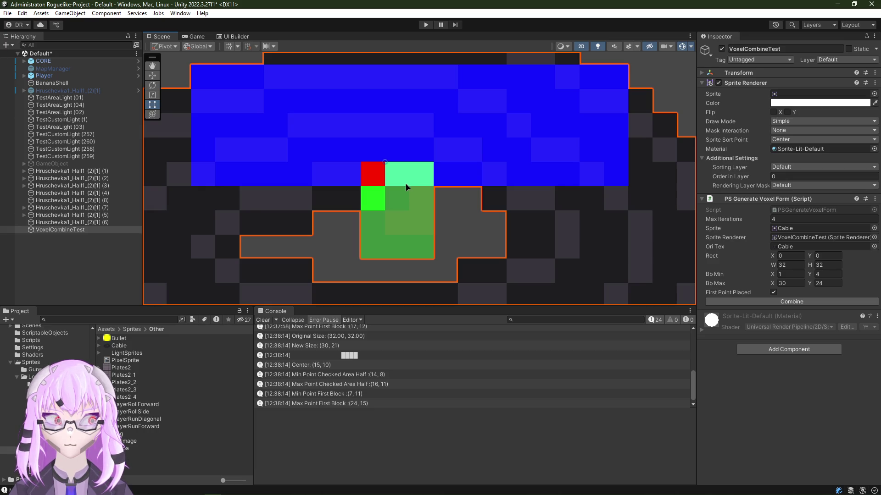
scroll(420, 168, down, 1)
scroll(429, 161, down, 2)
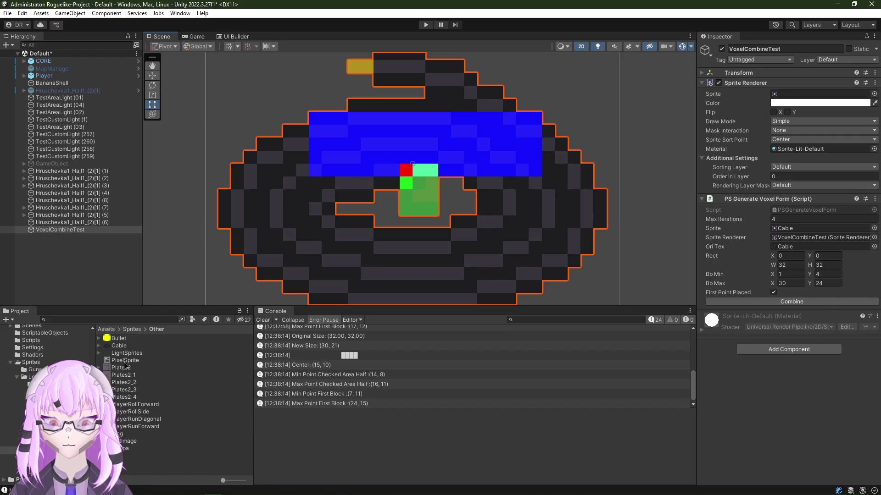
Step: Combine PlayerRollForward_0, then the 40x40 test sprite, and view its large green overlay
drag(122, 407, 822, 227)
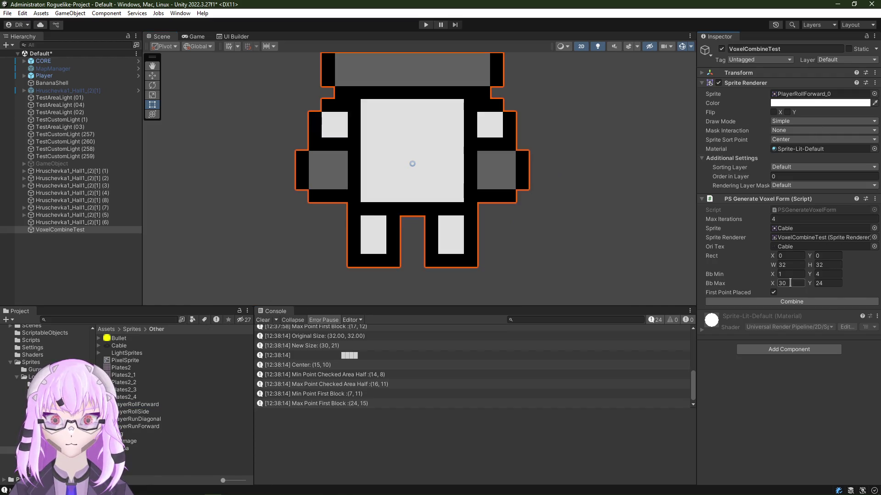
click(791, 302)
scroll(404, 188, down, 3)
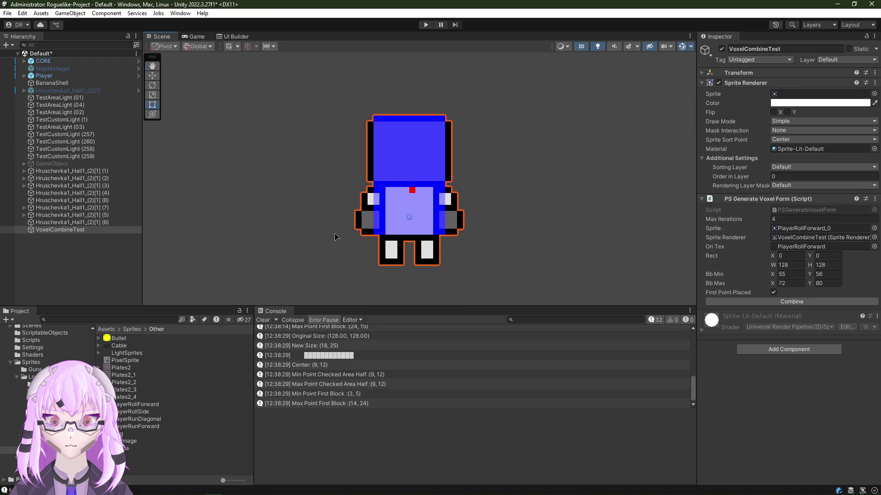
scroll(385, 227, up, 2)
scroll(389, 221, down, 2)
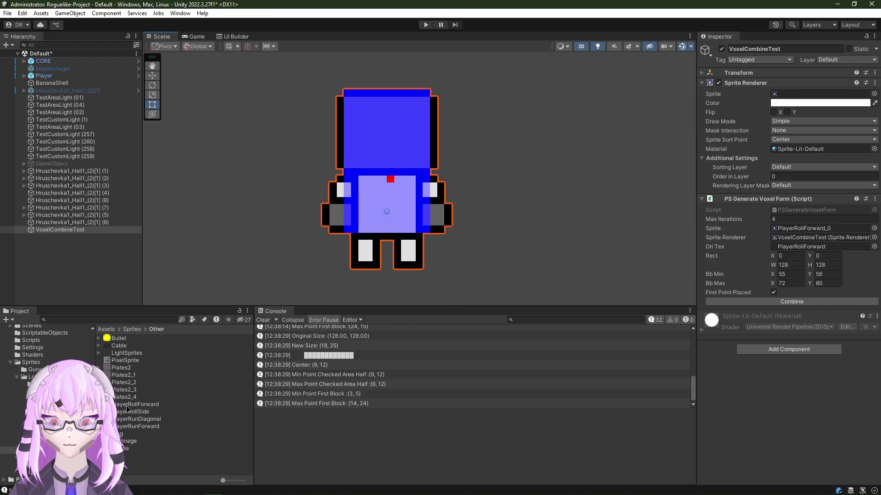
scroll(385, 204, up, 2)
scroll(393, 192, down, 2)
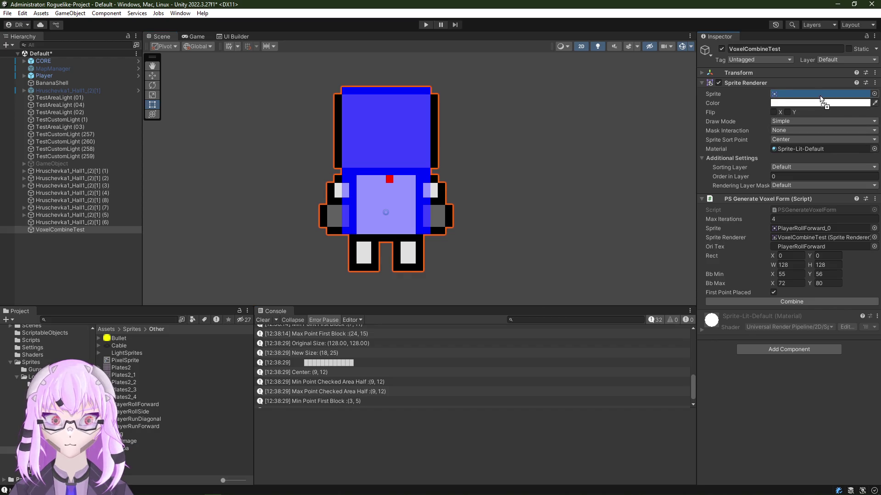
click(784, 300)
click(785, 300)
scroll(452, 178, up, 1)
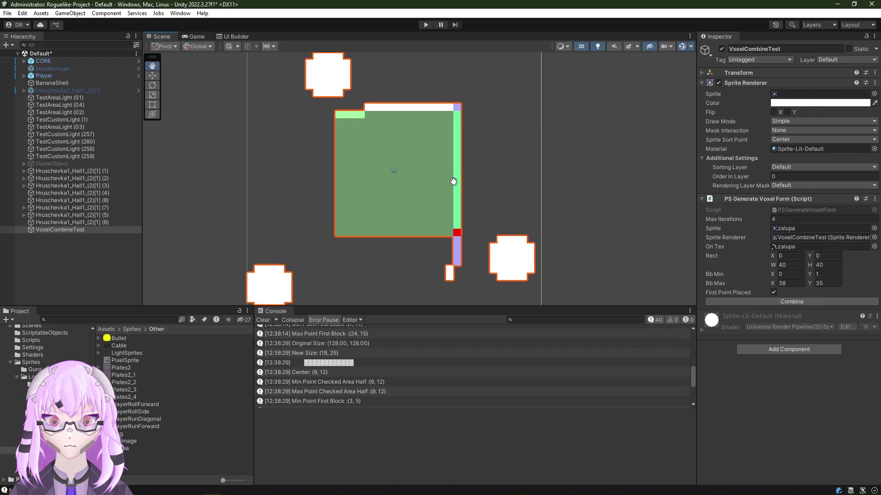
scroll(454, 124, up, 3)
scroll(469, 244, down, 1)
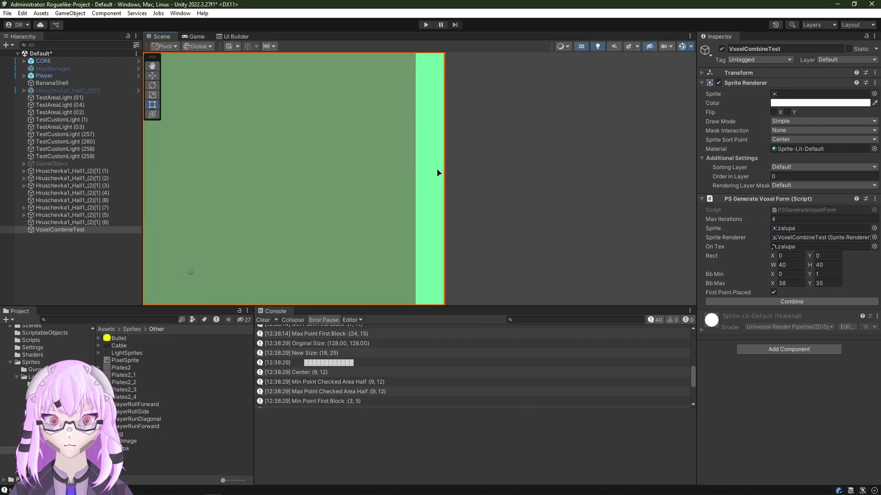
scroll(409, 171, down, 2)
scroll(476, 206, down, 1)
scroll(476, 207, up, 1)
scroll(413, 234, down, 2)
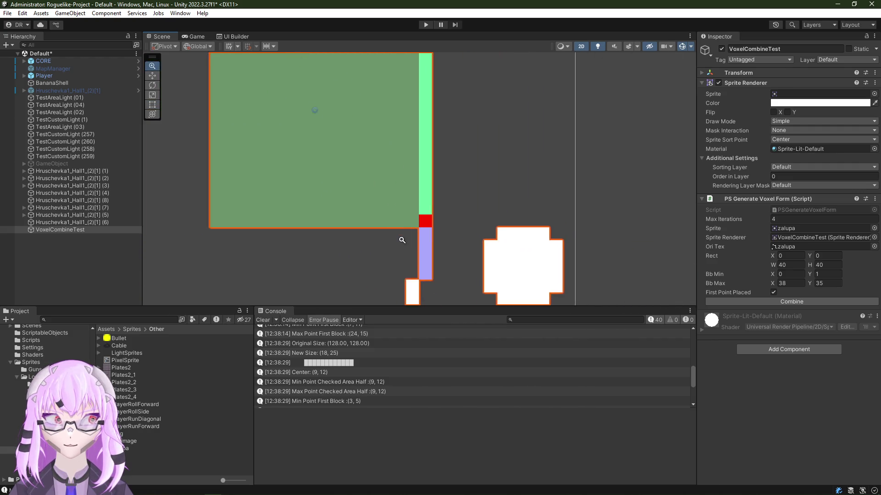
scroll(426, 199, up, 1)
scroll(405, 225, down, 2)
scroll(468, 131, up, 2)
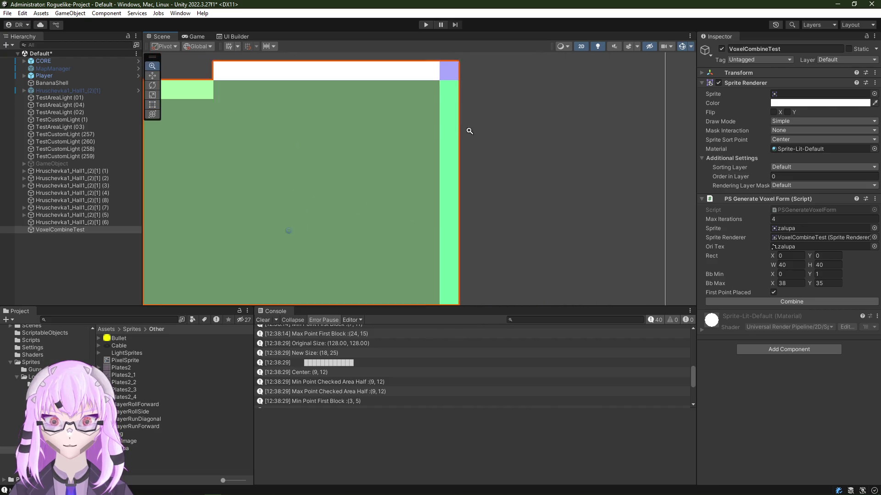
scroll(437, 249, up, 1)
drag(434, 260, 413, 165)
scroll(413, 166, down, 2)
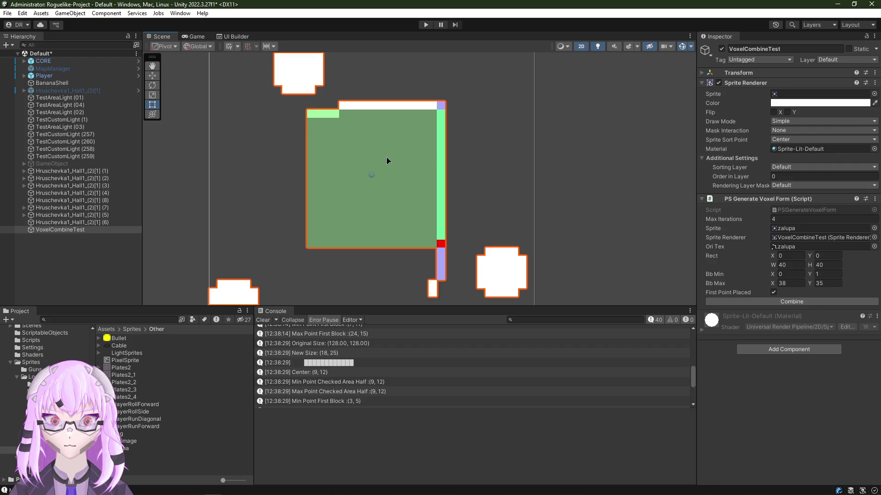
key(alt+Tab)
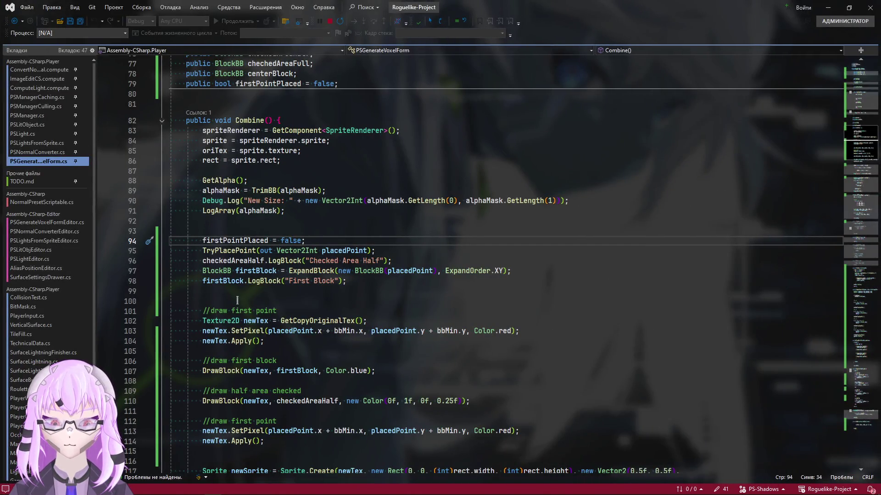
Step: Check the Max Point Checked Area Half (9, 12) log entry in Unity's console
key(alt+Tab)
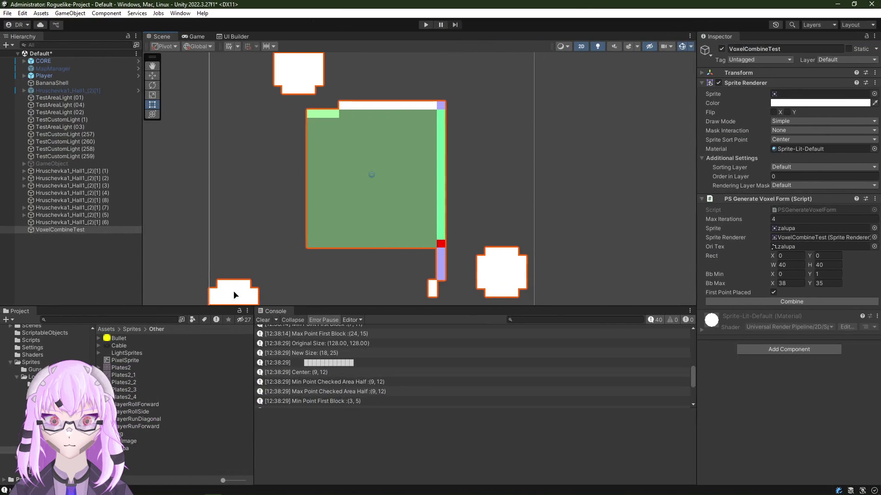
key(super)
click(611, 384)
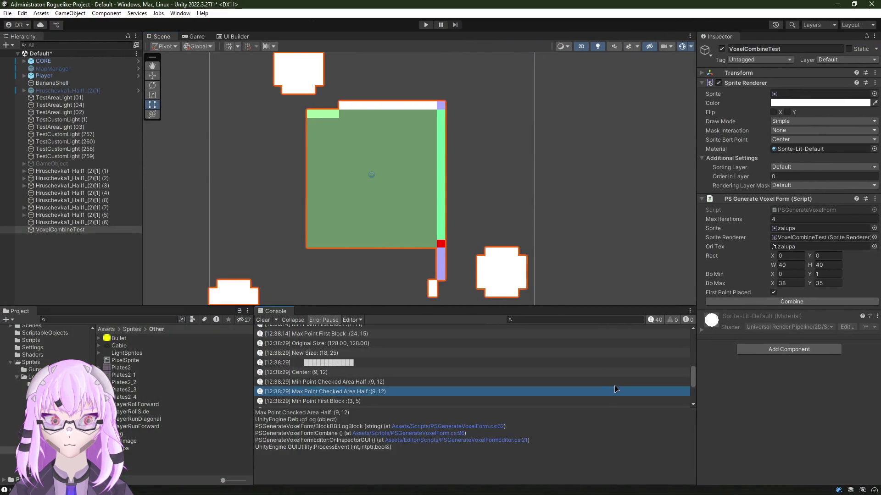
key(alt+Tab)
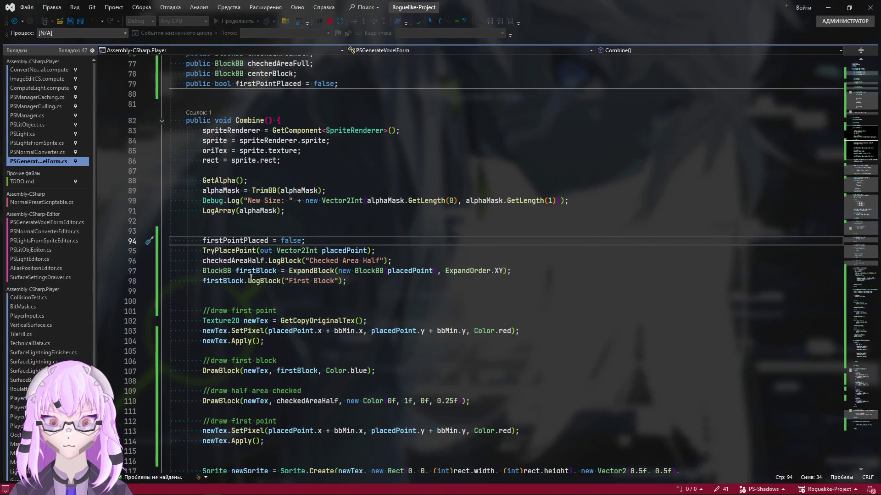
Step: Navigate via TryPlacePoint to FindOpaqueInPerimeter and select the checkedAreaHalf Expand call on line 294
ctrl+click(226, 250)
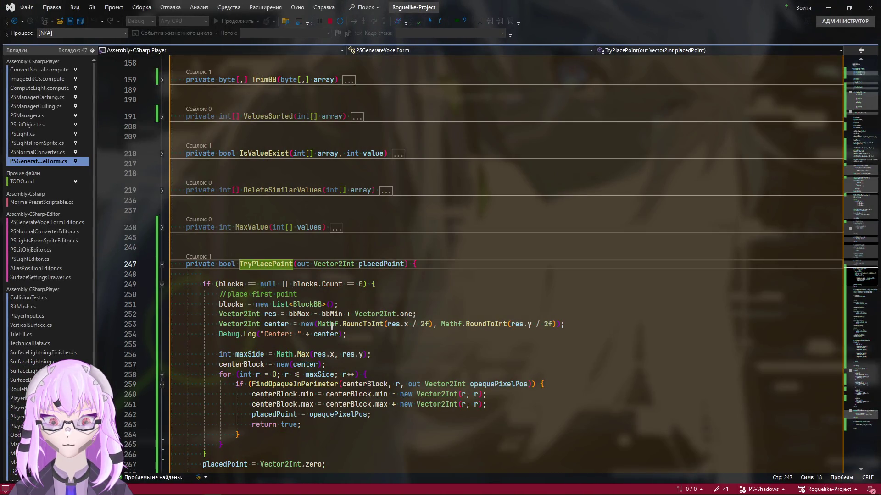
scroll(500, 349, down, 3)
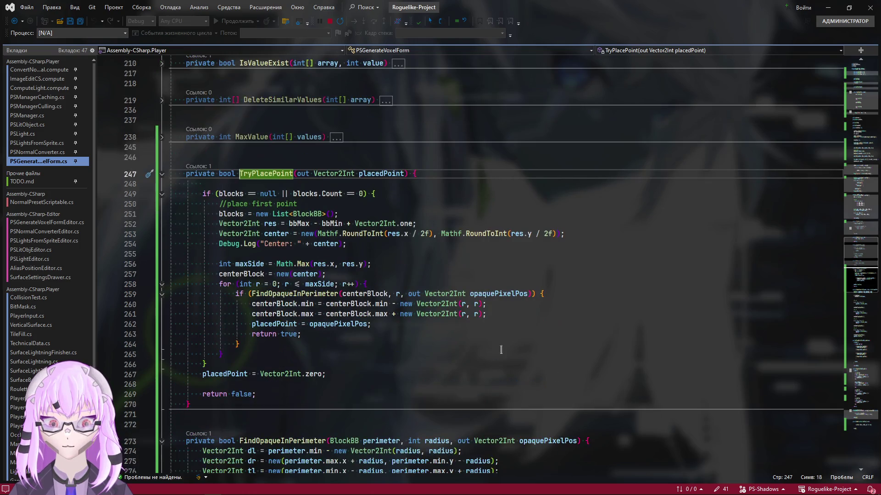
scroll(408, 316, down, 1)
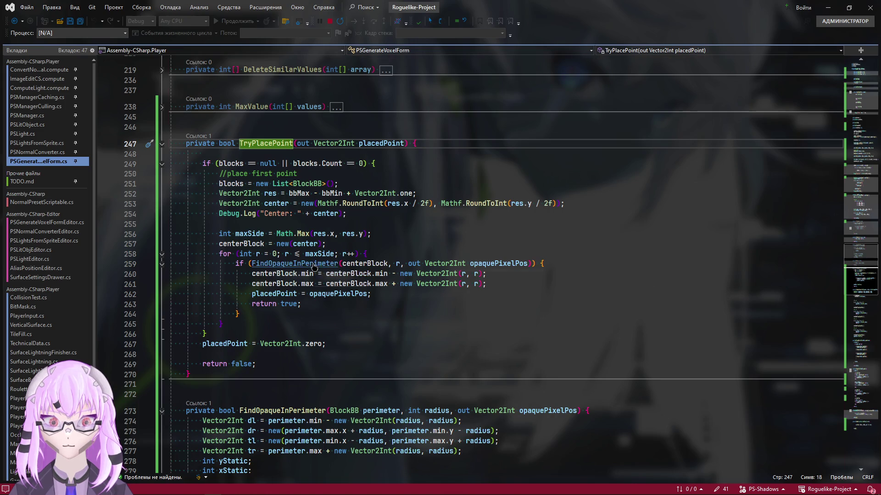
ctrl+click(296, 263)
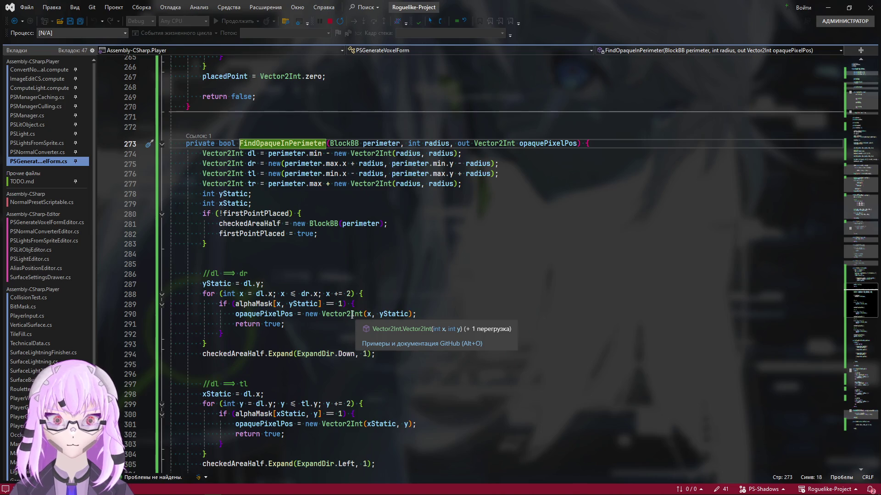
scroll(349, 314, down, 4)
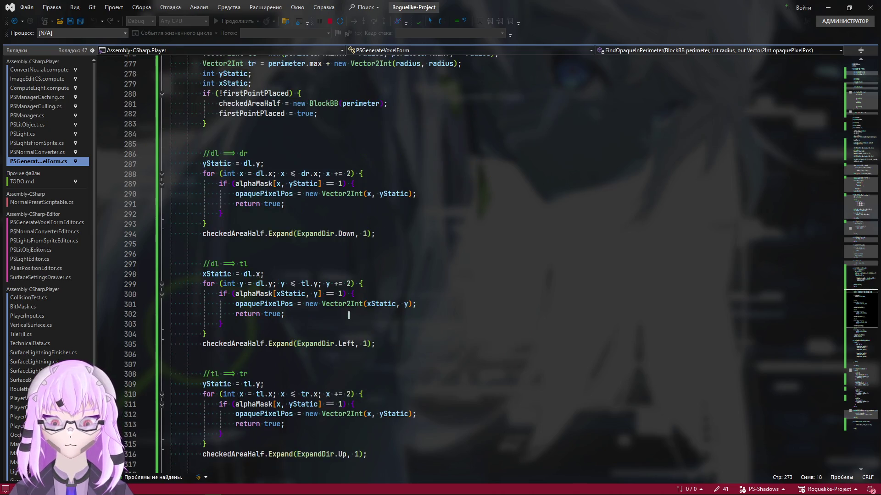
scroll(349, 315, up, 2)
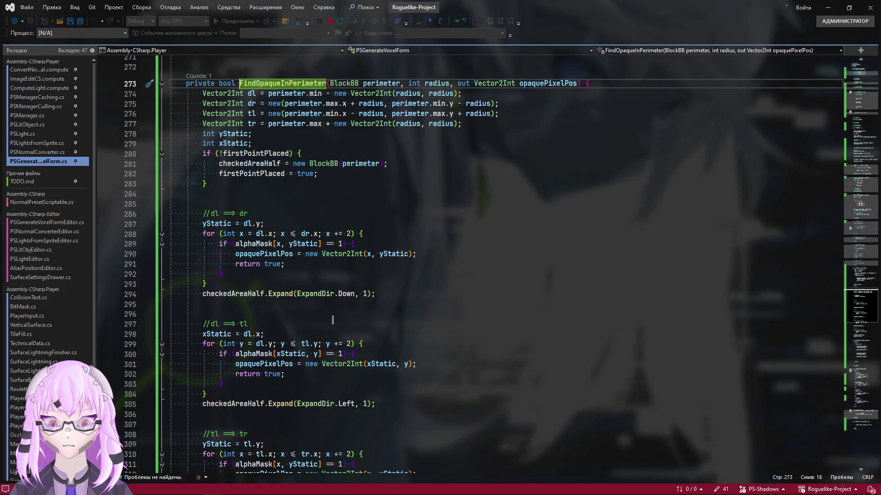
drag(392, 294, 202, 293)
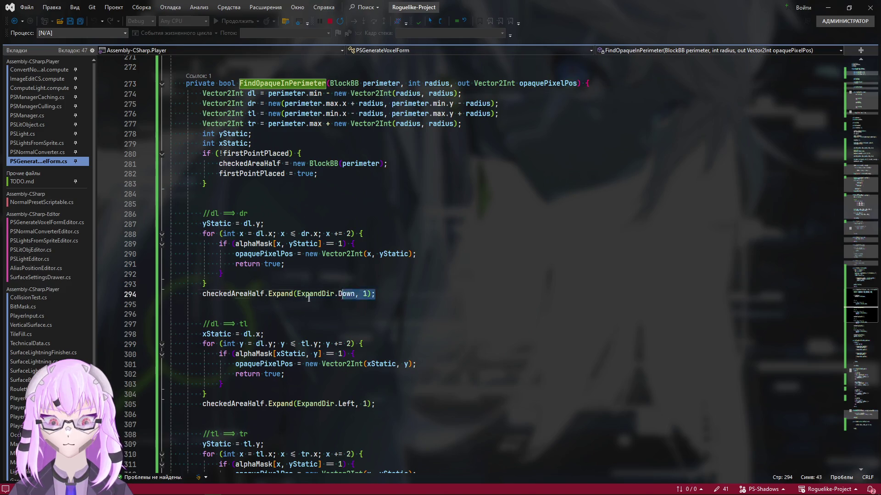
click(413, 293)
drag(404, 294, 198, 294)
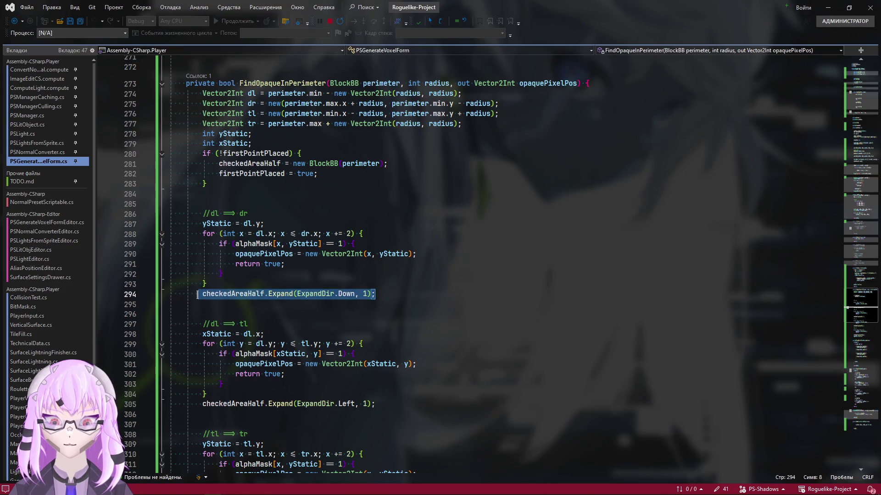
key(alt+Tab)
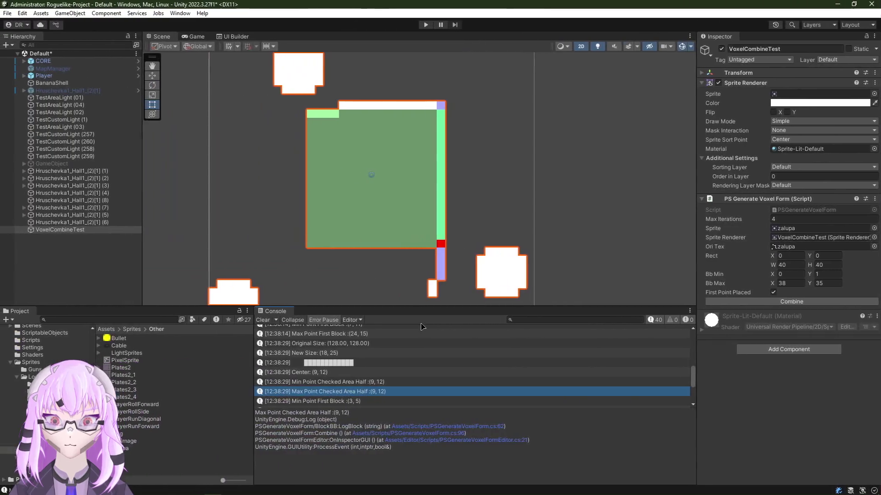
Step: Copy line 327's Expand(ExpandDir.Right, 1) into the right-edge loop as line 324, save and recompile
key(alt+Tab)
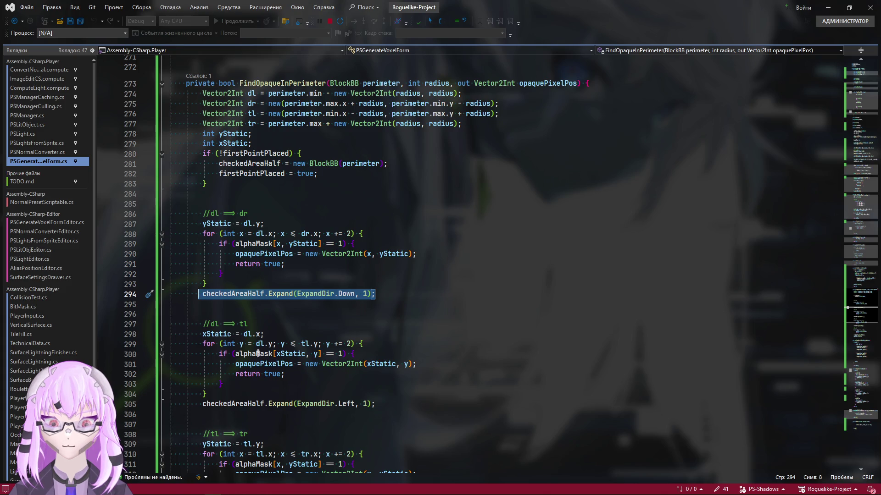
scroll(261, 344, down, 5)
scroll(237, 303, down, 3)
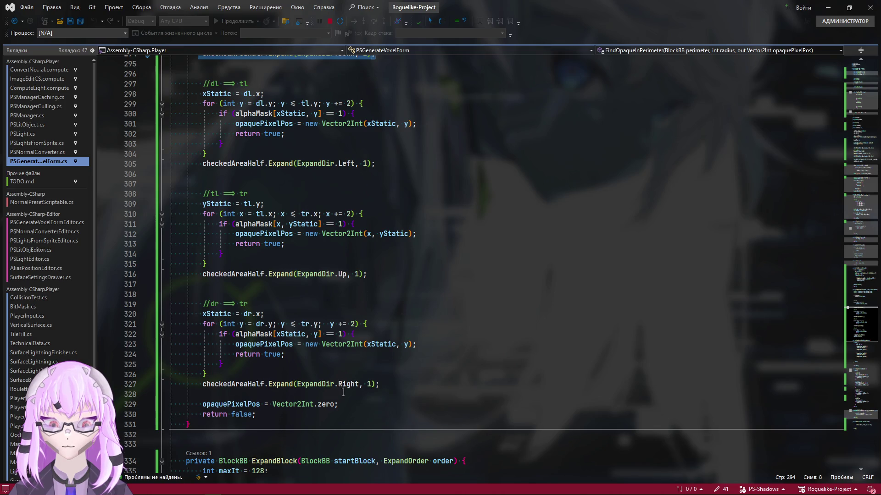
drag(380, 385, 203, 383)
key(ctrl+c)
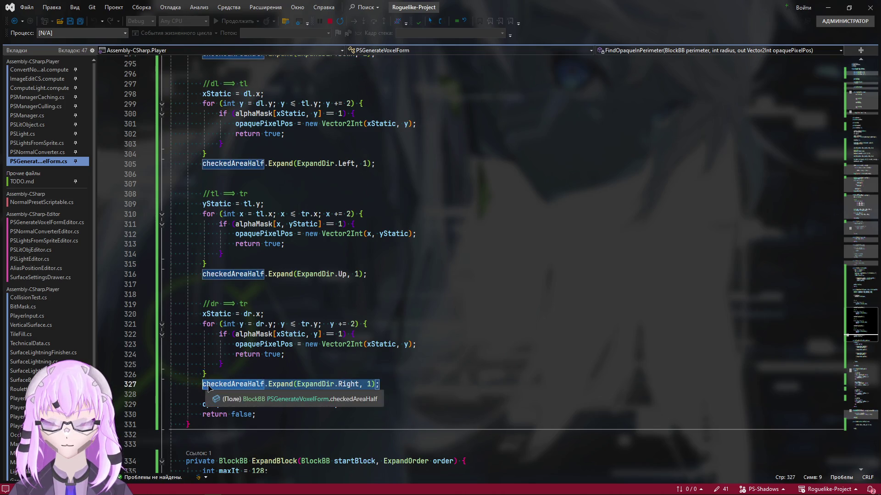
click(425, 342)
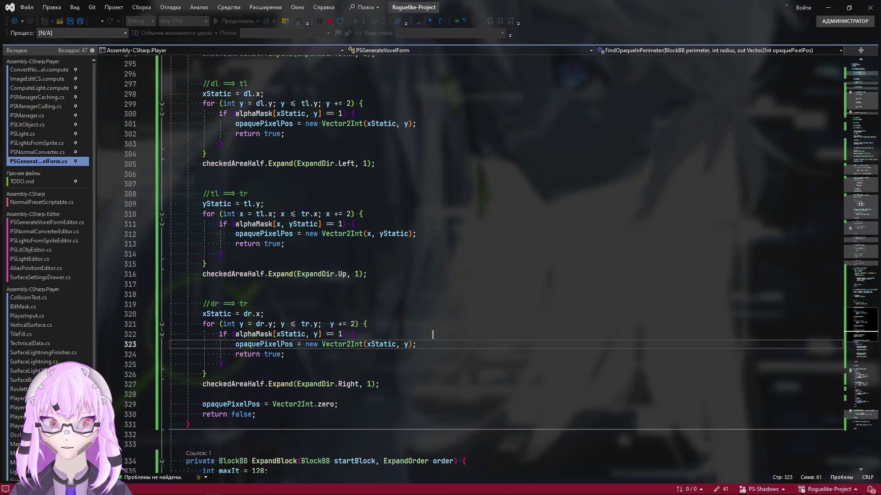
key(Return)
key(ctrl+v)
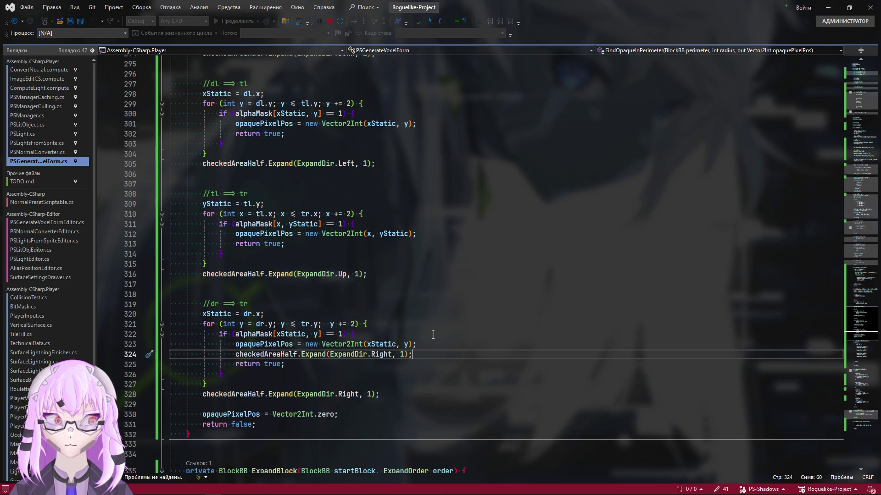
key(ctrl+s)
key(alt+Tab)
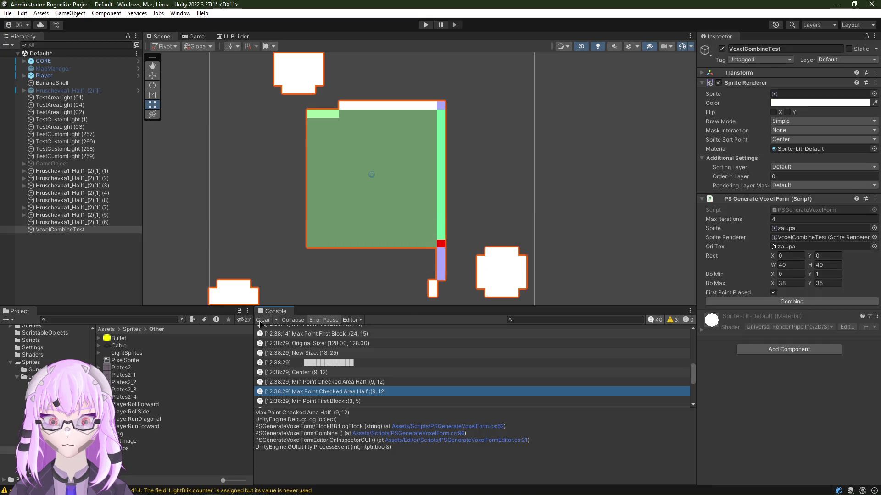
Step: Clear the console and rerun Combine, logging Max Point Checked Area Half (28, 26)
click(262, 320)
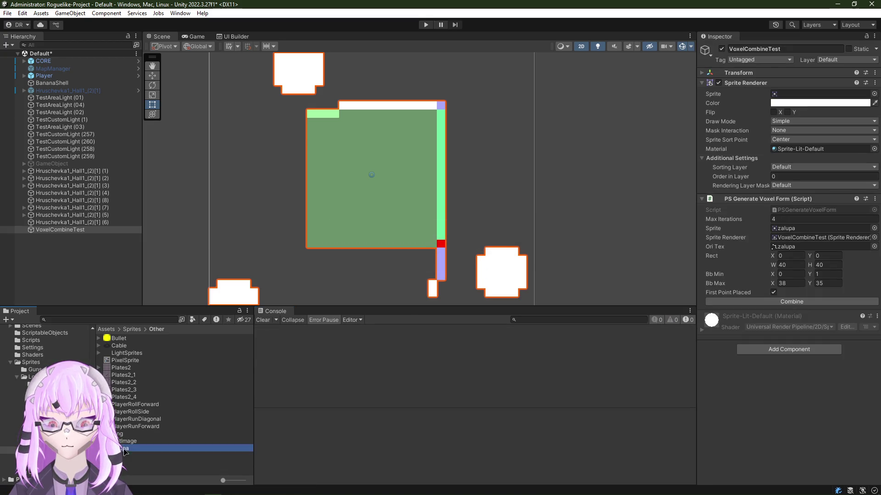
click(791, 301)
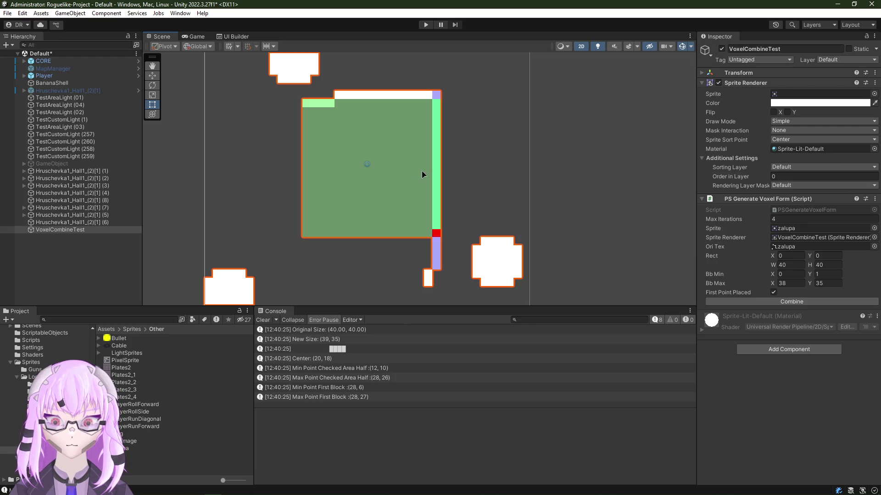
key(super+Right)
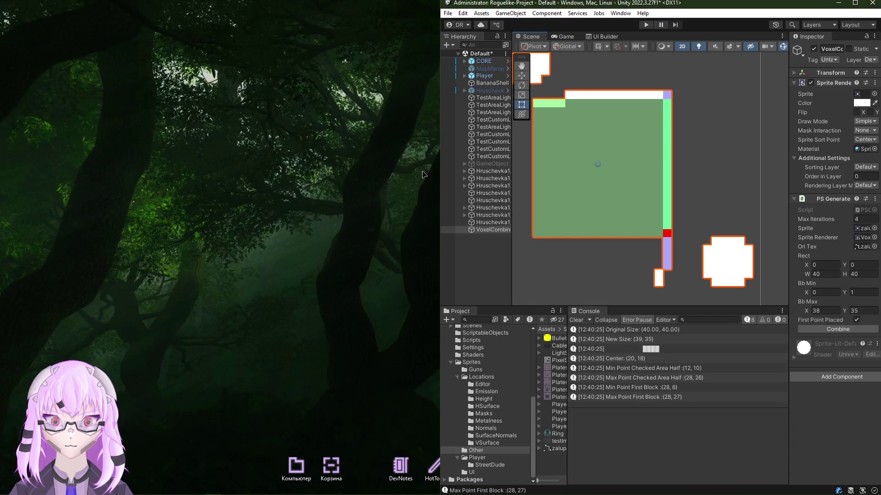
click(854, 3)
key(alt+Tab)
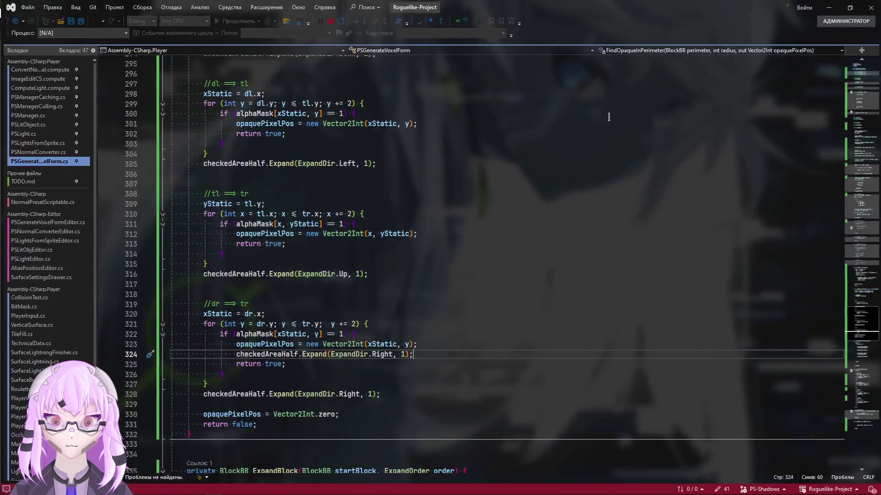
scroll(379, 329, down, 2)
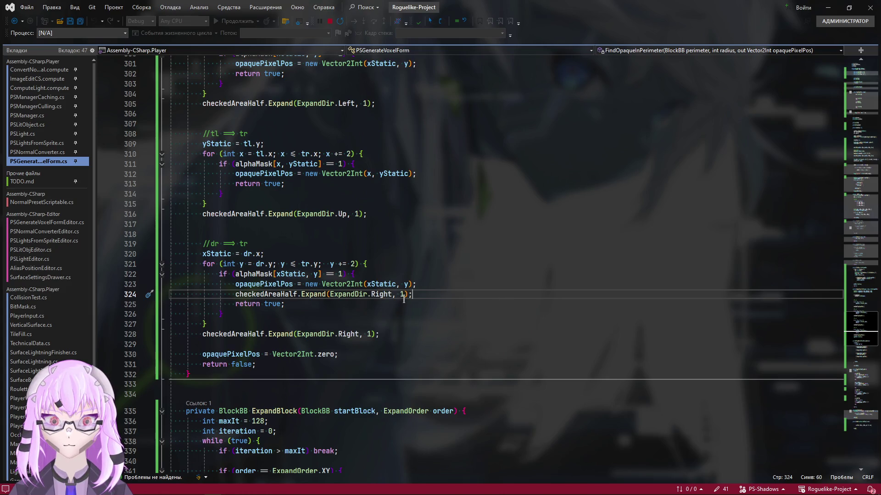
Step: Change line 324's right expand amount from 1 to 60, save and recompile in Unity
key(BackSpace)
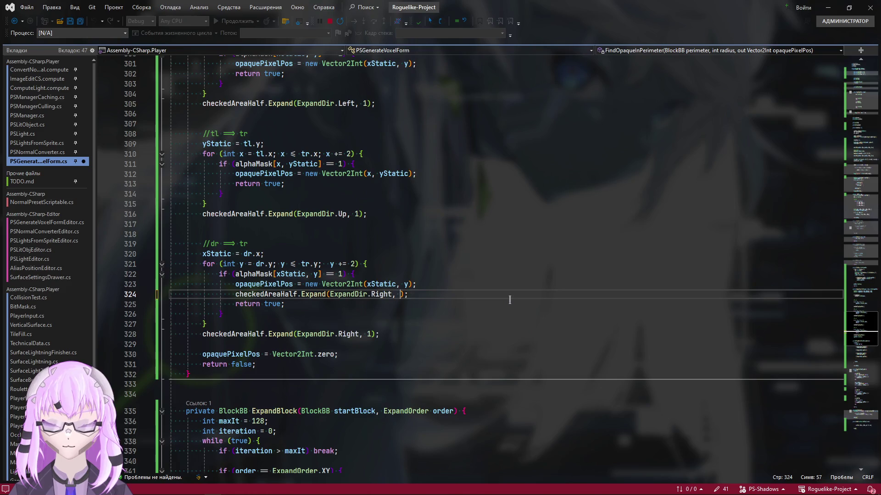
text(60)
key(ctrl+s)
key(alt+Tab)
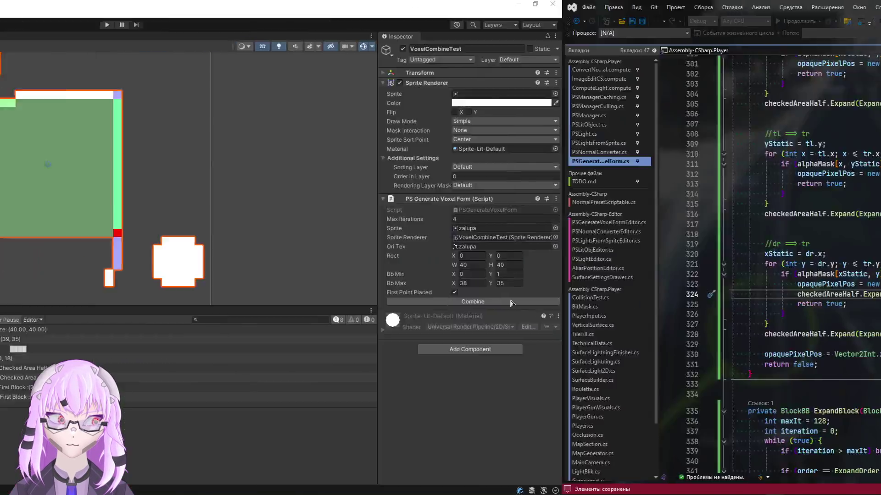
key(alt+Tab)
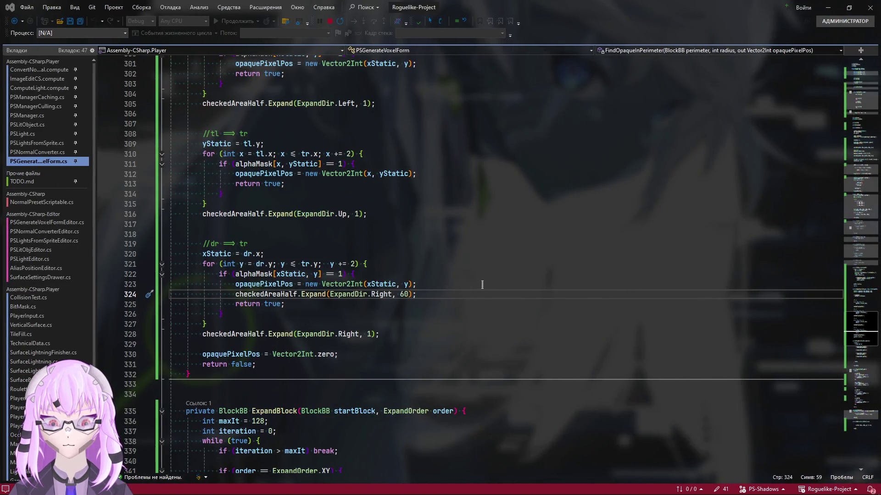
key(alt+Tab)
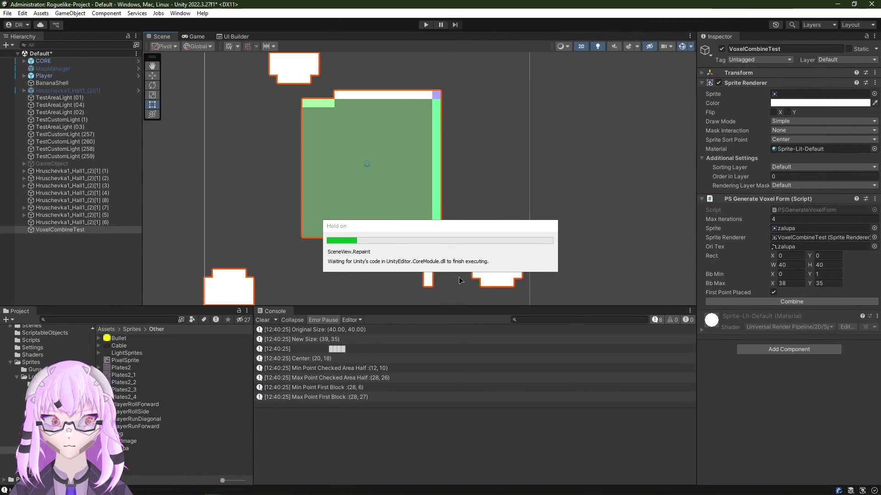
Step: Rerun Combine with the new amount, compare the unchanged log, and jump to Expand's definition
click(263, 320)
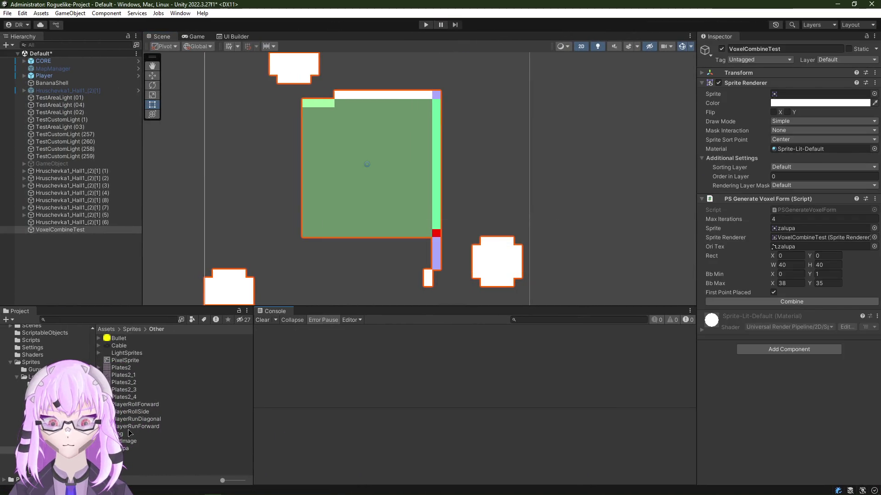
click(791, 302)
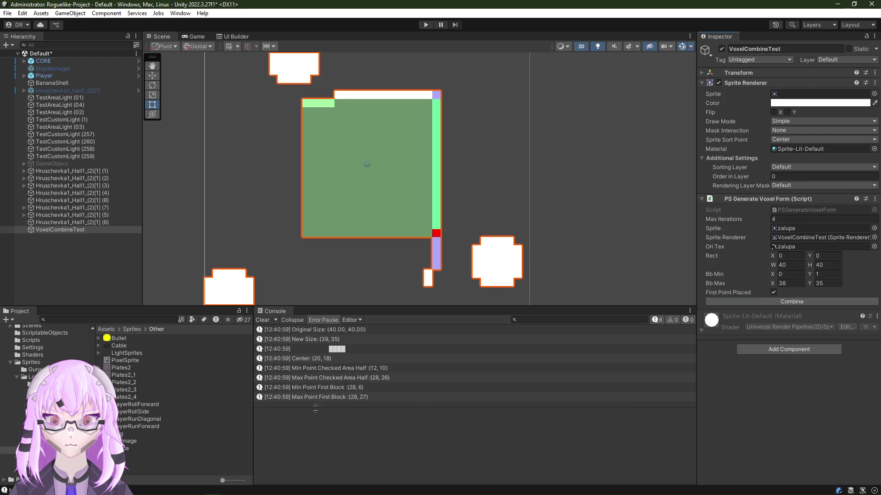
key(alt+Tab)
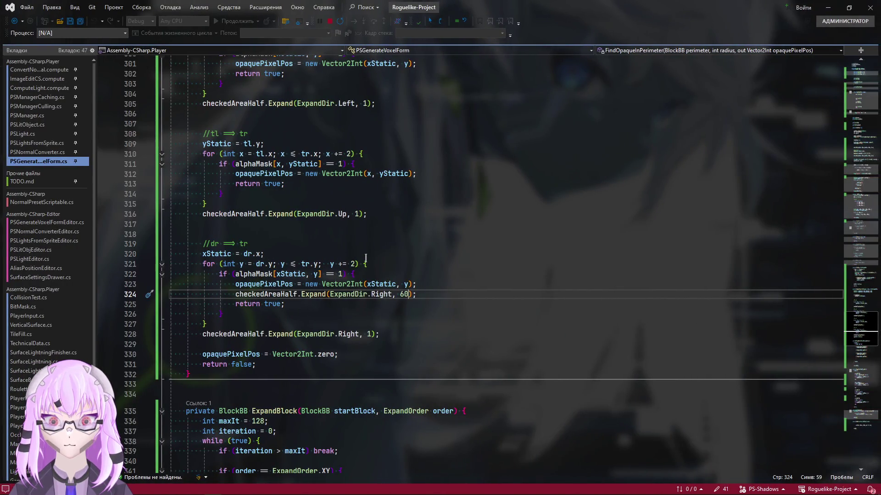
key(alt+Tab)
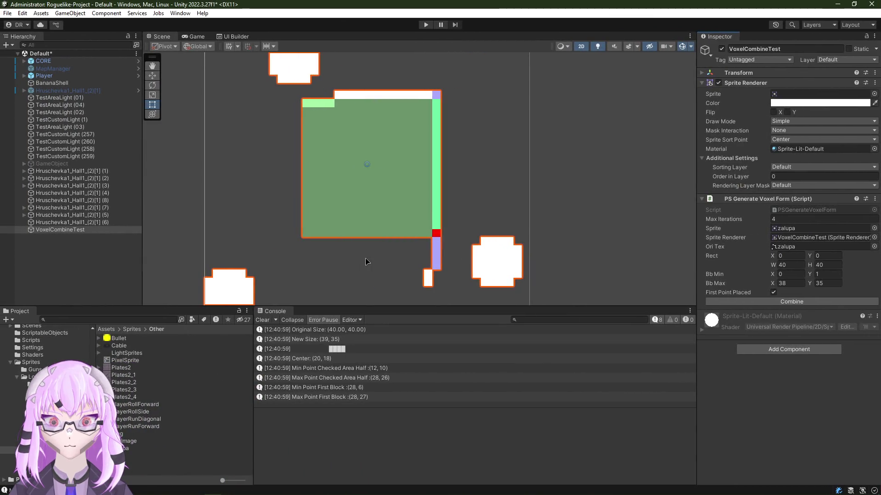
key(alt+Tab)
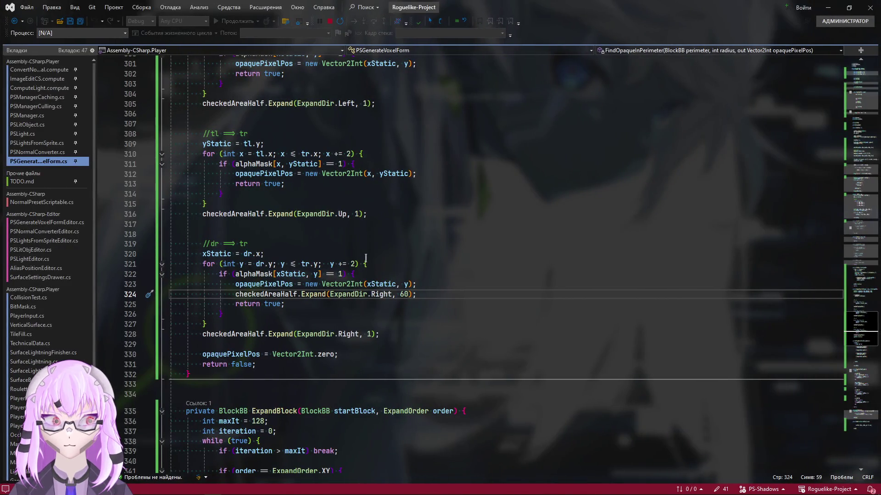
ctrl+click(313, 293)
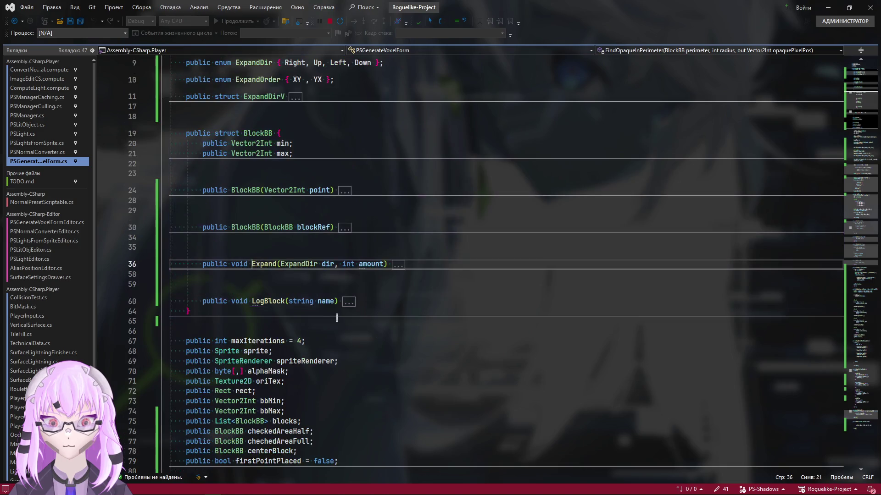
Step: Make Expand multiply Vector2Int.right, left, up and down by amount
click(161, 265)
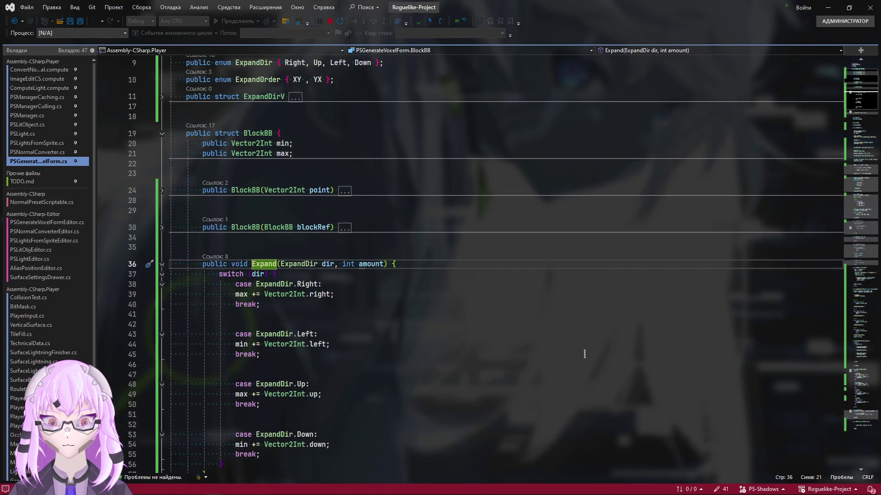
scroll(473, 351, down, 4)
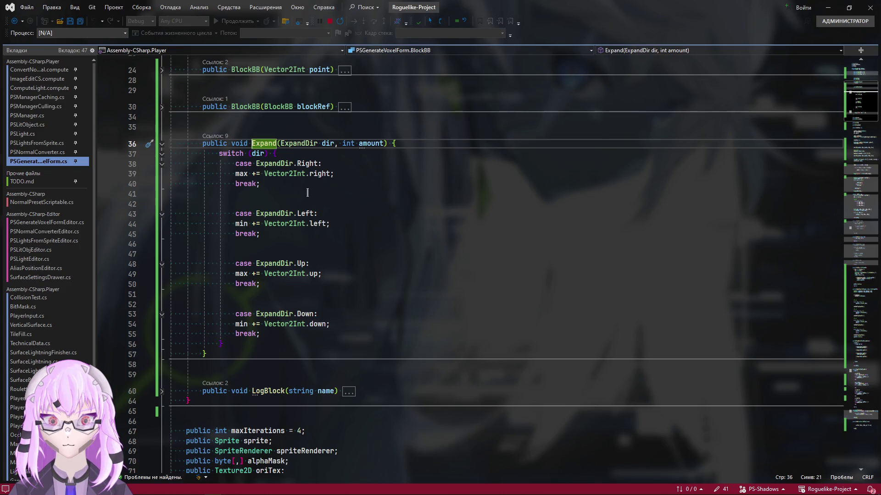
scroll(307, 193, up, 2)
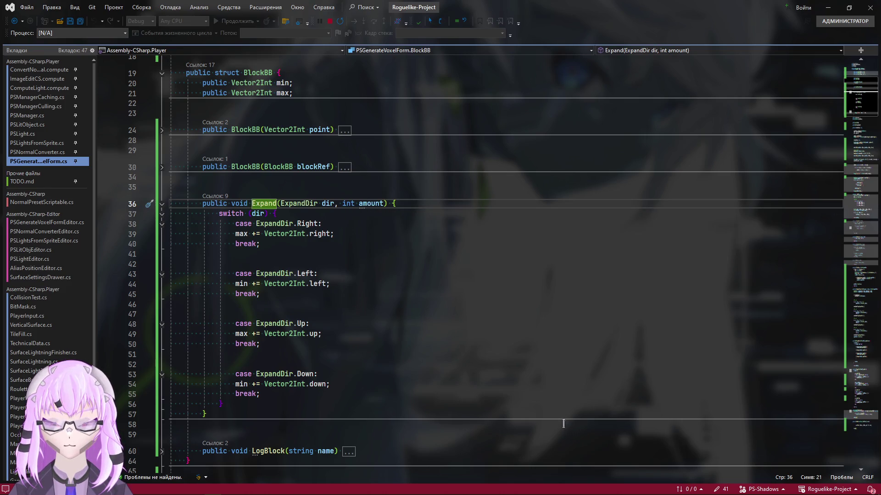
click(330, 234)
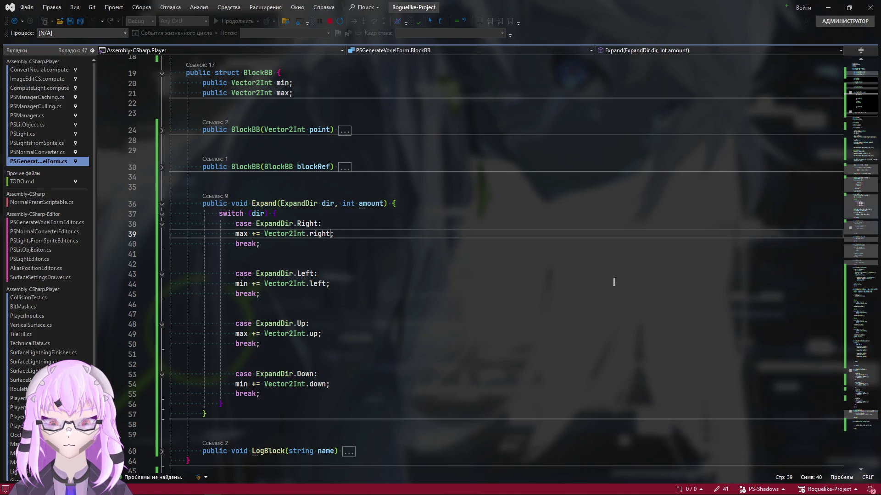
text(* am)
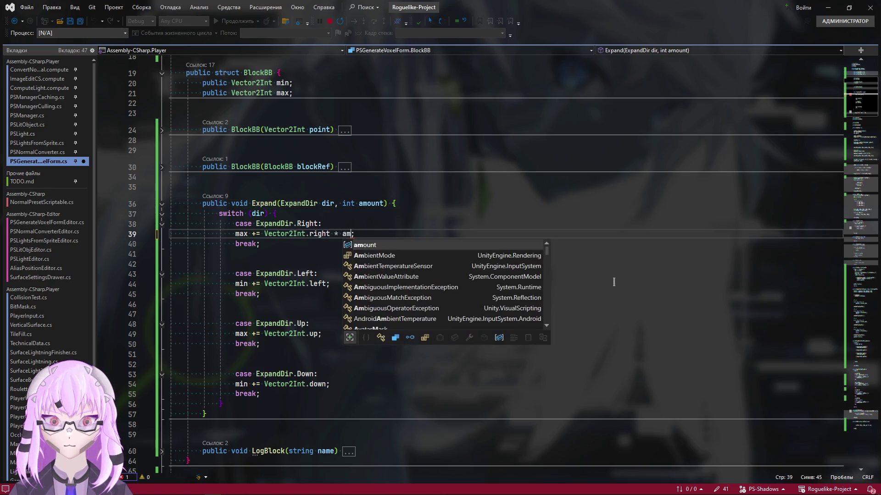
key(Tab)
double_click(368, 235)
drag(369, 235, 331, 234)
key(ctrl+c)
click(326, 284)
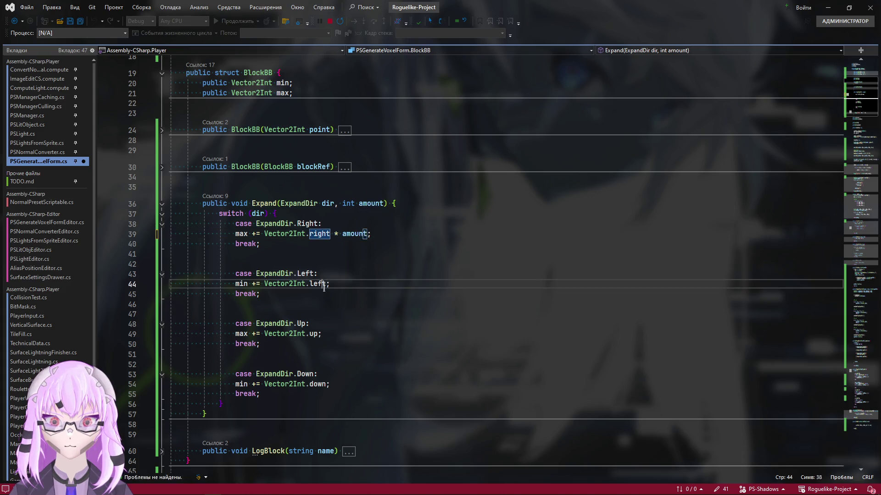
key(ctrl+v)
click(320, 333)
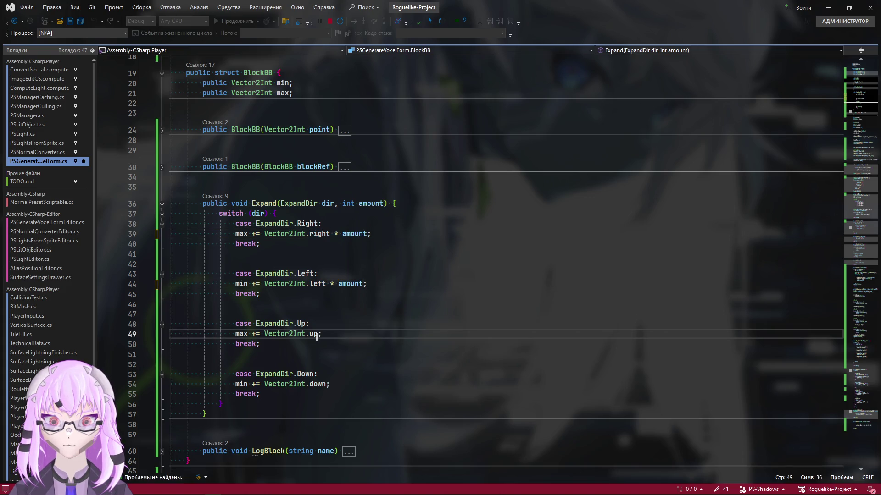
key(ctrl+v)
click(328, 384)
key(ctrl+v)
key(Up)
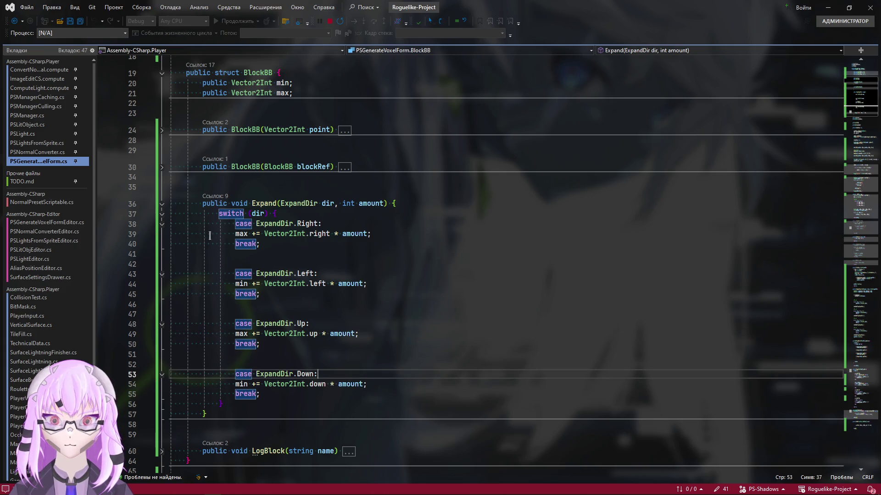
click(162, 204)
scroll(482, 381, down, 3)
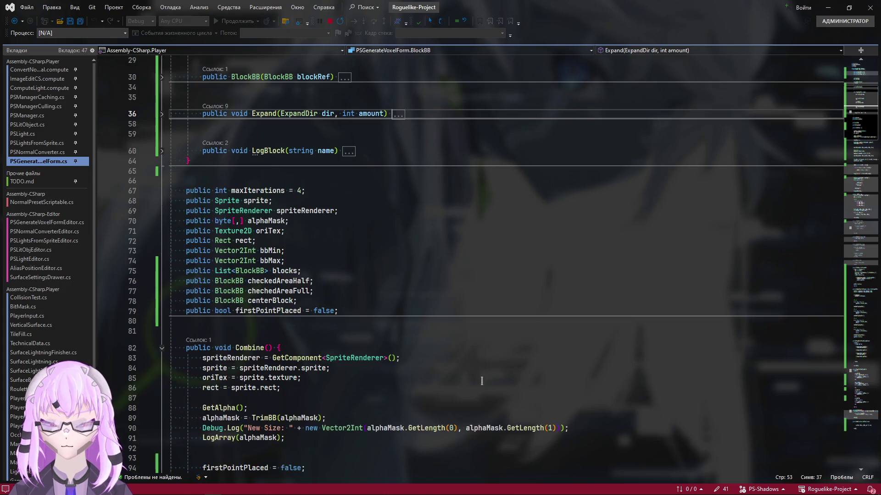
Step: Change line 324's right expand amount from 60 to 10, save and reload in Unity
key(ctrl+minus)
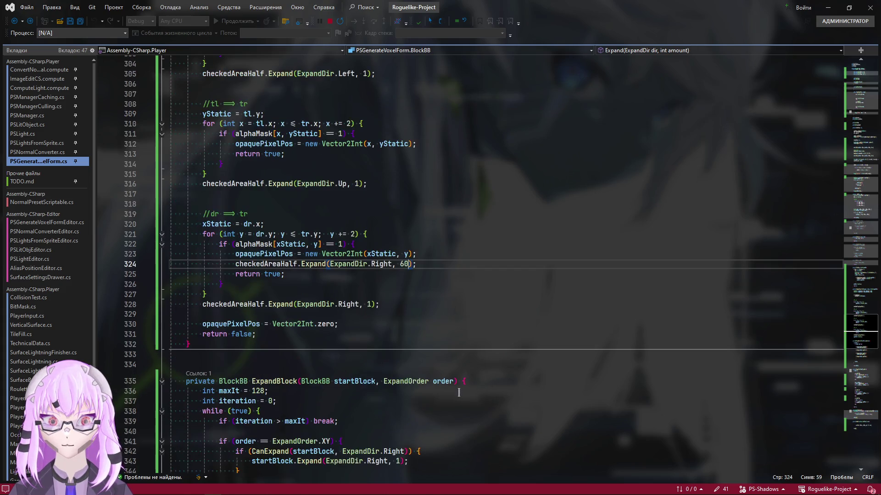
key(Left)
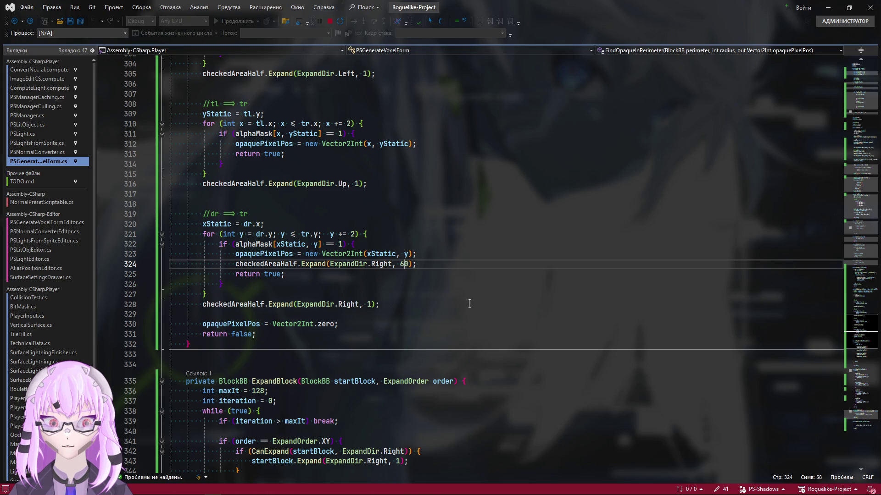
key(BackSpace)
text(1)
key(ctrl+s)
key(alt+Tab)
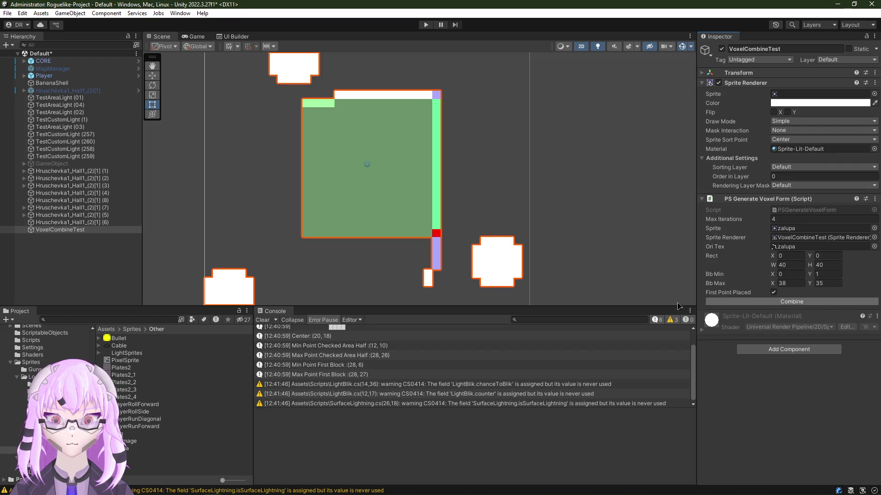
Step: Clear the Console, assign the zalupa sprite and rerun Combine, then return to the code editor
click(263, 320)
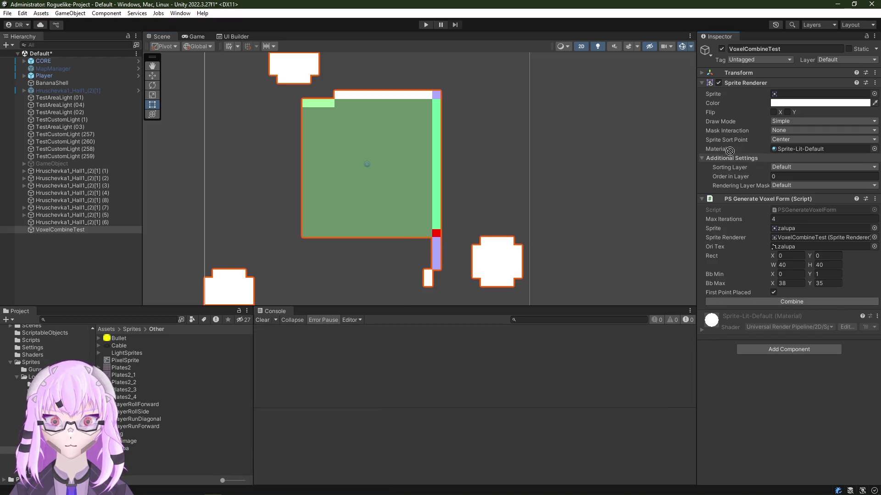
drag(123, 448, 787, 93)
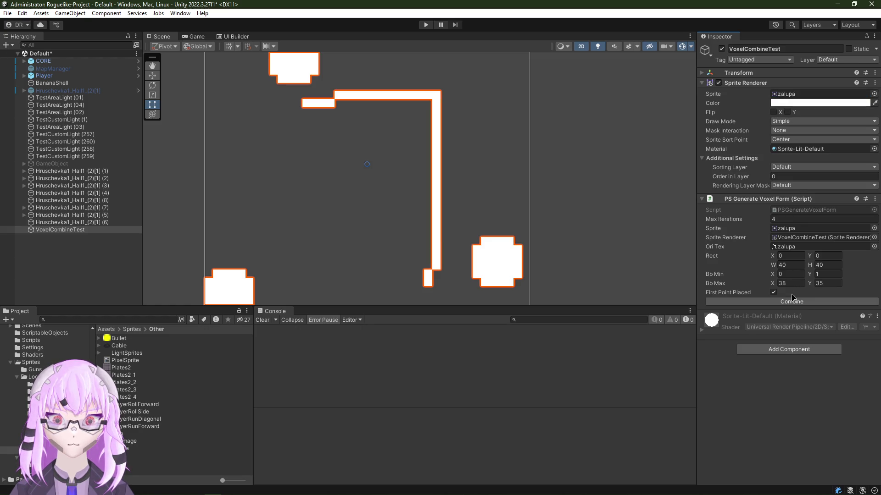
click(791, 301)
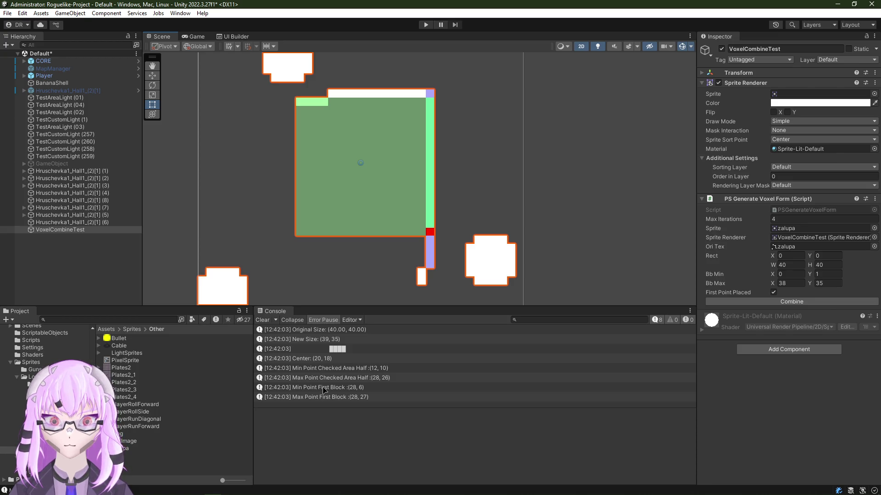
key(alt+Tab)
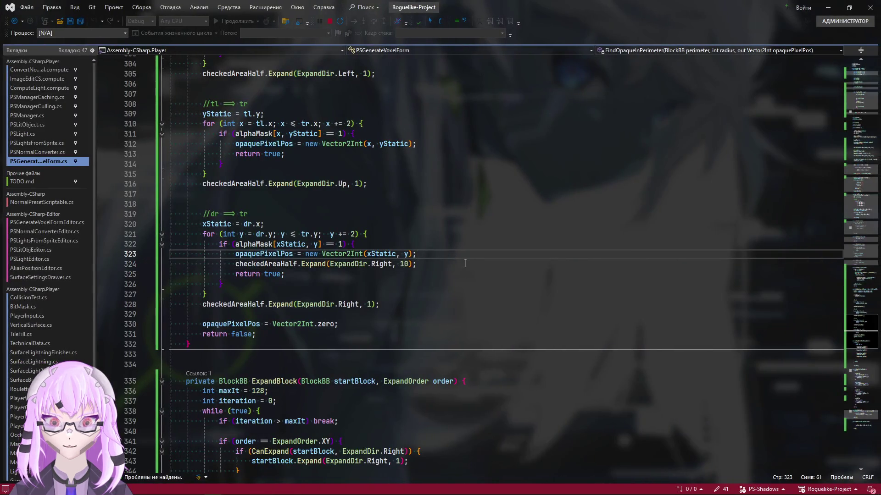
Step: Place a breakpoint on the line 324 right-side expand call
key(Down)
key(Down)
key(Down)
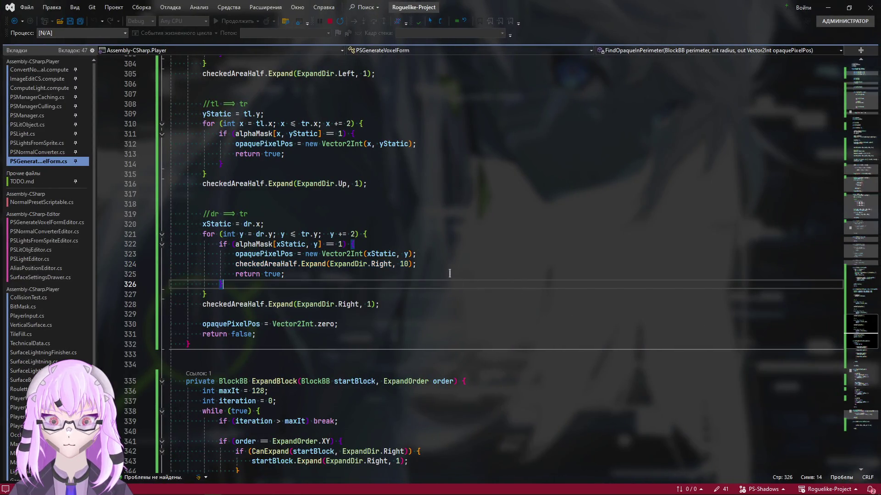
drag(446, 268, 102, 269)
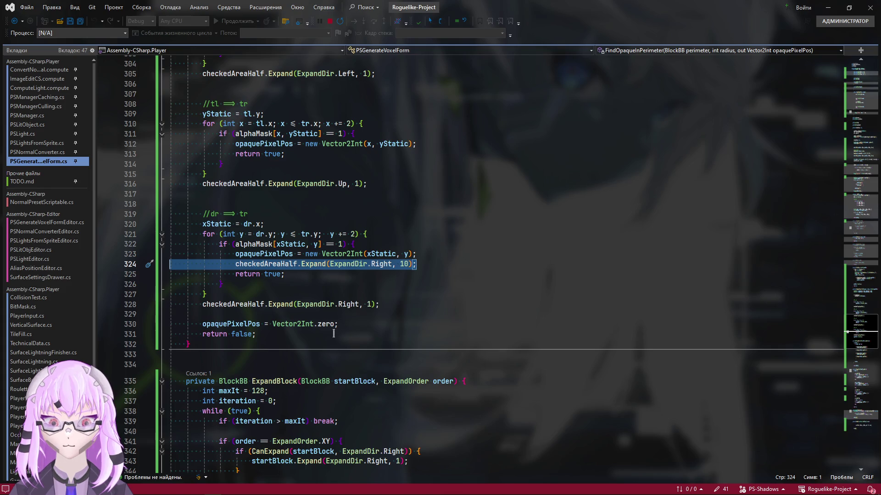
scroll(334, 334, up, 1)
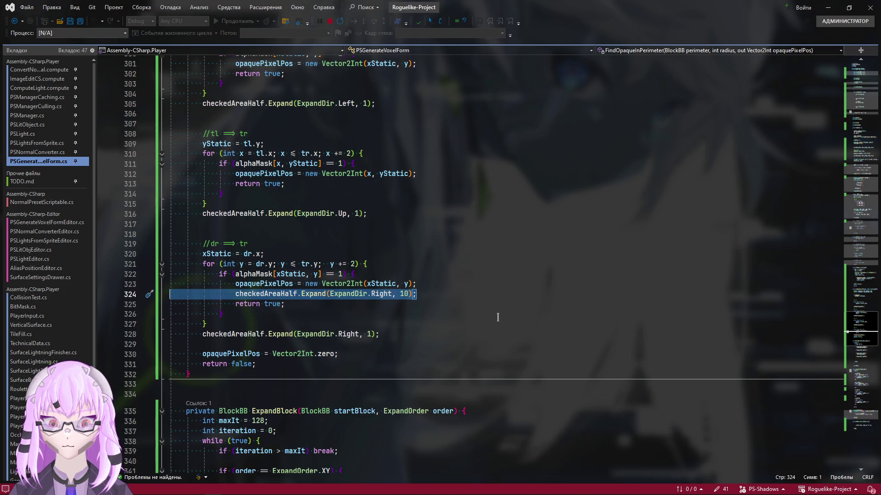
click(465, 295)
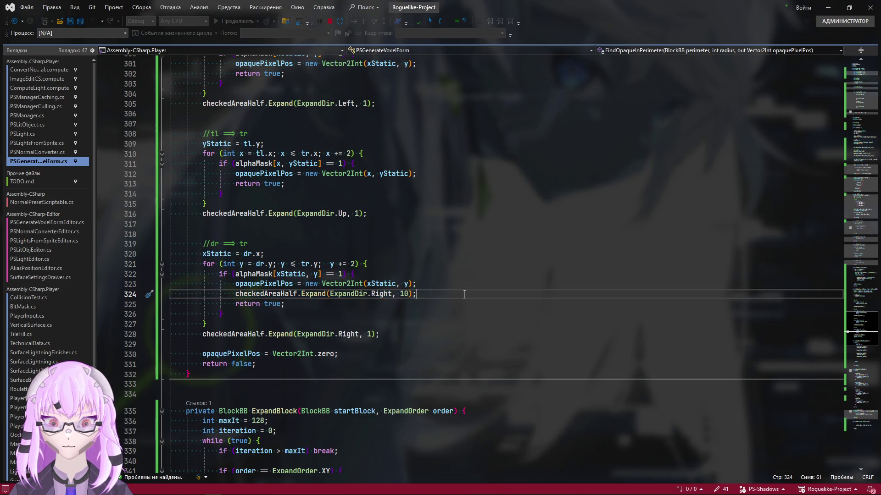
click(102, 294)
Step: Dismiss the accidental Start menu and bring Unity back to the front to test the breakpoint
key(alt+Tab)
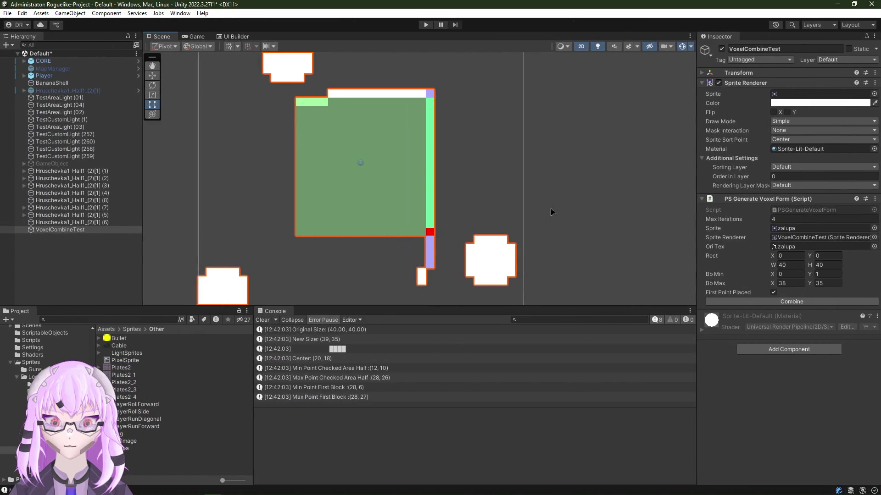
key(alt+Tab)
key(super)
click(482, 298)
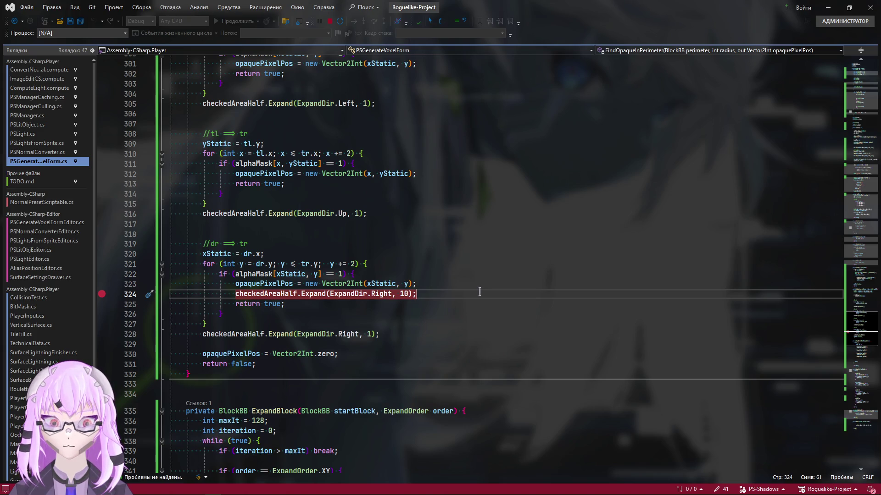
key(alt+Tab)
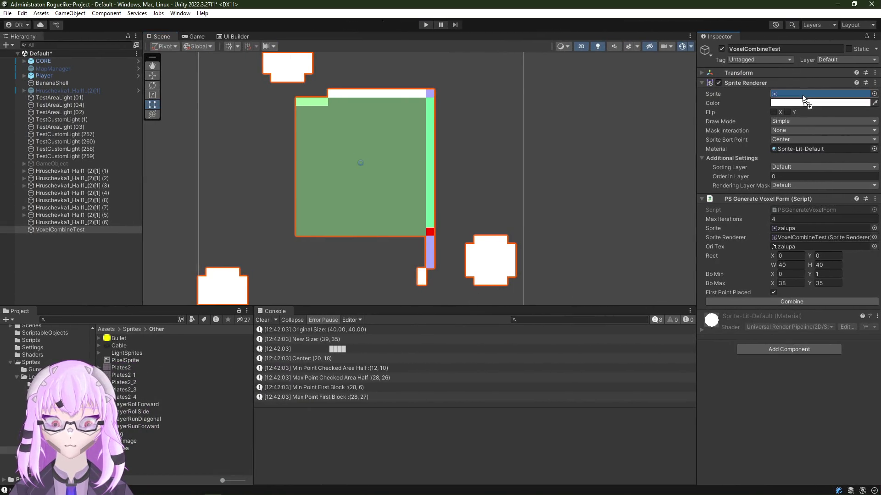
Step: Rerun Combine in the Inspector and check in Visual Studio whether line 324 paused
click(773, 303)
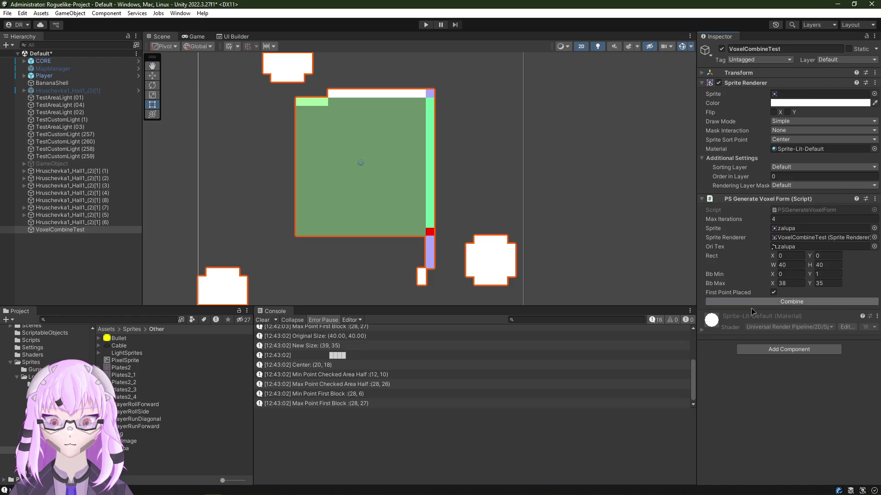
key(alt+Tab)
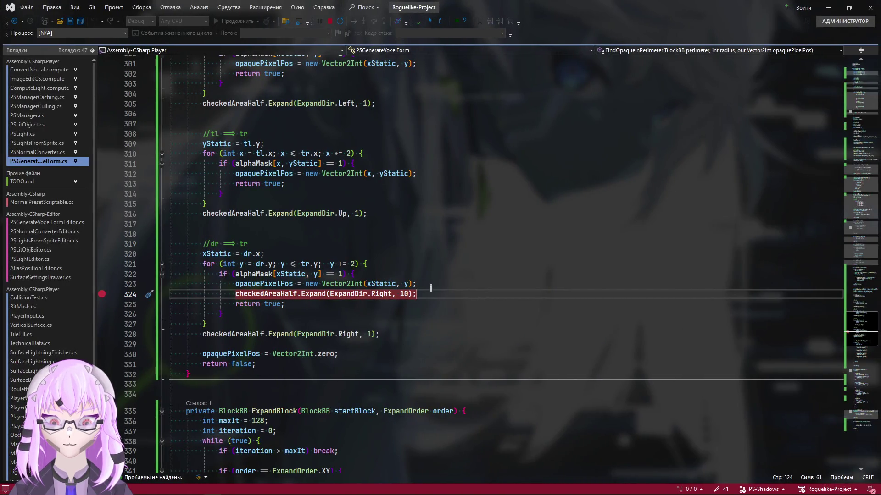
key(alt+Tab)
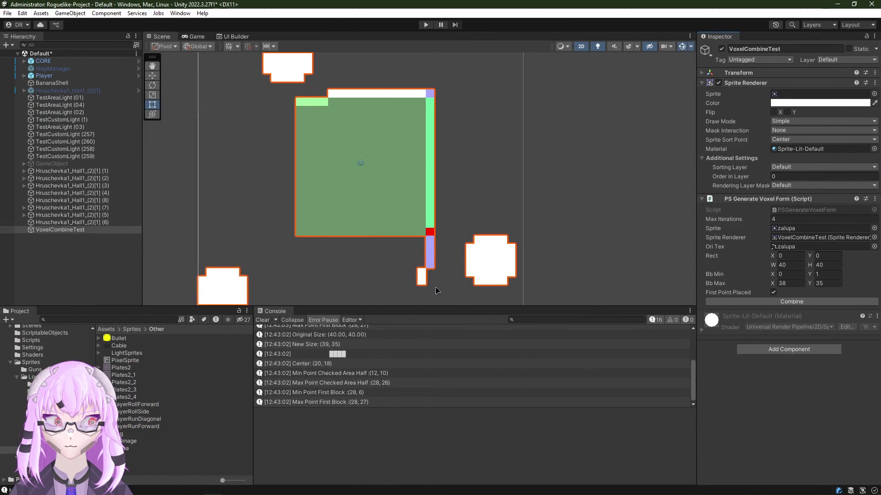
key(alt+Tab)
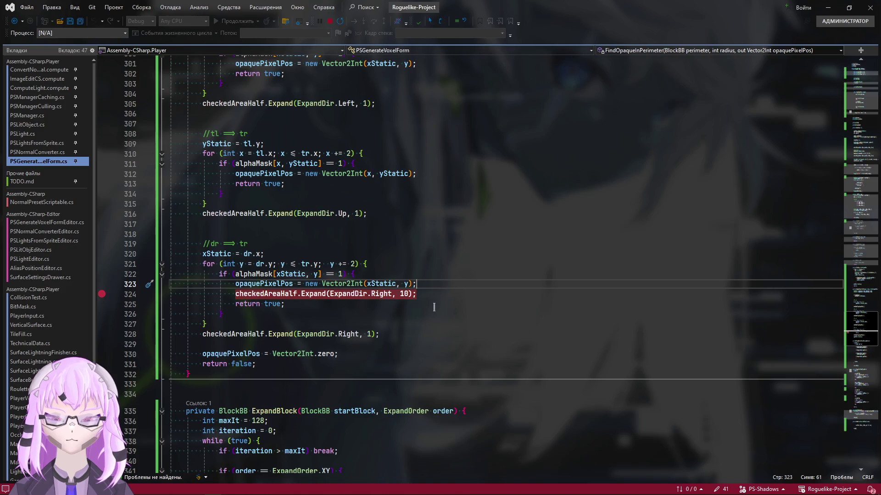
Step: Review line 325 in the editor, glance at Unity's result, and return to the code
click(433, 307)
key(alt+Tab)
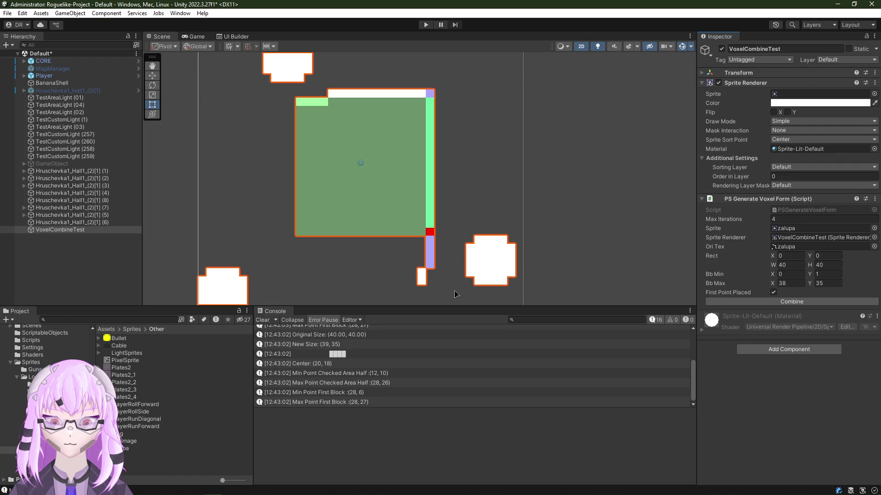
key(alt+Tab)
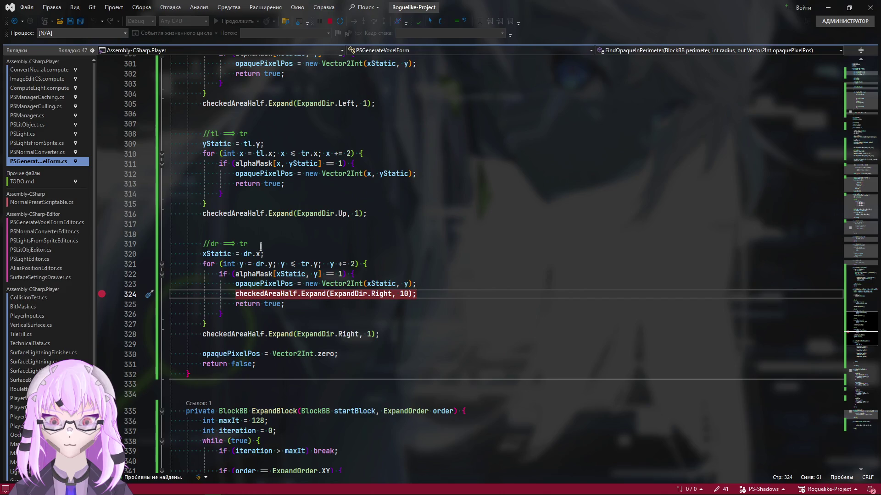
scroll(554, 311, up, 2)
scroll(550, 314, up, 1)
scroll(547, 318, down, 2)
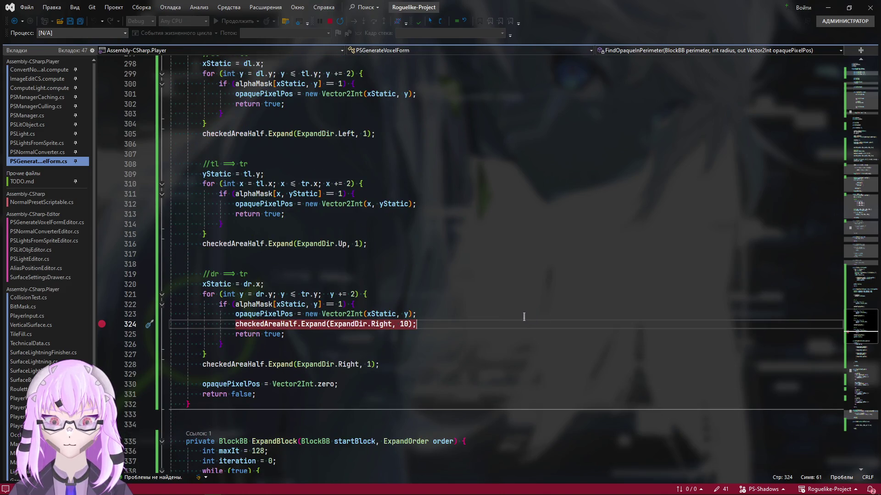
scroll(524, 317, up, 1)
scroll(509, 334, up, 9)
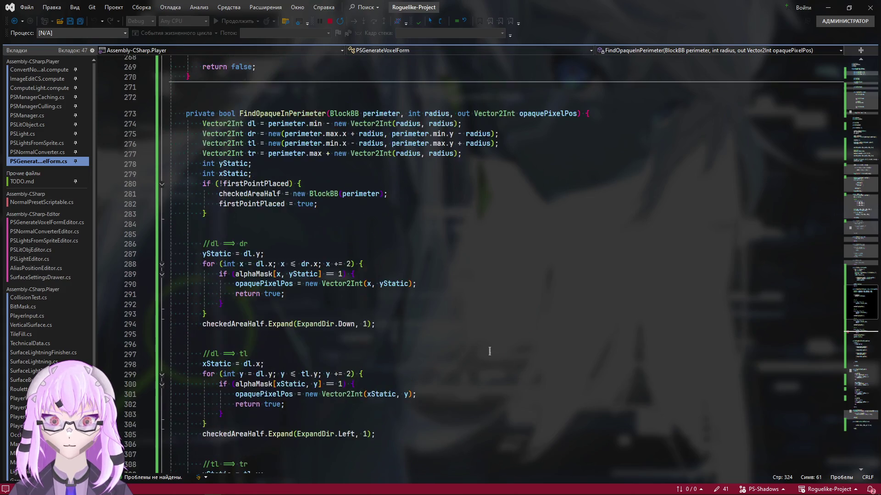
scroll(481, 348, up, 5)
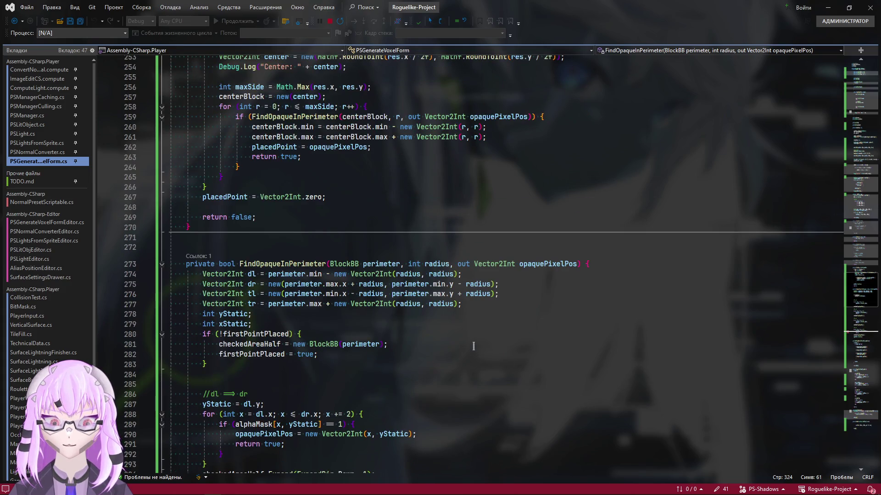
scroll(474, 346, down, 2)
scroll(473, 337, down, 2)
scroll(468, 358, down, 7)
scroll(461, 382, down, 3)
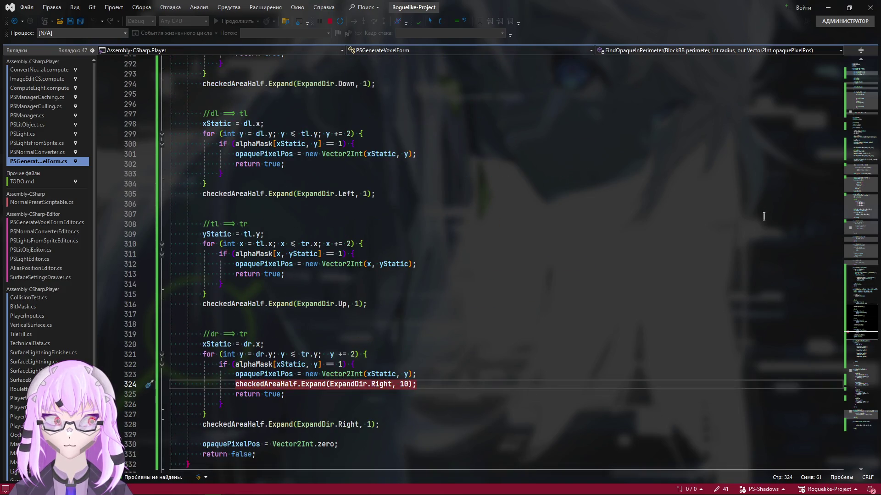
scroll(867, 316, up, 8)
scroll(739, 286, up, 2)
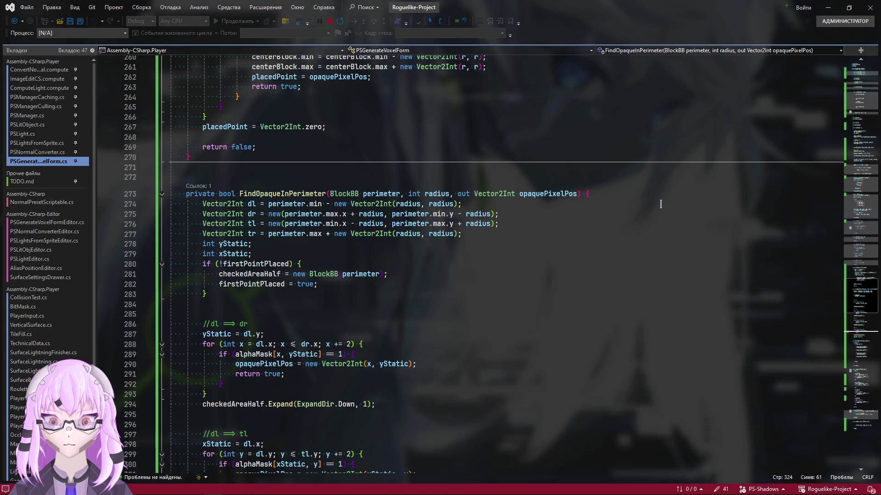
mouse_move(250, 223)
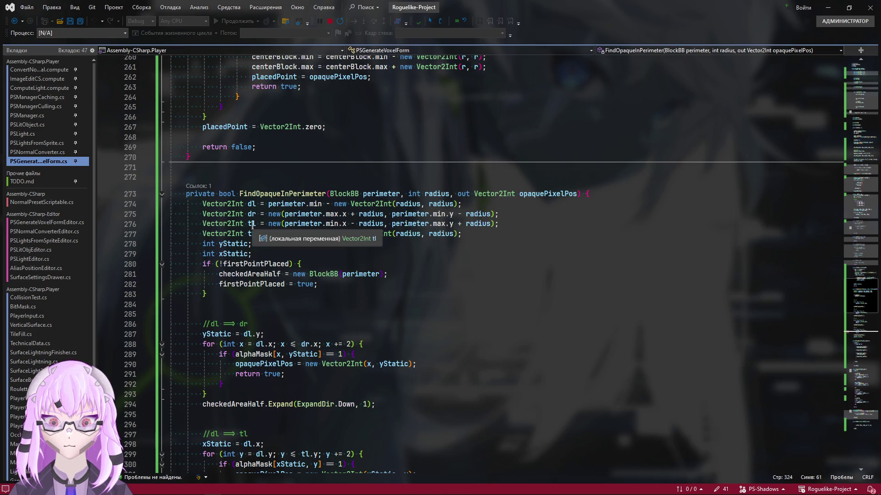
click(249, 213)
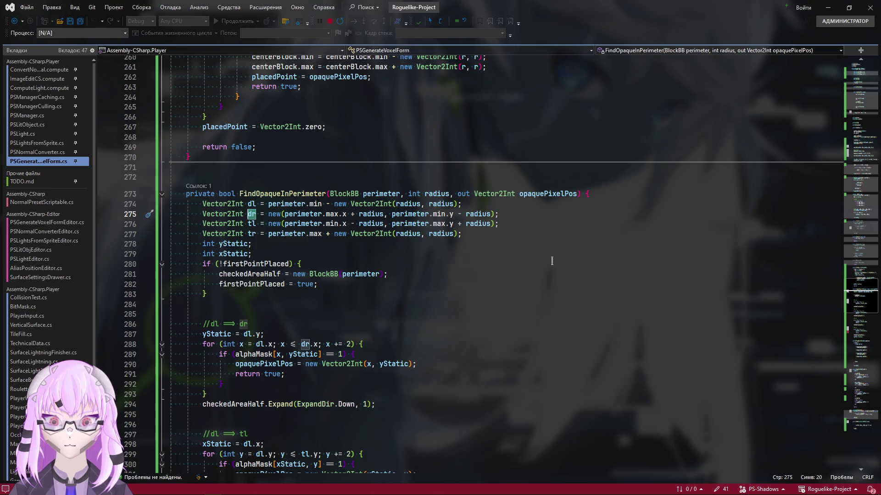
key(ctrl+minus)
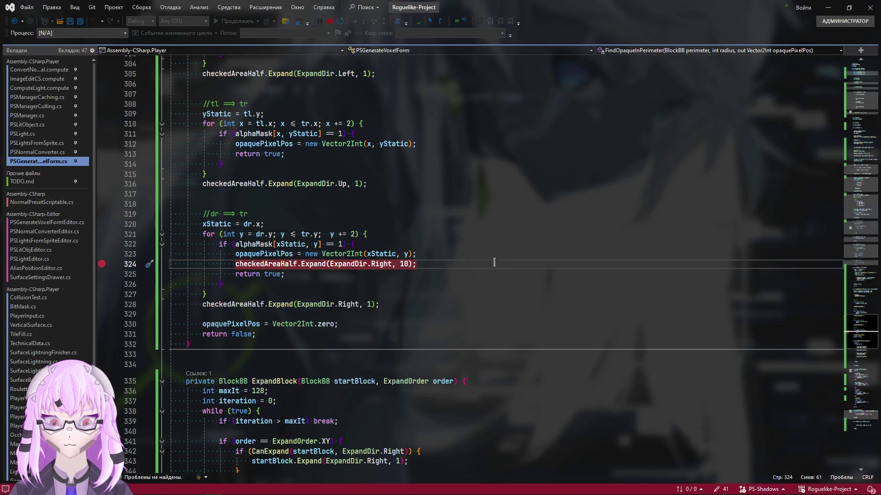
Step: Delete the temporary Expand(ExpandDir.Right, 10) line from the right-edge loop
key(Up)
key(Up)
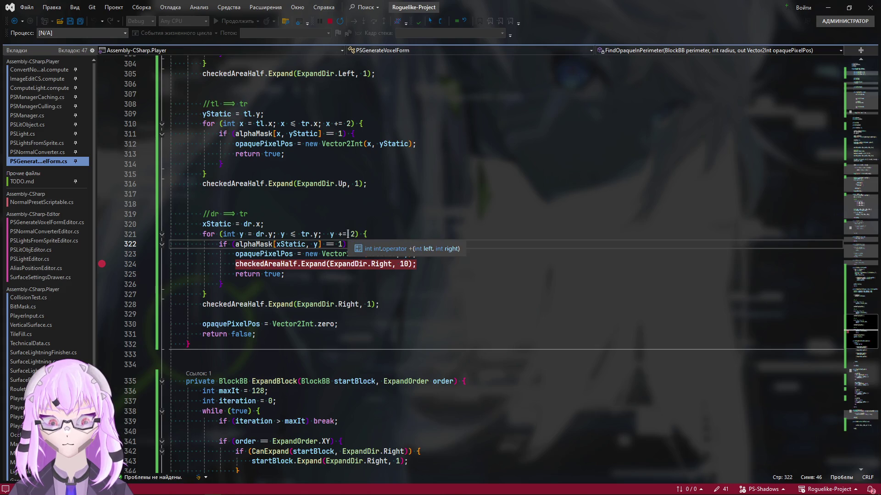
click(327, 234)
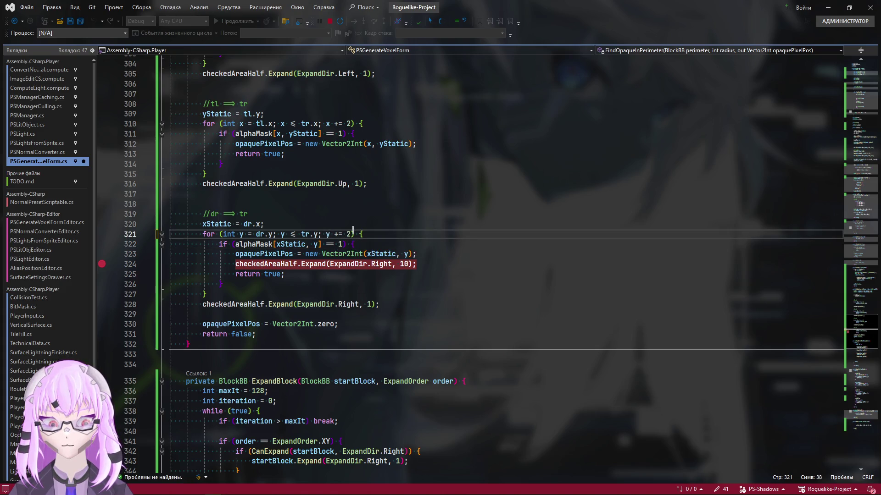
drag(417, 263, 115, 268)
key(BackSpace)
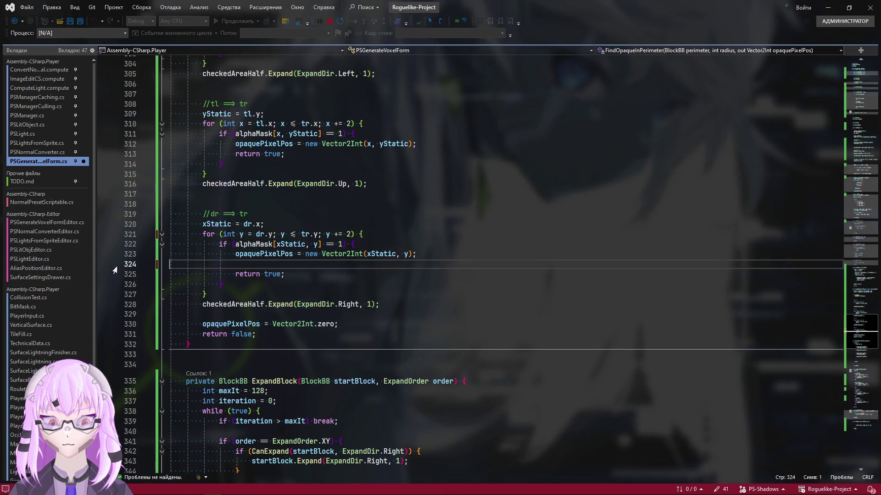
key(BackSpace)
click(393, 230)
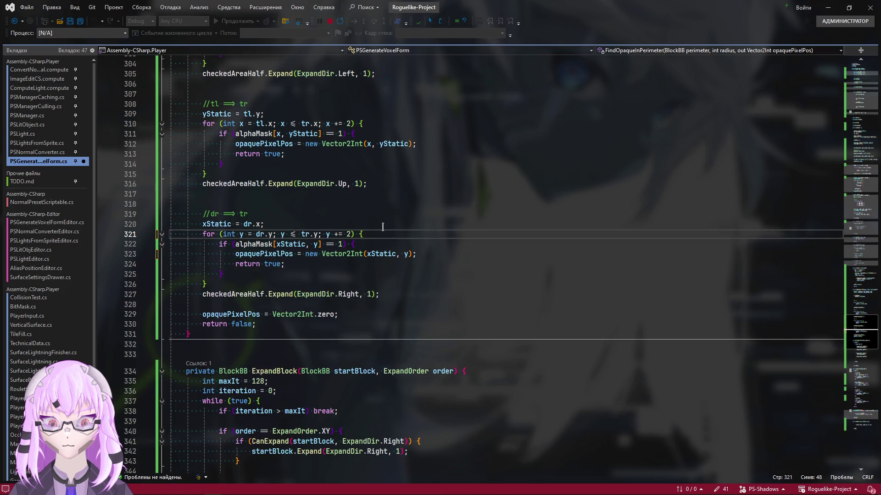
scroll(273, 283, up, 2)
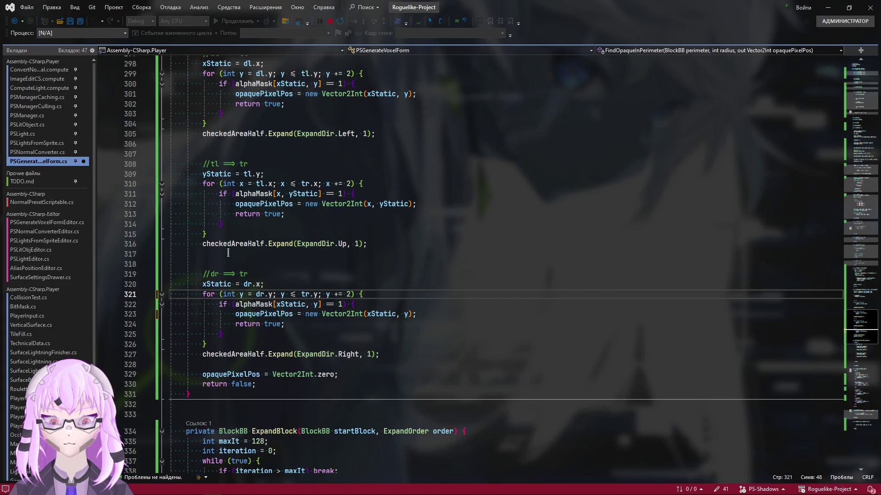
Step: Set breakpoints on the opaquePixelPos assignment (323) and the dr loop header (321), then switch to Unity
click(371, 303)
click(464, 313)
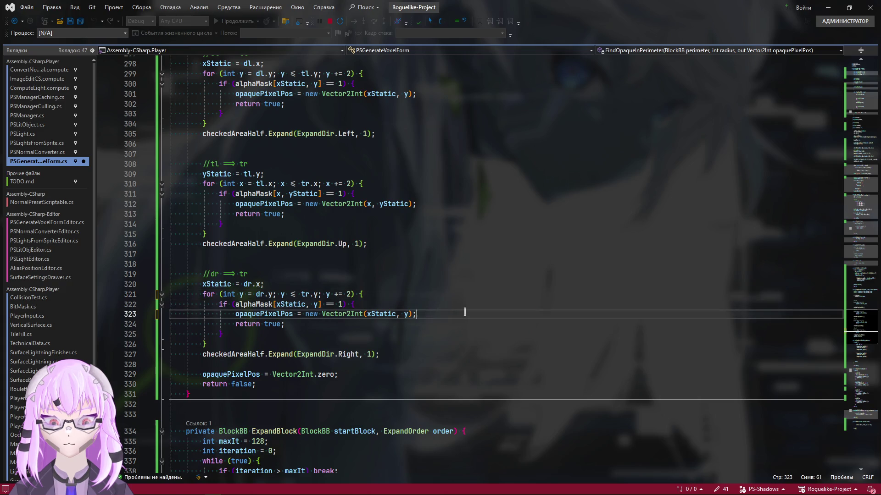
click(101, 314)
click(405, 294)
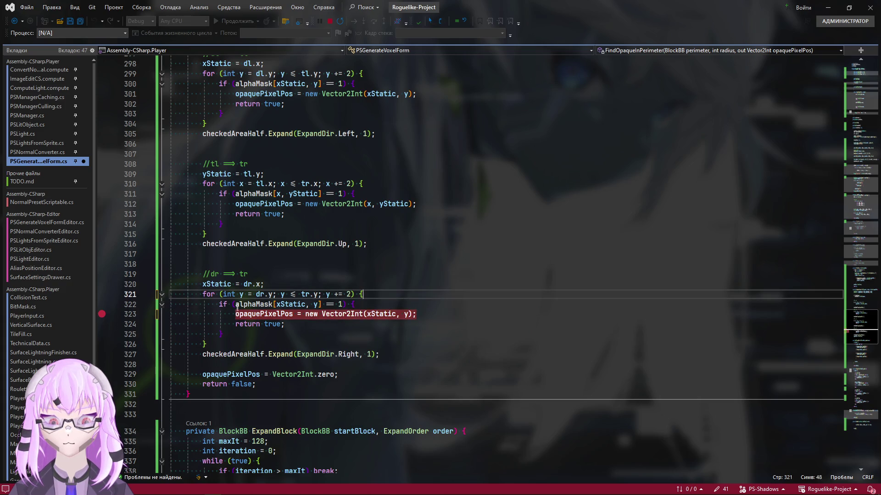
click(101, 294)
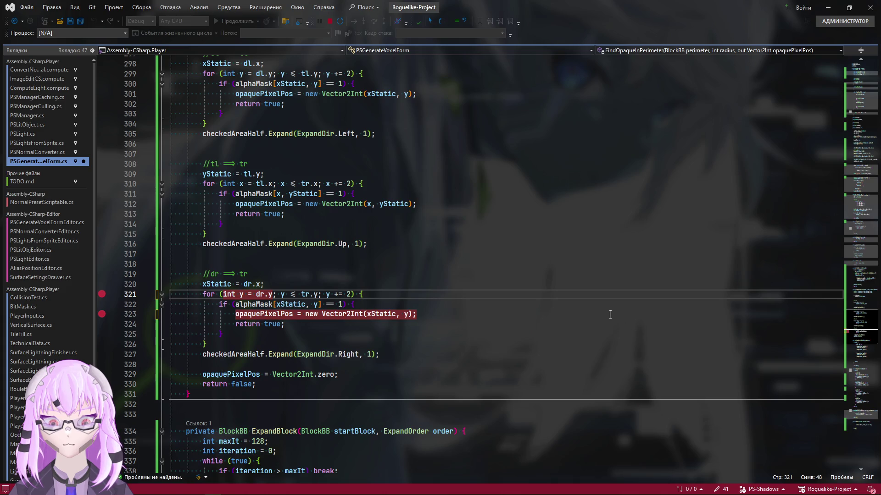
key(alt+Tab)
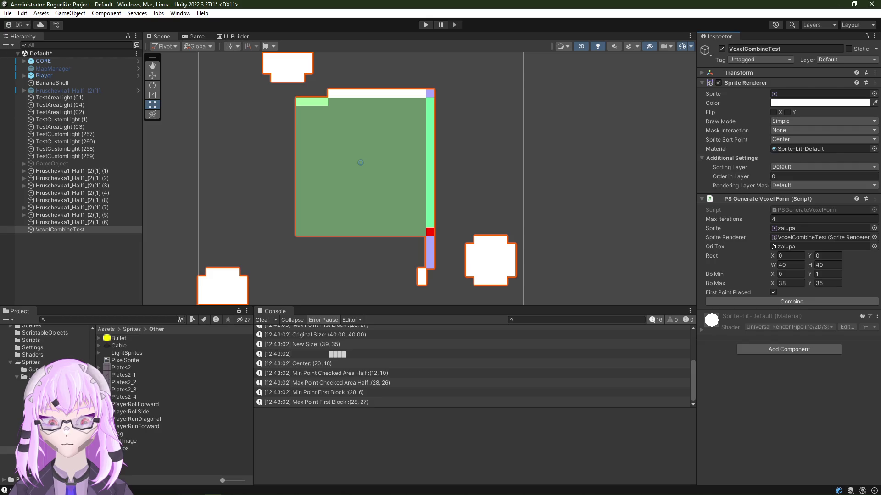
Step: Pan the test sprite into view and rerun Combine so the debugger breaks at line 321
click(791, 302)
drag(352, 220, 369, 197)
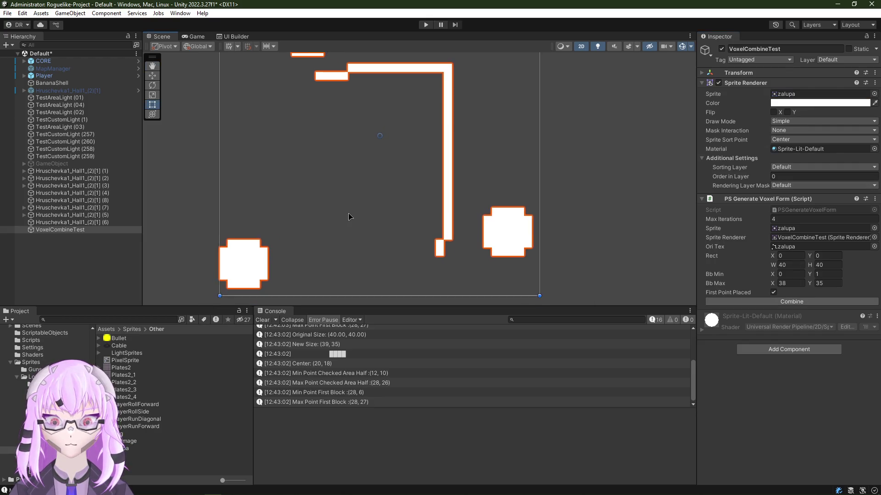
scroll(350, 216, down, 2)
scroll(350, 220, down, 2)
click(802, 302)
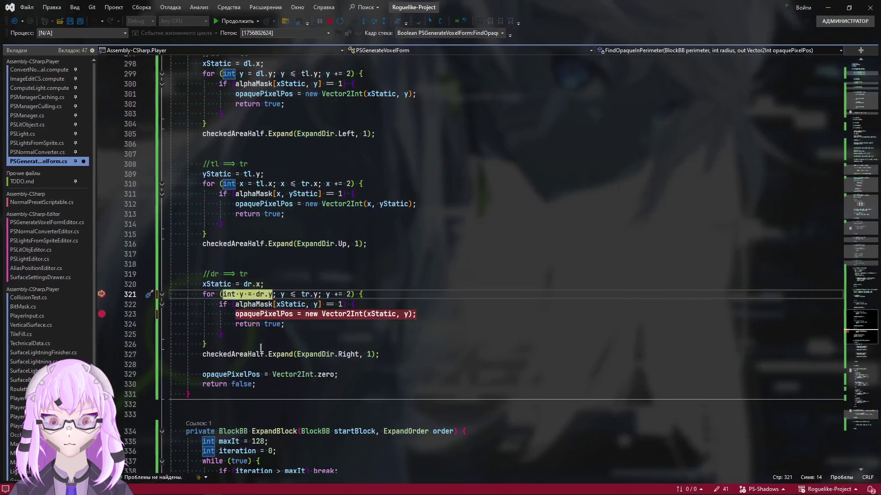
click(447, 308)
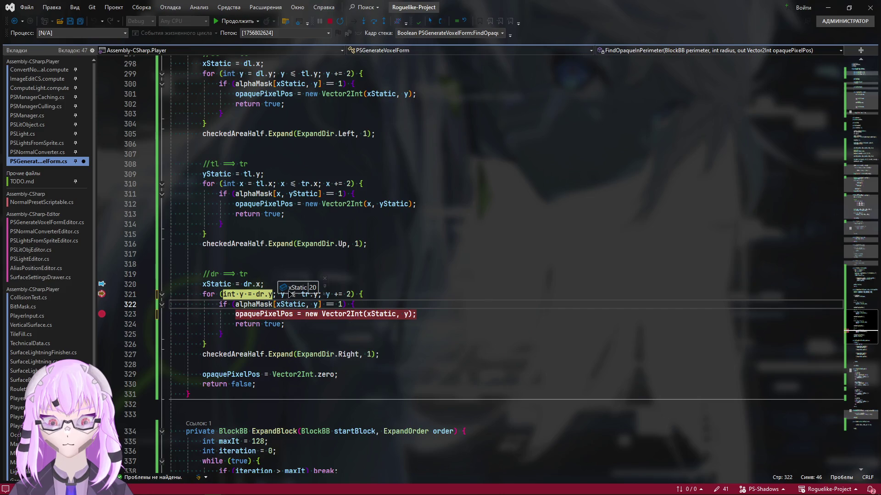
Step: Pin the xStatic and y datatips above the dr loop for watching
drag(292, 290, 481, 246)
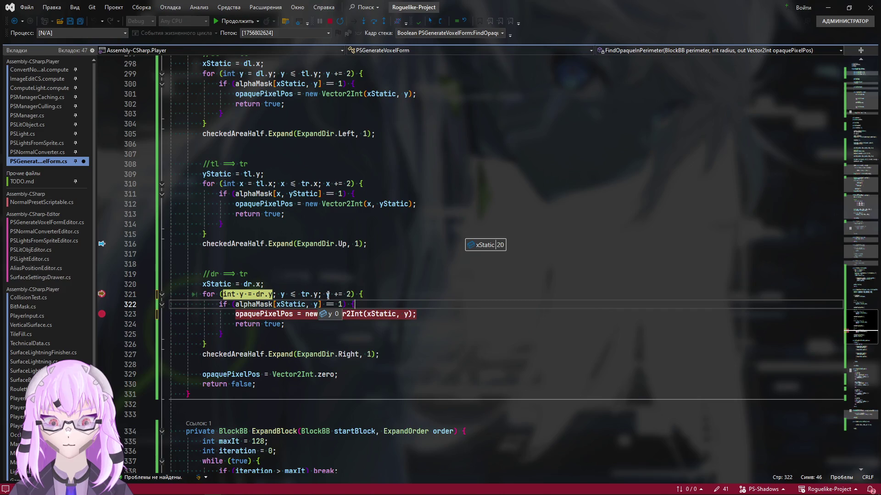
drag(331, 315, 468, 267)
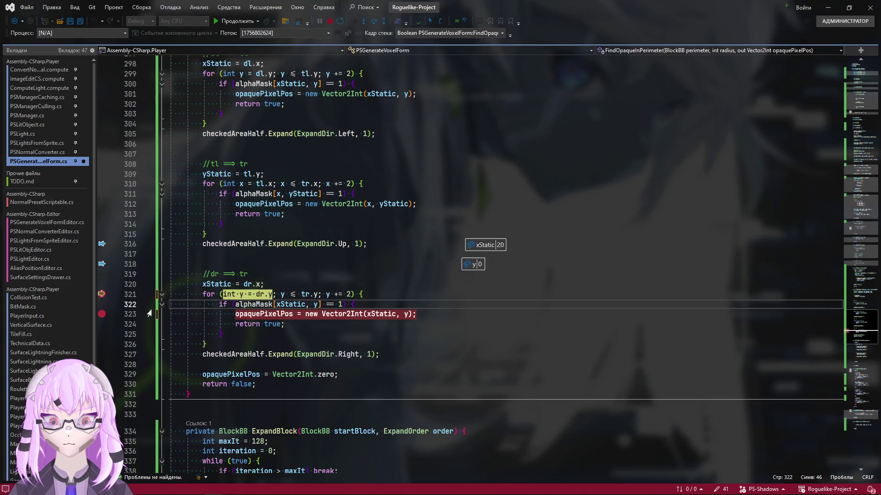
Step: Step the dr loop with Run to Click until xStatic reaches 27 with y at 0, then continue and return to Unity
click(195, 294)
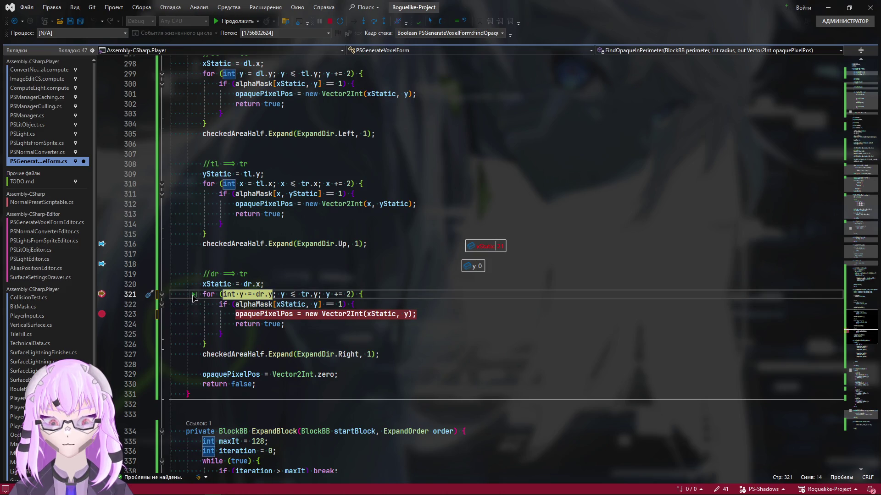
click(194, 296)
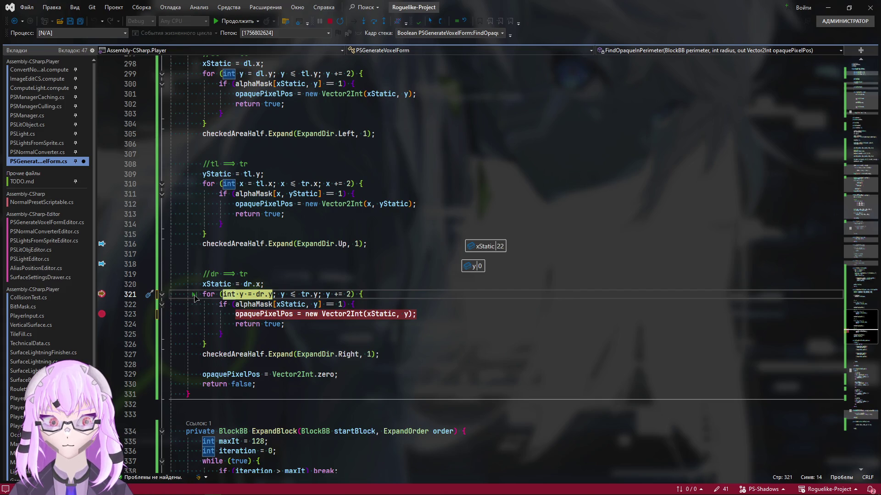
click(194, 296)
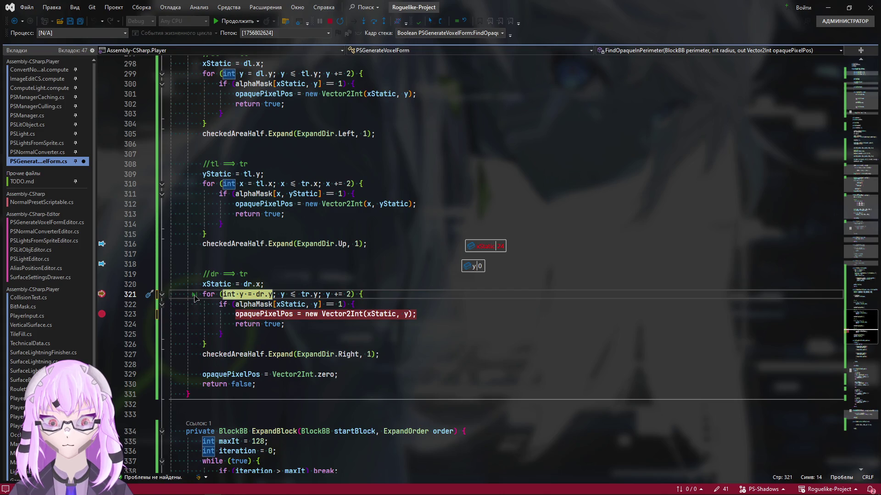
click(194, 296)
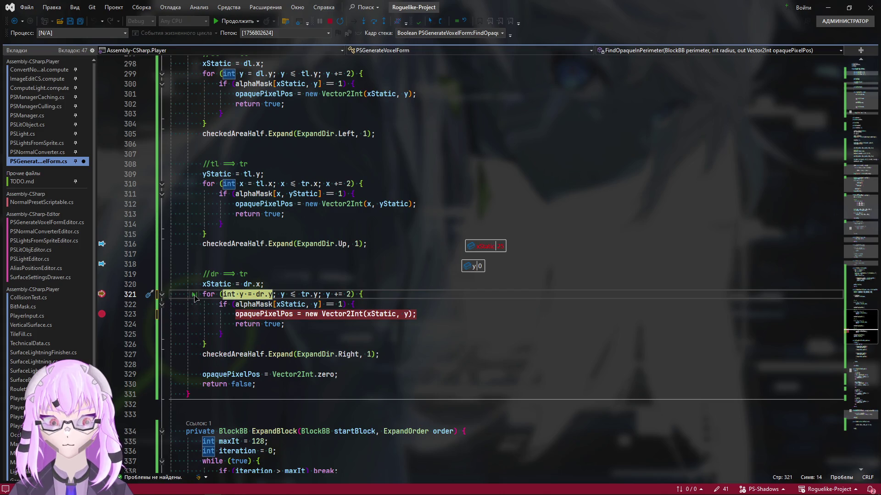
click(194, 296)
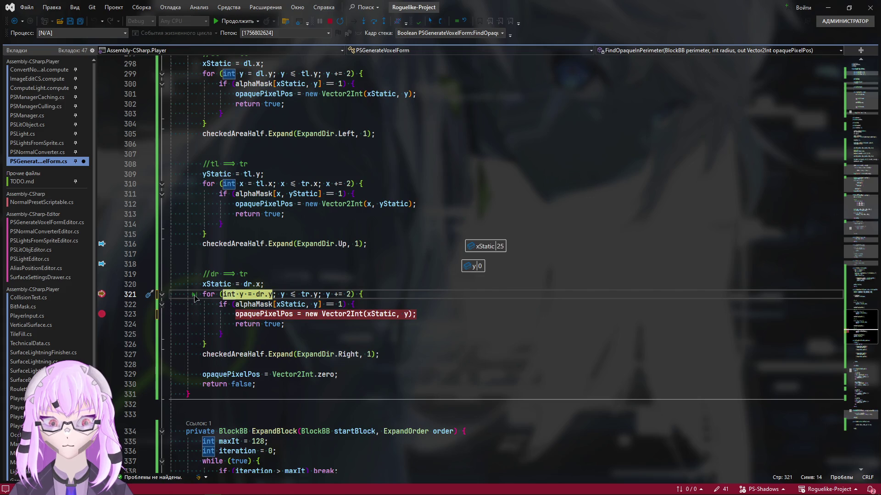
click(194, 295)
click(194, 296)
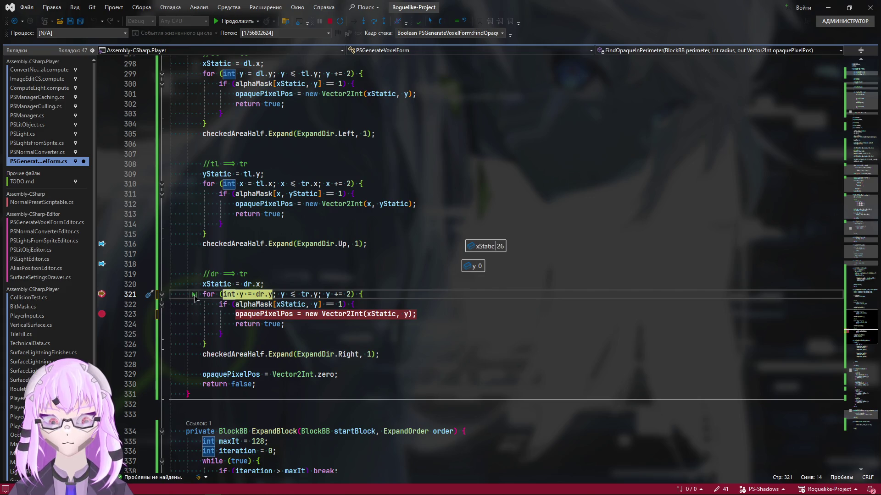
click(194, 296)
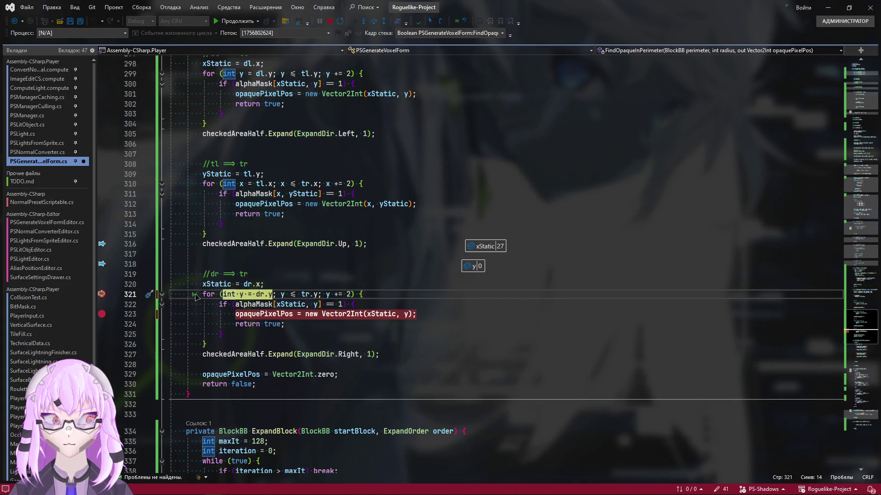
click(194, 297)
key(alt+Tab)
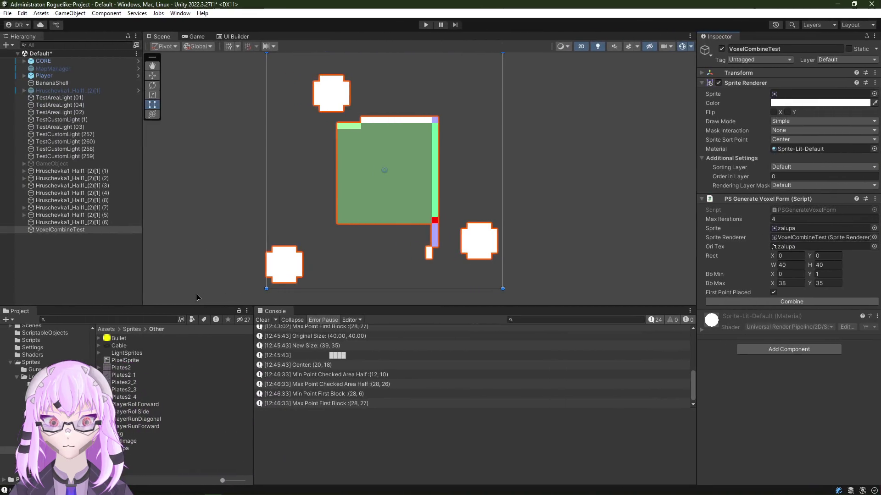
scroll(402, 224, up, 4)
scroll(448, 236, up, 3)
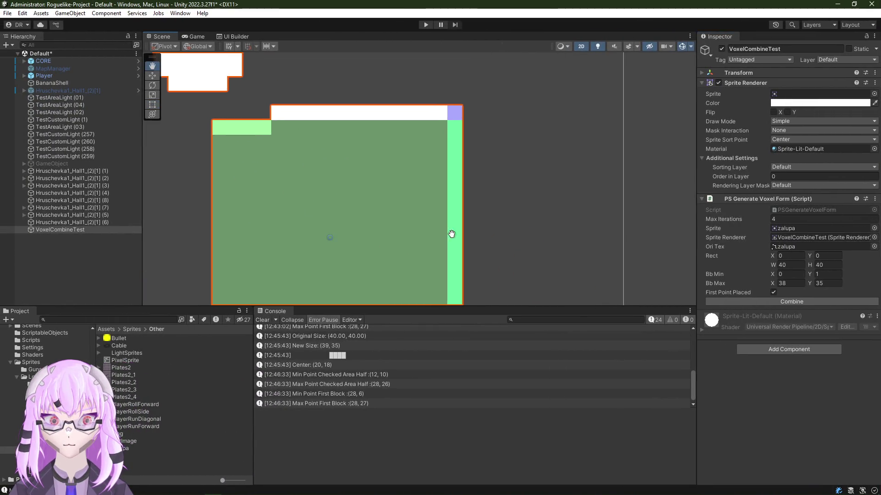
scroll(447, 236, up, 2)
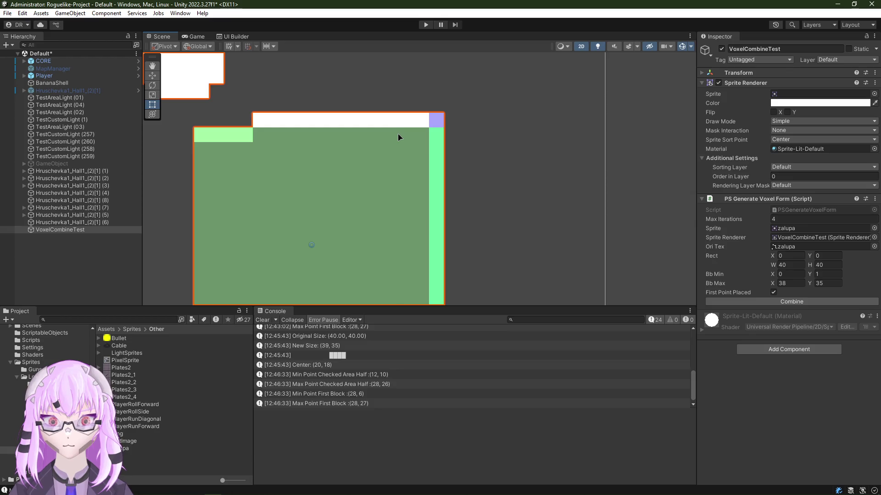
Step: Pan the Scene view around the green block, right strip and red cell, then return to the debugger at line 323
mouse_move(397, 134)
mouse_down()
mouse_move(422, 121)
mouse_move(411, 181)
mouse_up()
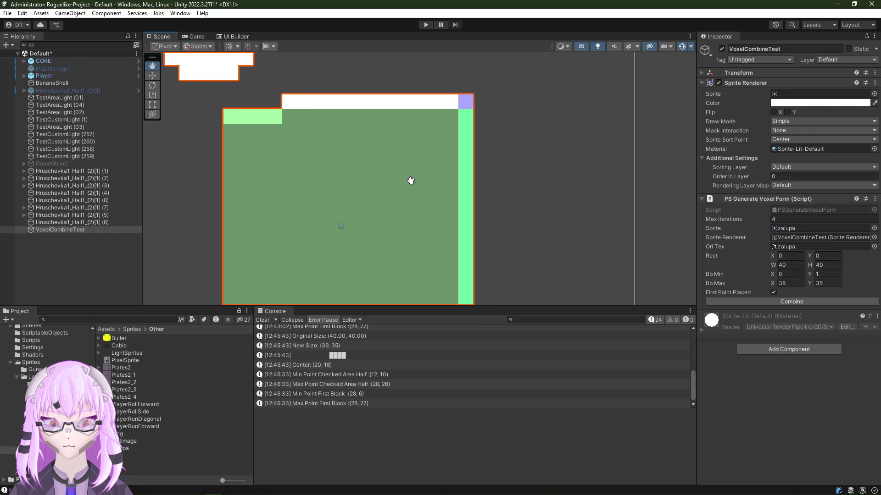
scroll(387, 182, down, 2)
scroll(372, 180, down, 1)
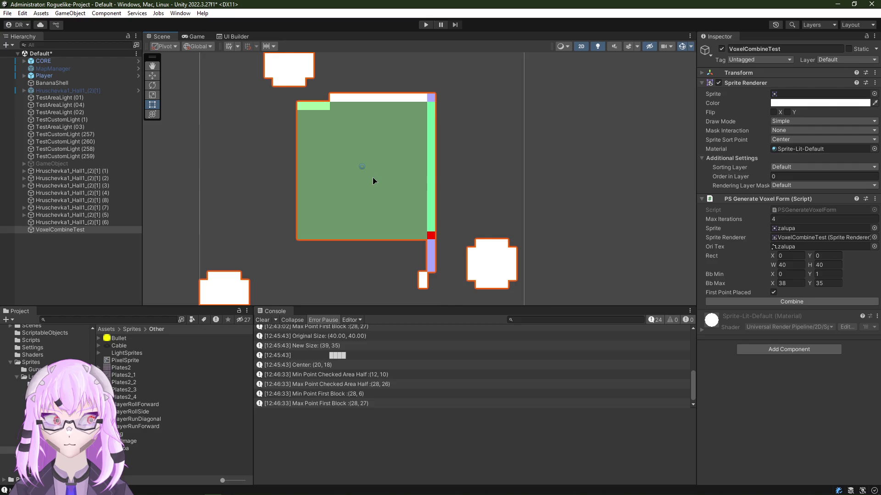
scroll(406, 179, up, 3)
mouse_move(413, 203)
mouse_down()
mouse_move(373, 149)
mouse_move(377, 163)
mouse_up()
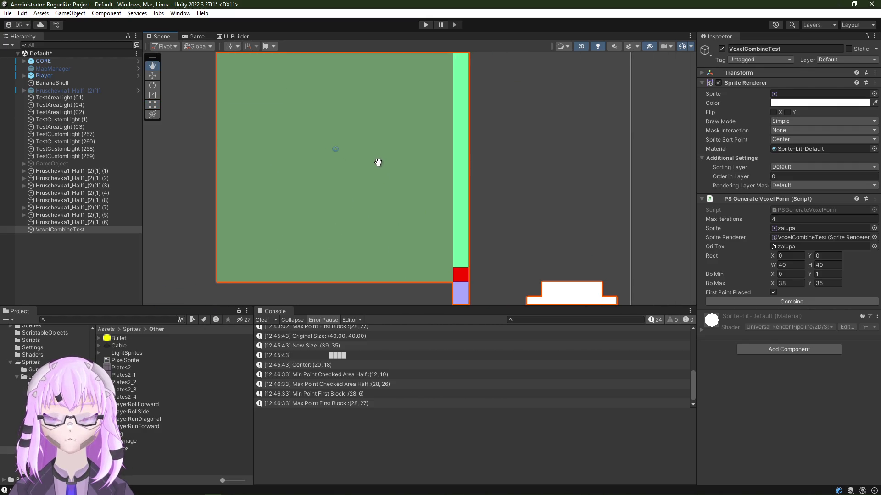
mouse_move(376, 163)
mouse_down()
mouse_move(377, 185)
mouse_move(381, 177)
mouse_up()
scroll(371, 193, down, 2)
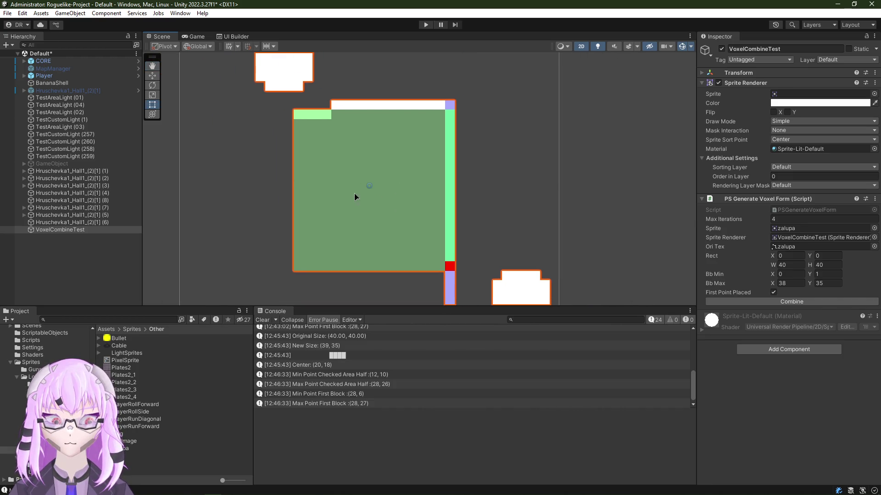
scroll(370, 206, up, 2)
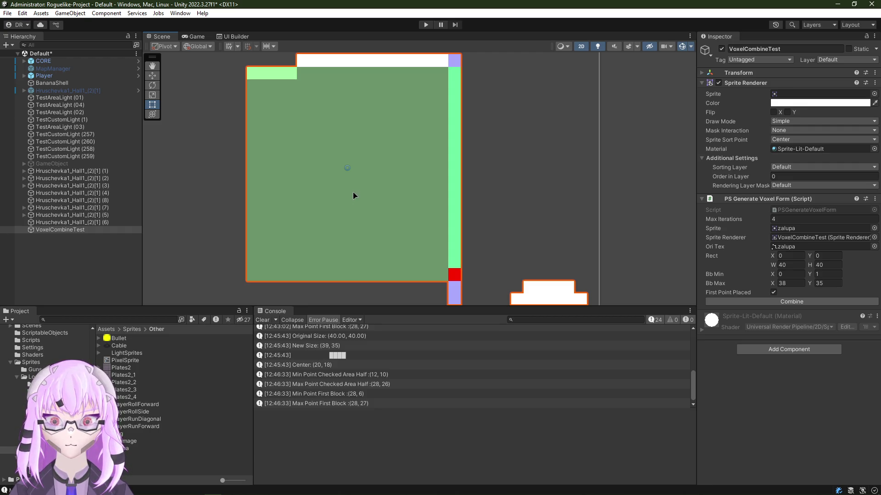
click(352, 193)
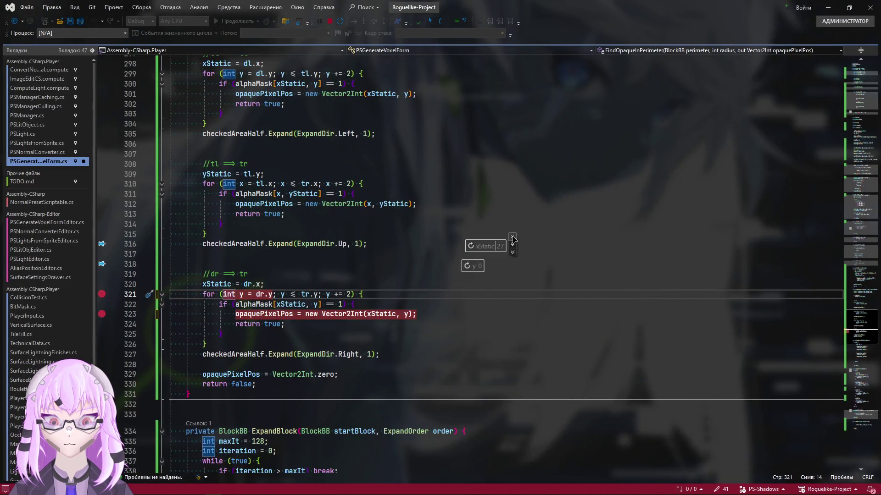
Step: Close the pinned xStatic tip and remove the breakpoint from the dr→tr loop header
click(512, 237)
click(374, 332)
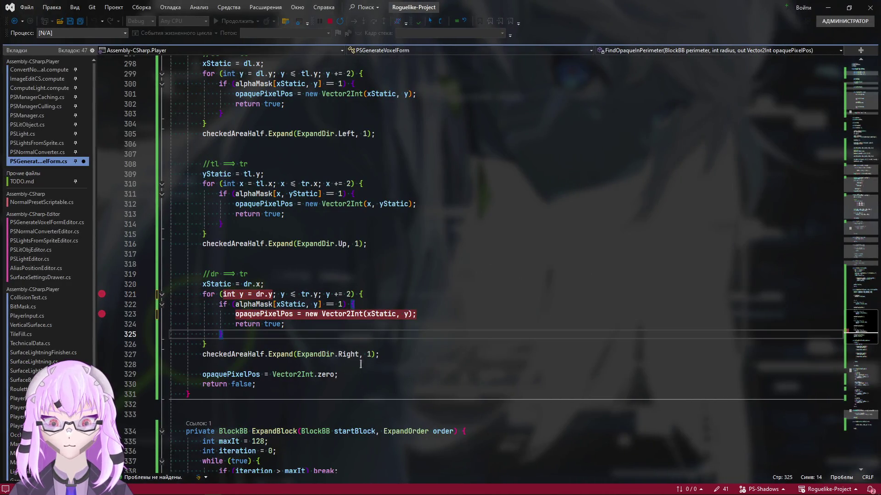
click(348, 355)
scroll(339, 314, up, 5)
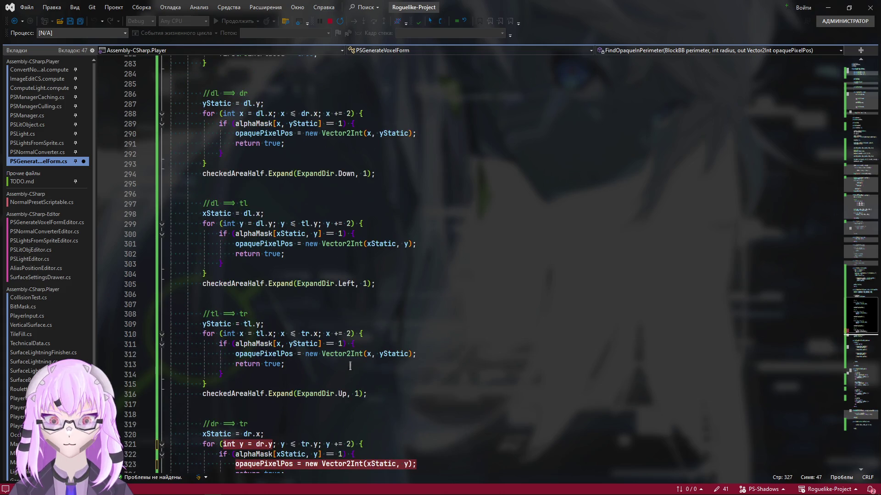
scroll(345, 310, down, 3)
double_click(343, 304)
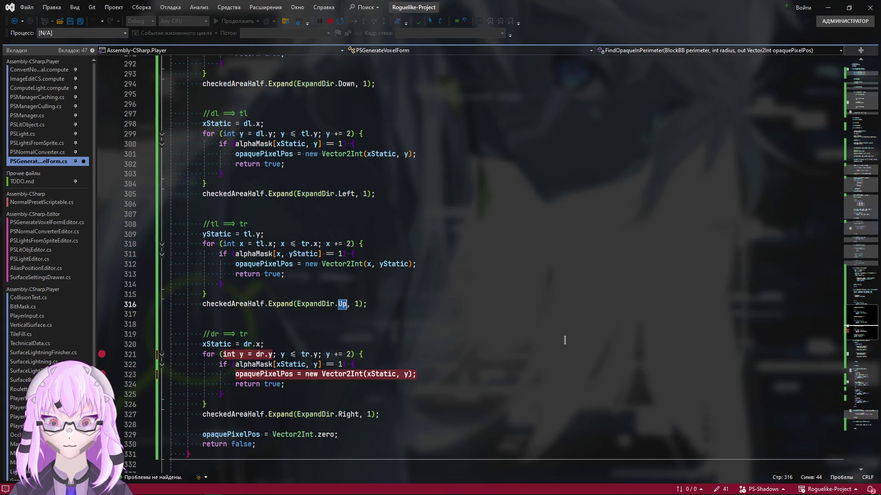
click(540, 340)
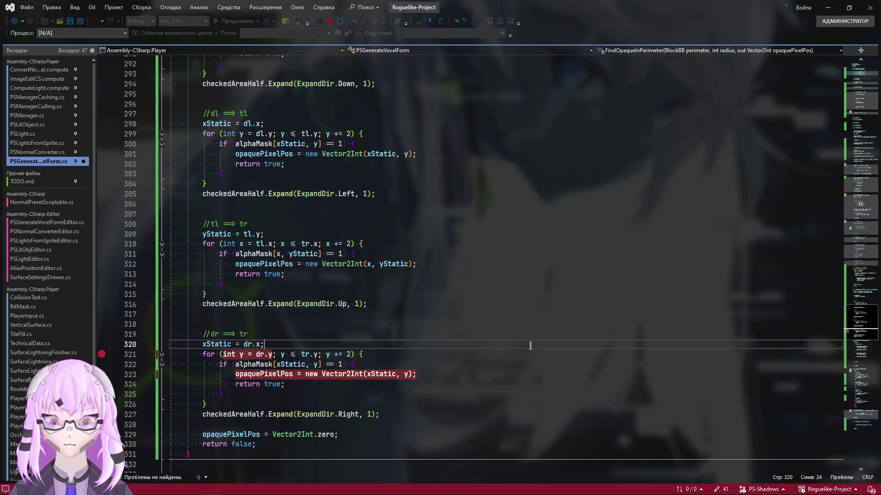
click(529, 375)
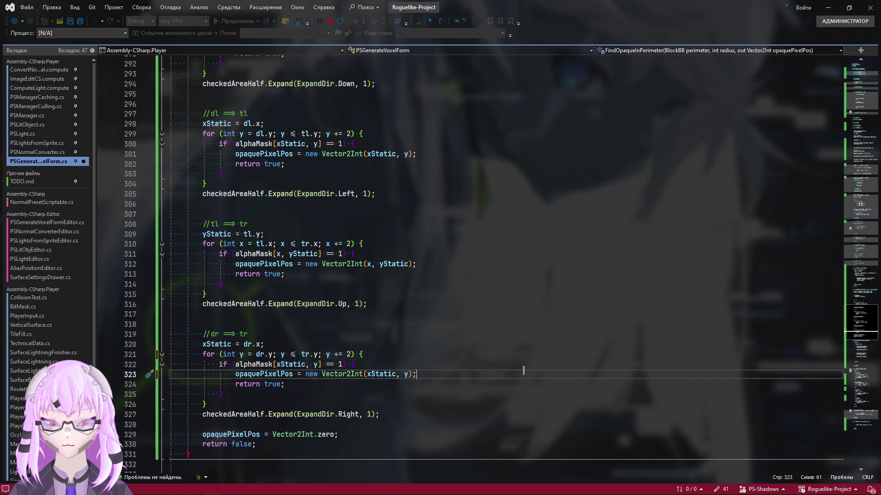
Step: Set breakpoints on the opaquePixelPos assignments at lines 312 and 323, then switch to Unity
click(430, 262)
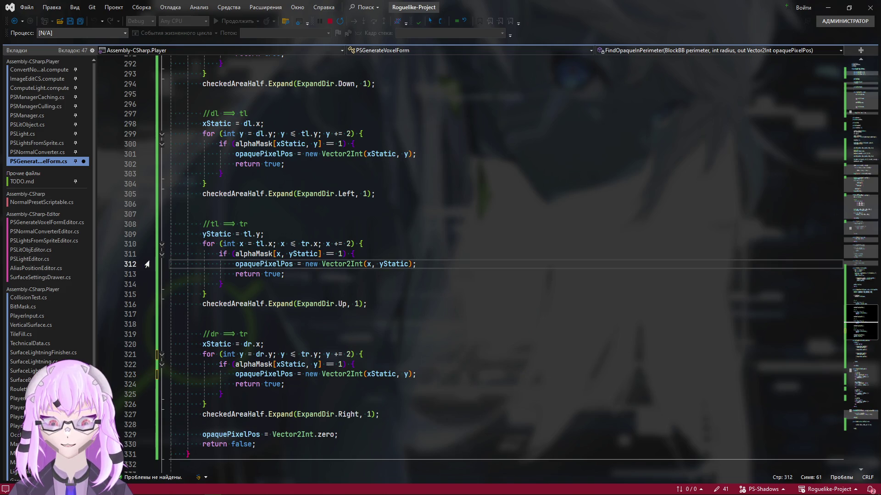
click(102, 265)
scroll(464, 345, down, 1)
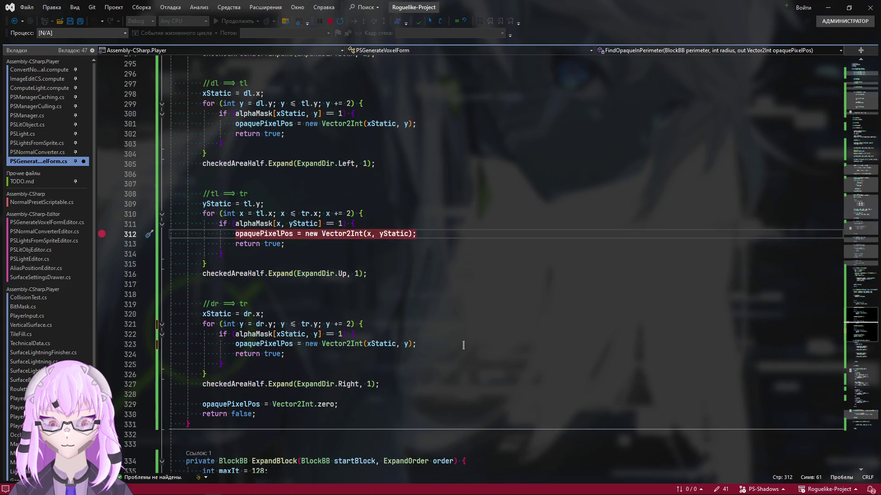
click(464, 345)
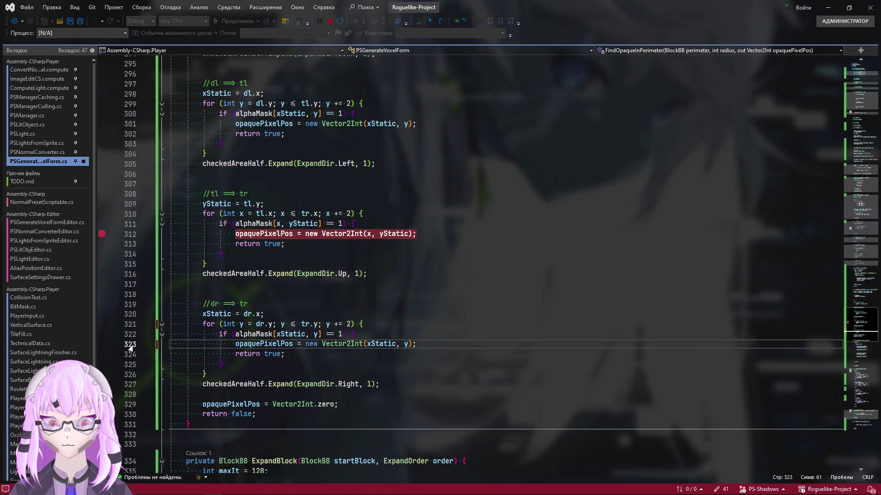
click(102, 344)
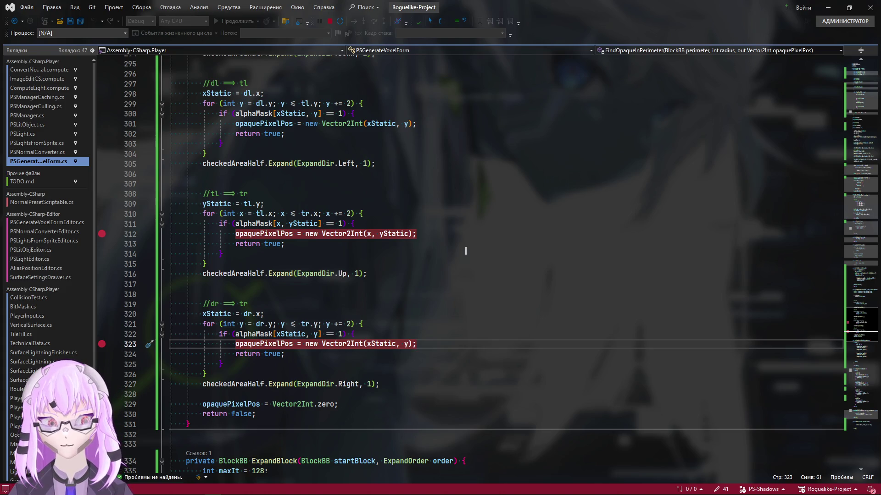
key(alt+Tab)
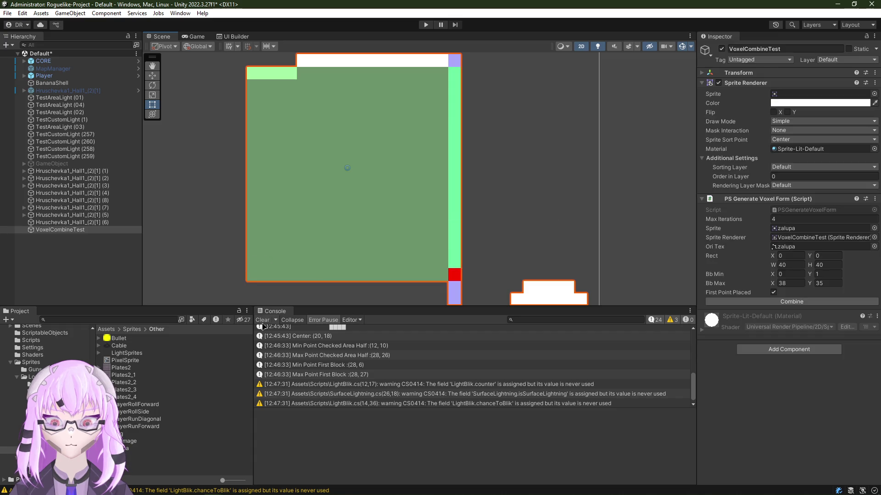
Step: Run Combine, reassign the source sprite, and run Combine again to hit the line 321 breakpoint
click(751, 303)
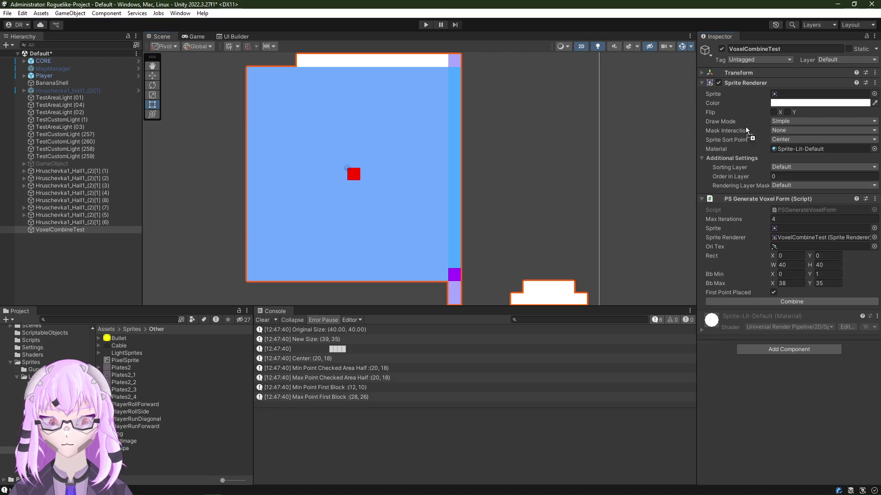
drag(124, 448, 788, 91)
click(789, 301)
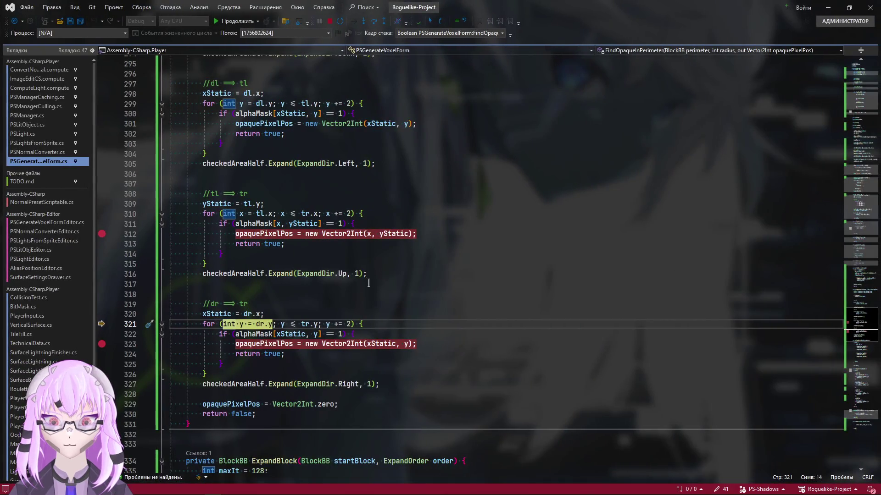
scroll(369, 283, down, 1)
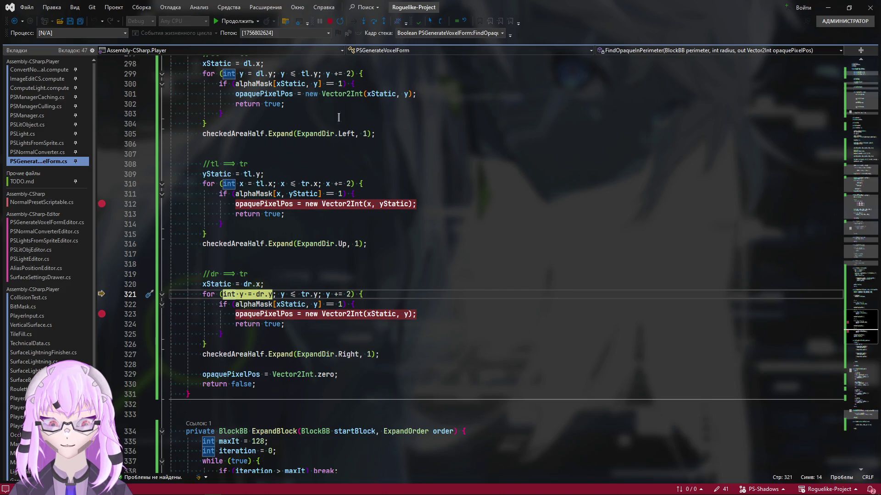
Step: Continue execution past the breakpoints and return to Unity showing Min Point First Block (28, 6)
click(238, 21)
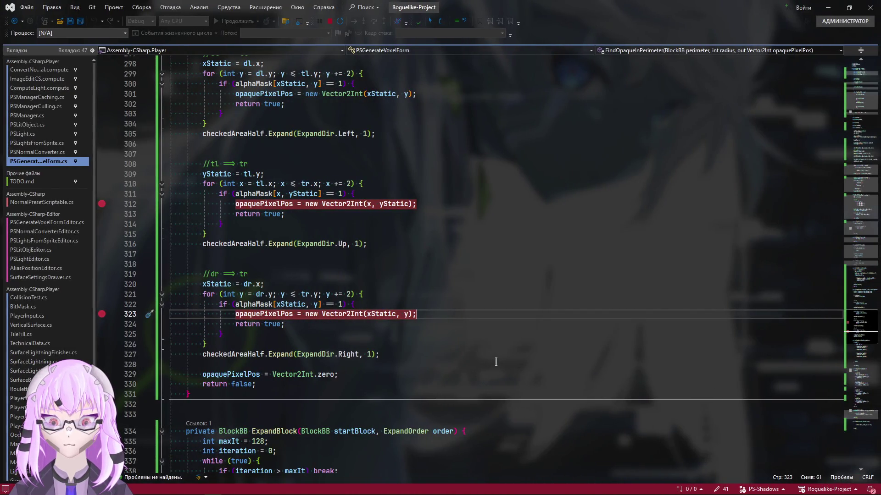
scroll(495, 362, up, 6)
scroll(493, 367, up, 4)
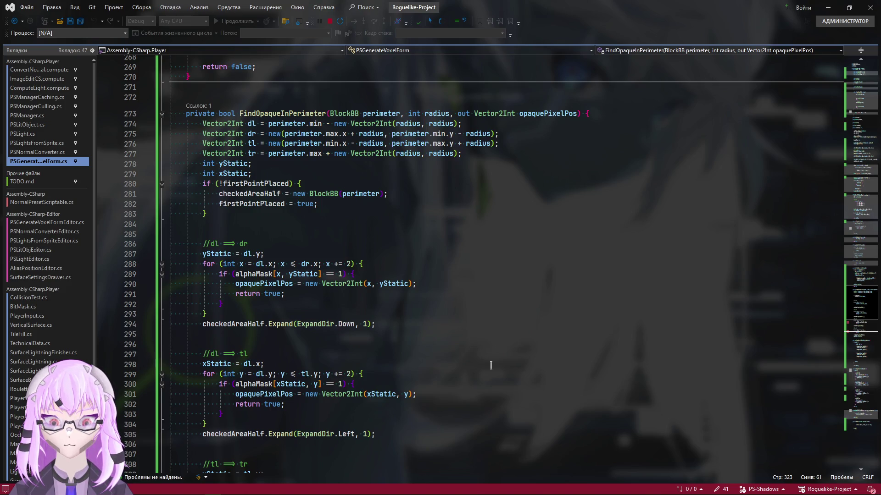
scroll(490, 366, down, 4)
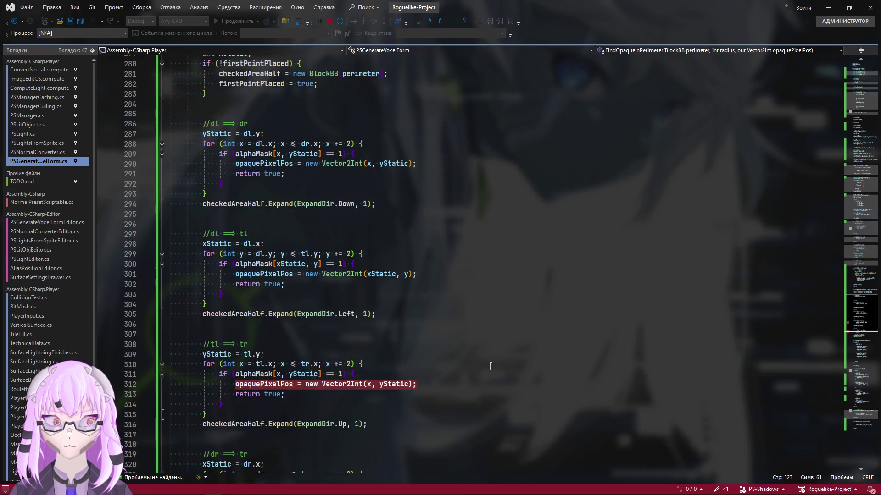
scroll(490, 364, down, 2)
scroll(491, 358, down, 2)
scroll(495, 347, down, 3)
scroll(494, 347, up, 1)
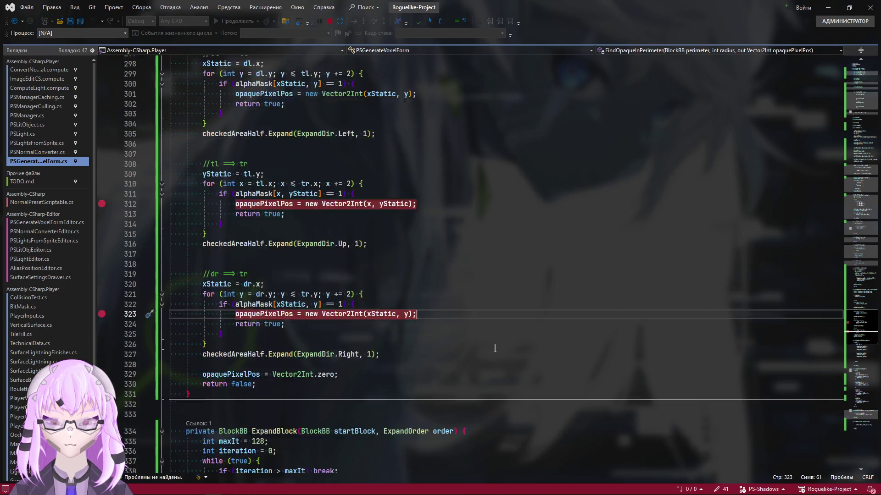
scroll(495, 347, up, 1)
scroll(495, 347, up, 4)
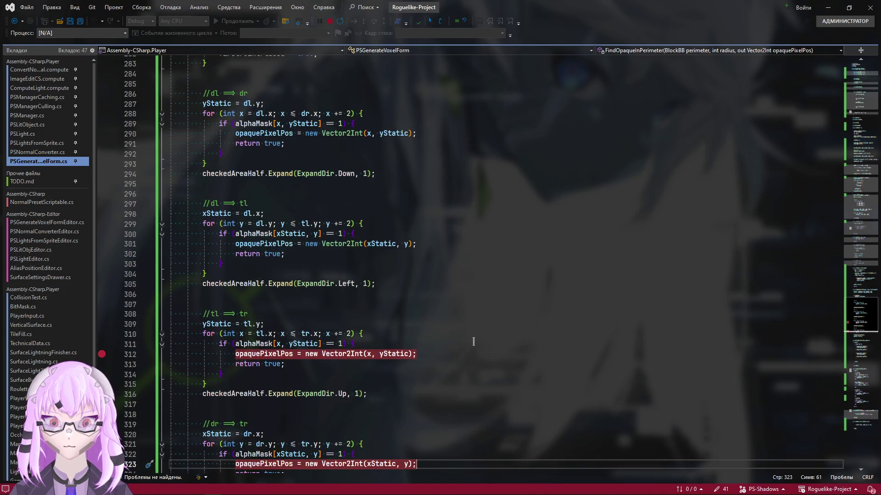
key(alt+Tab)
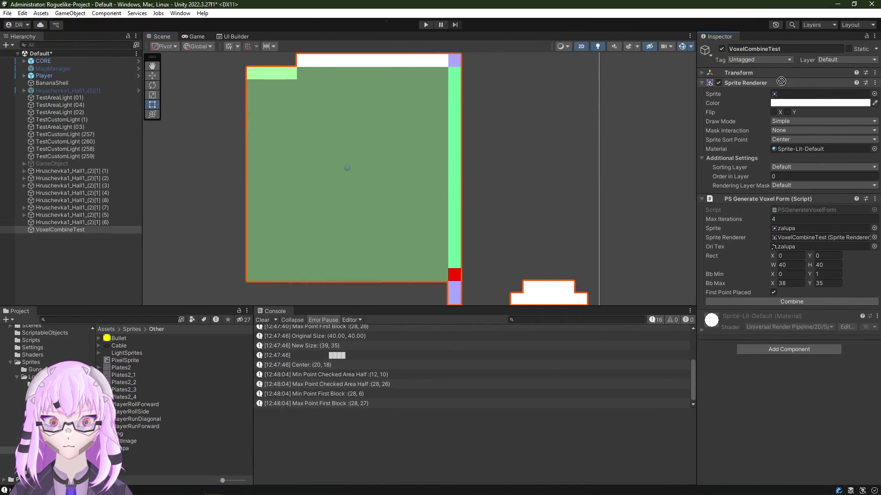
scroll(403, 192, down, 2)
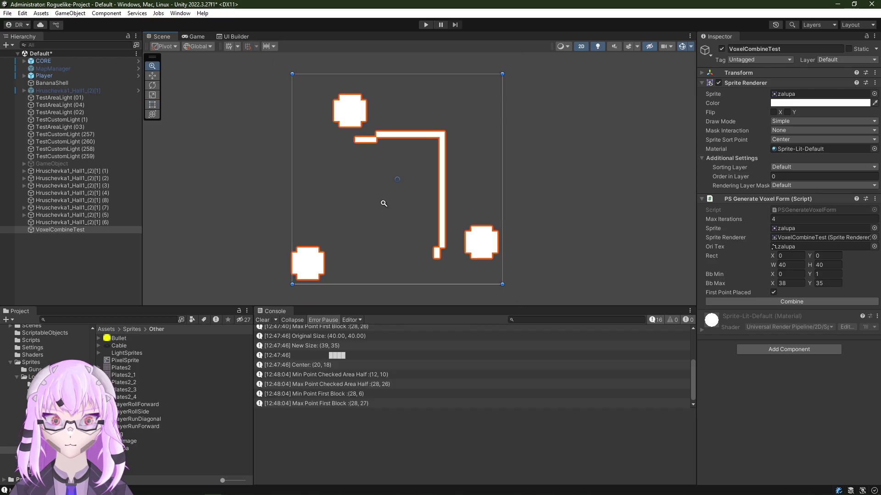
scroll(383, 200, down, 2)
scroll(376, 195, down, 1)
Step: Rerun Combine on the test sprite and remove the breakpoints on lines 312 and 323
click(771, 303)
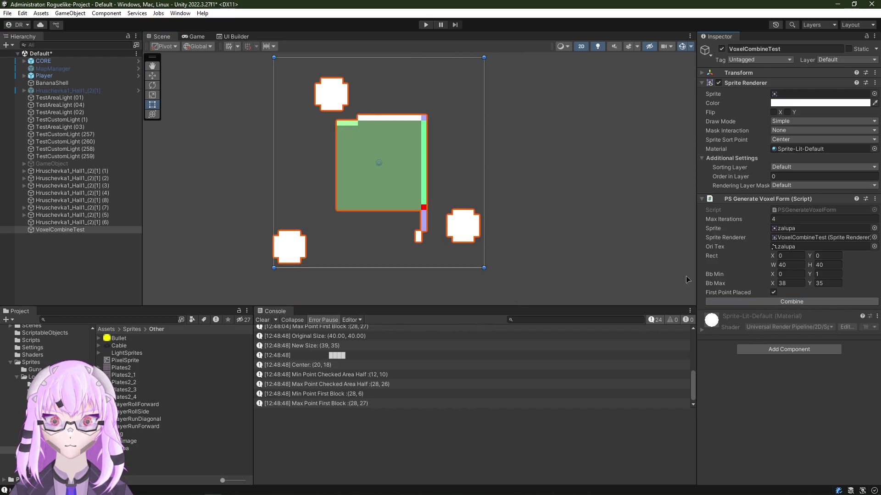
key(alt+Tab)
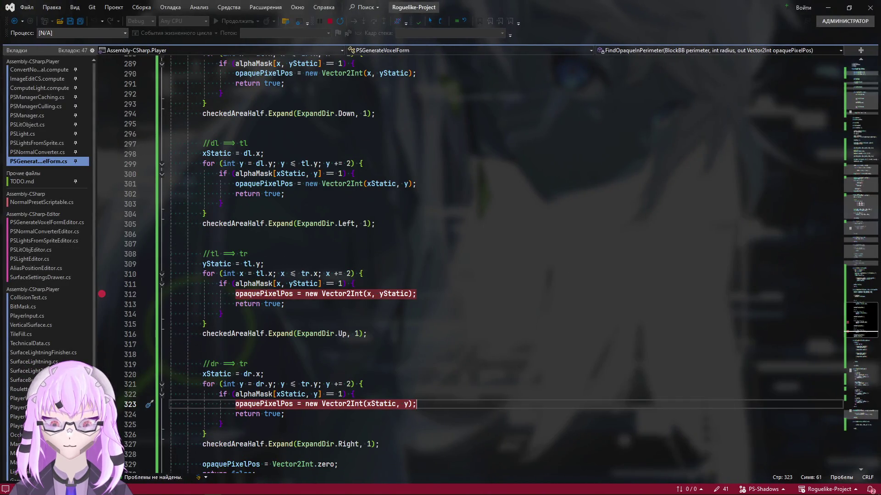
click(102, 403)
click(101, 294)
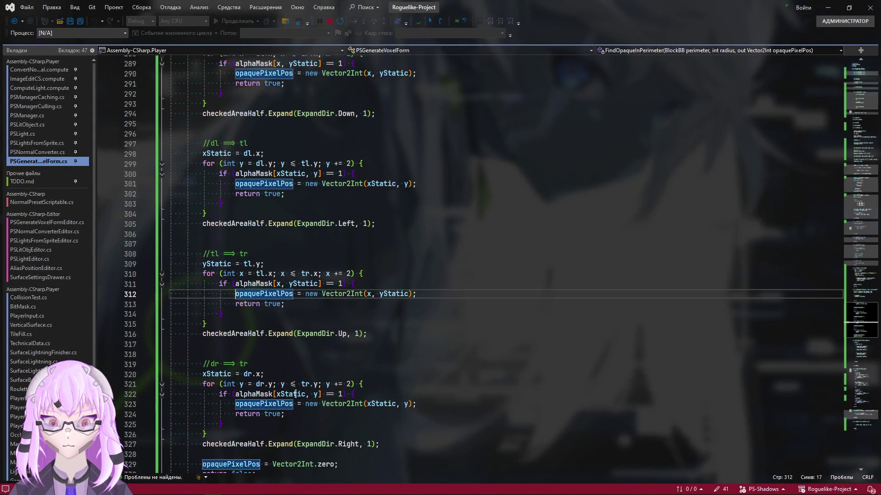
scroll(303, 384, up, 1)
scroll(323, 314, up, 1)
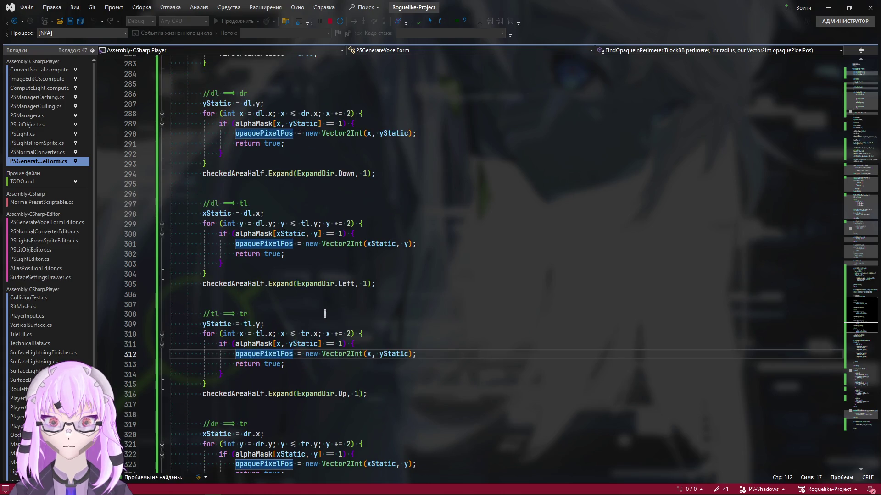
Step: Check the result in Unity, then append " ()" to the //dl ⟹ dr comment
key(alt+Tab)
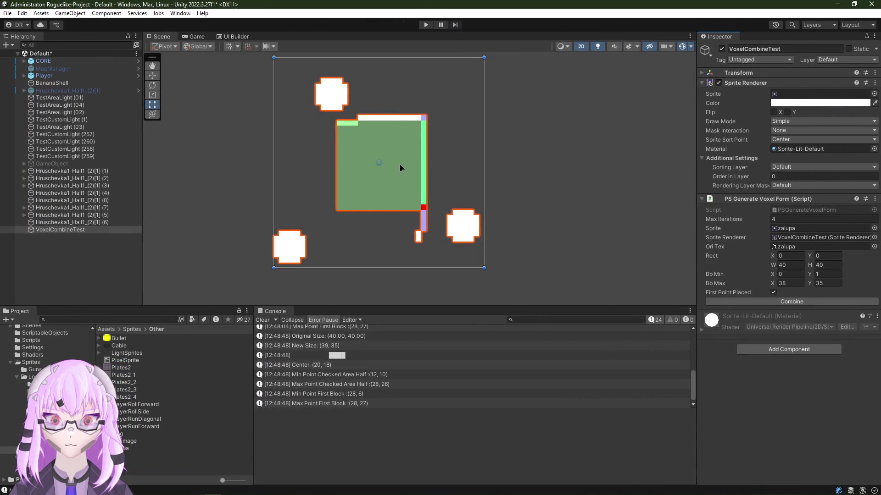
key(alt+Tab)
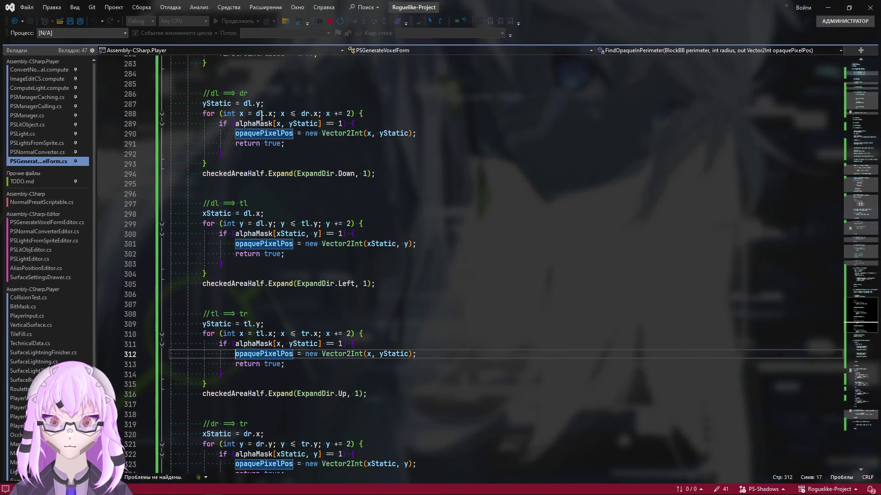
click(279, 93)
scroll(458, 370, up, 3)
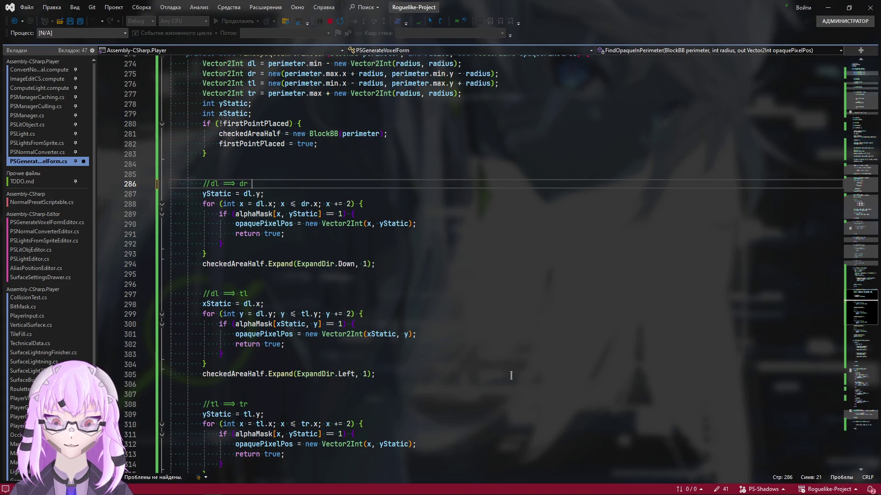
text(())
key(Left)
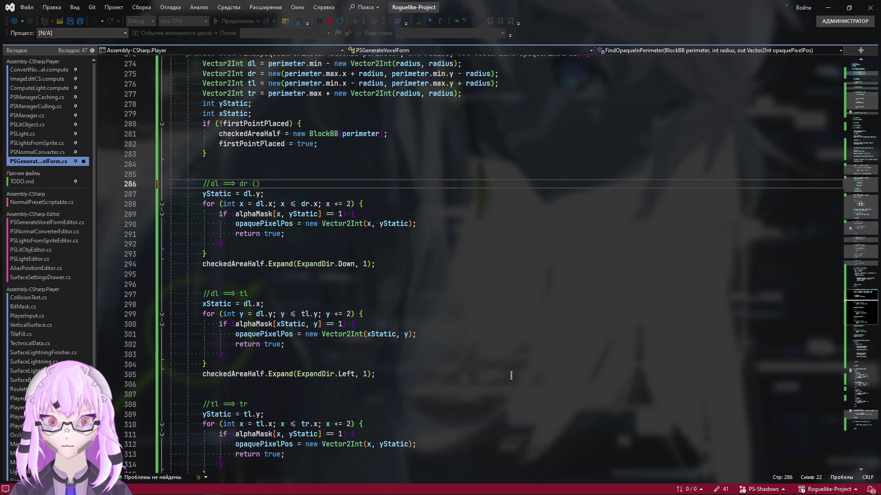